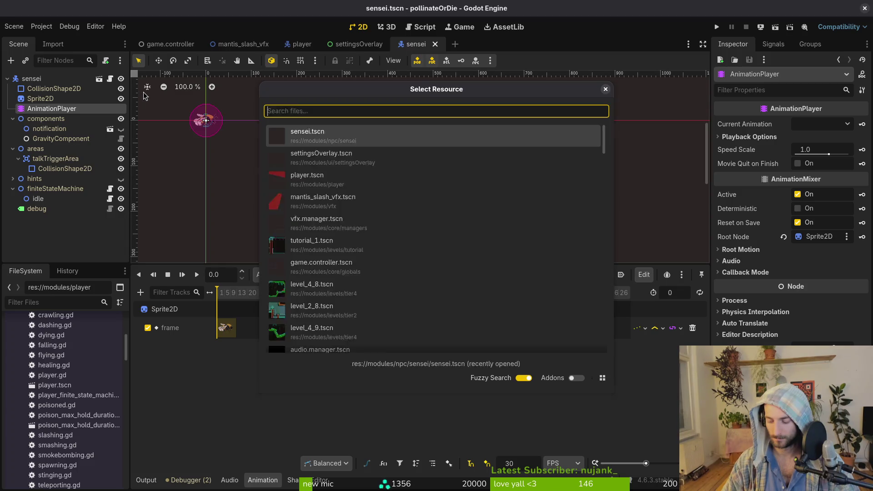
Open the xbox_input scene from the quick-open scene search
{"action": "key", "text": "Down"}
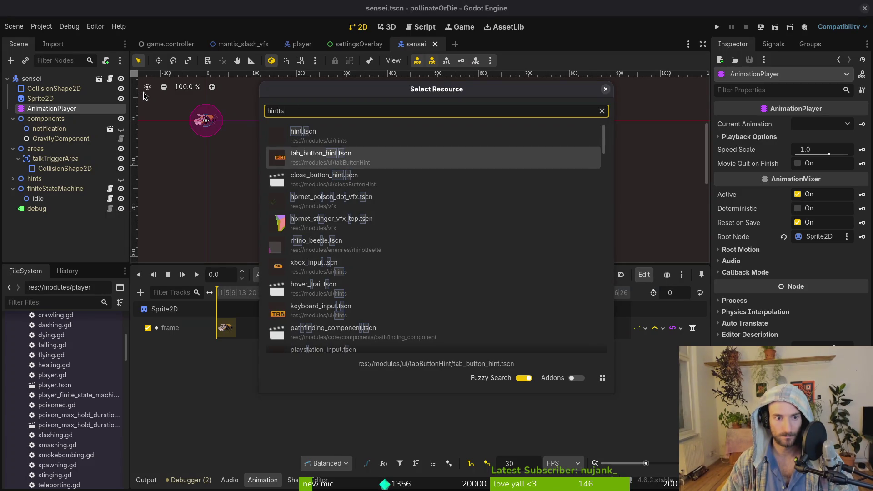
{"action": "key", "text": "Down"}
{"action": "key", "text": "Down"}
{"action": "key", "text": "Down"}
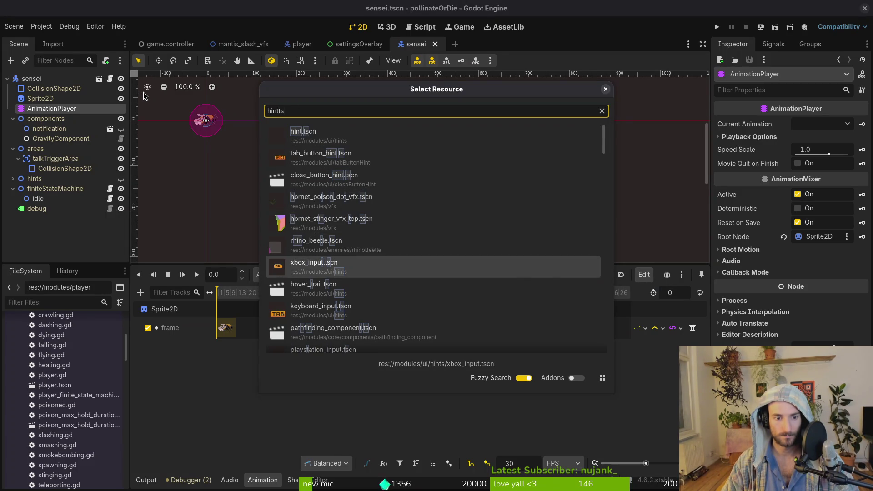
{"action": "key", "text": "Return"}
Load the slash animation on the AnimationPlayer and select its keyframe at frame 4
{"action": "left_click", "coordinate": [28, 91]}
{"action": "left_click", "coordinate": [339, 276]}
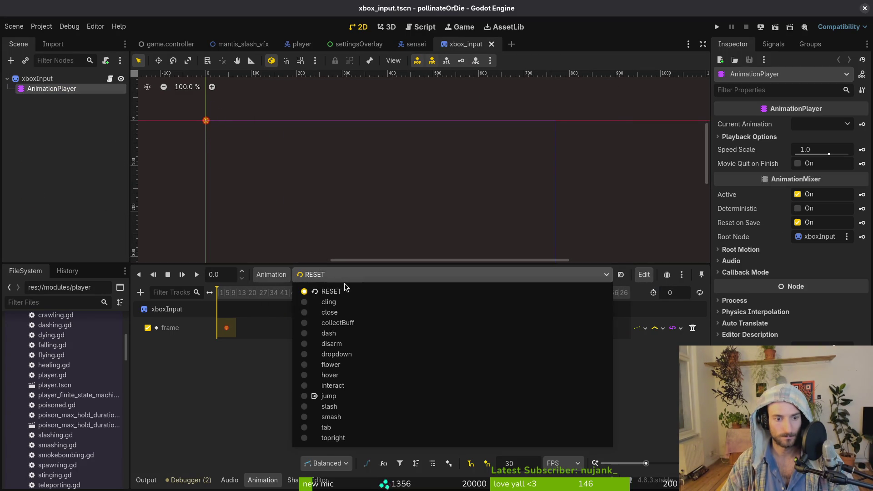
{"action": "left_click", "coordinate": [348, 384]}
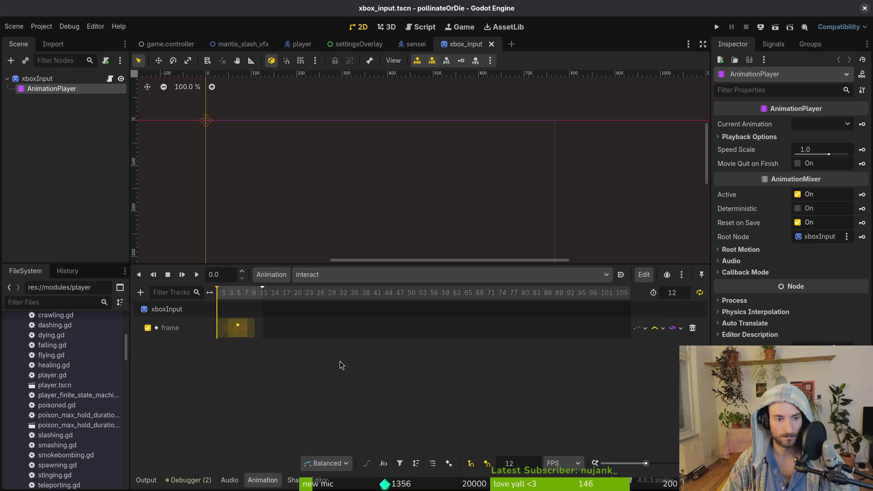
{"action": "left_click", "coordinate": [359, 275]}
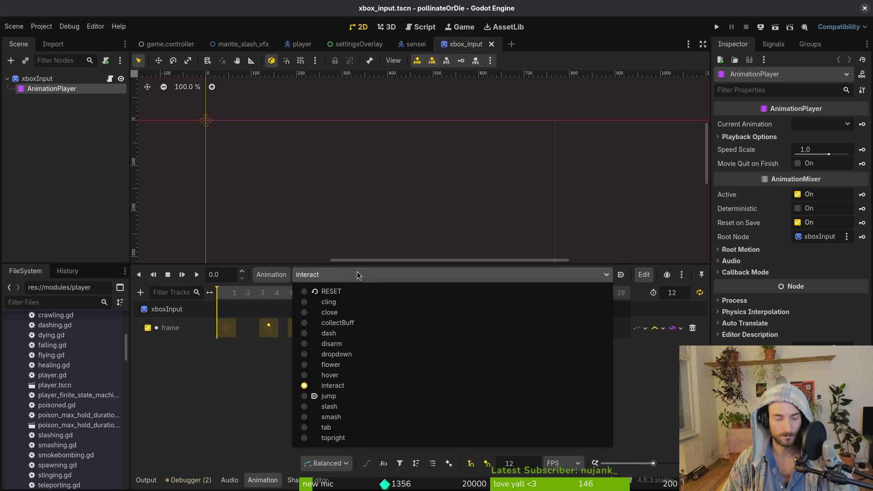
{"action": "left_click", "coordinate": [361, 406]}
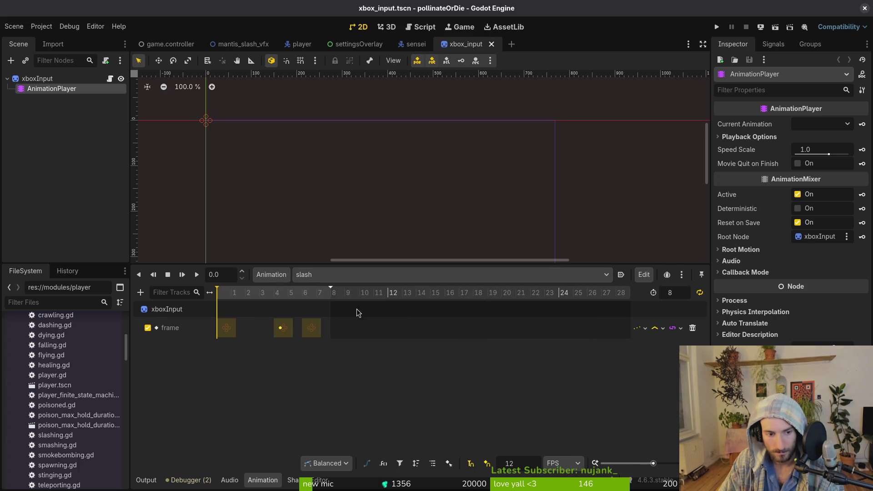
{"action": "left_click", "coordinate": [364, 275]}
{"action": "left_click", "coordinate": [271, 349]}
{"action": "left_click", "coordinate": [283, 335]}
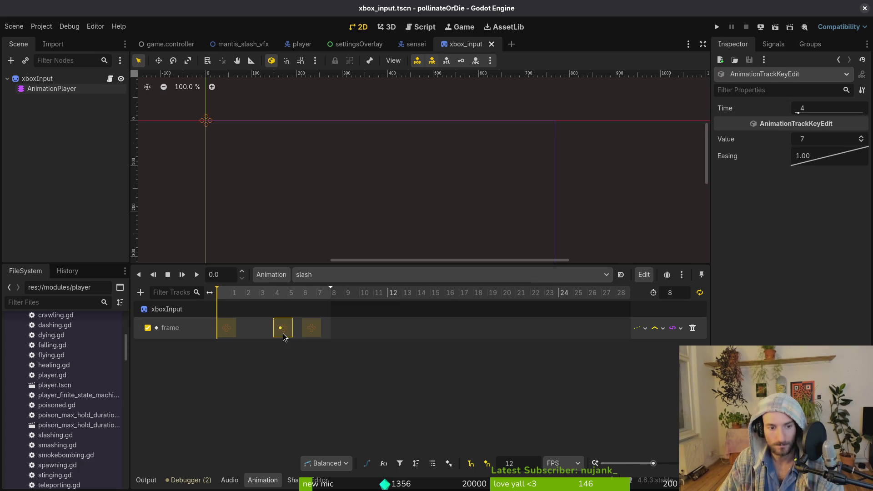
Step the xboxInput sprite's Frame Coords through the RB button frame and back to the circles frame
{"action": "left_click", "coordinate": [170, 327]}
{"action": "scroll", "coordinate": [227, 127], "scroll_direction": "up", "scroll_amount": 5}
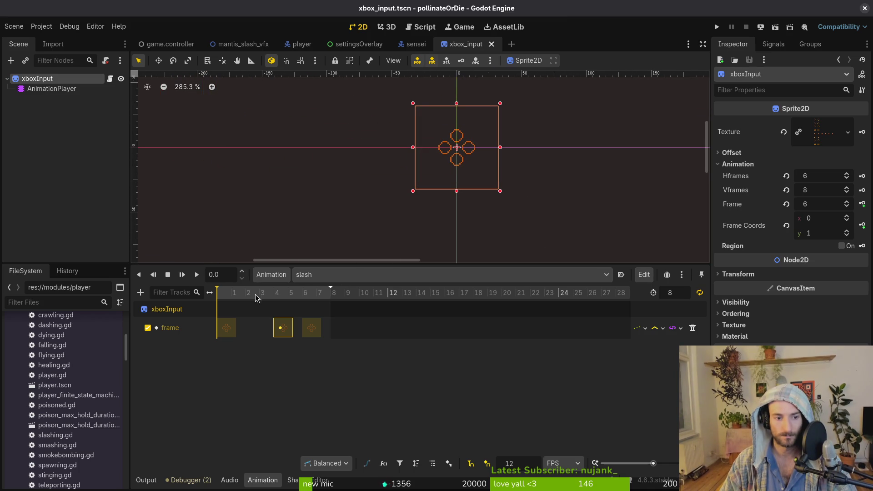
{"action": "left_click", "coordinate": [850, 232]}
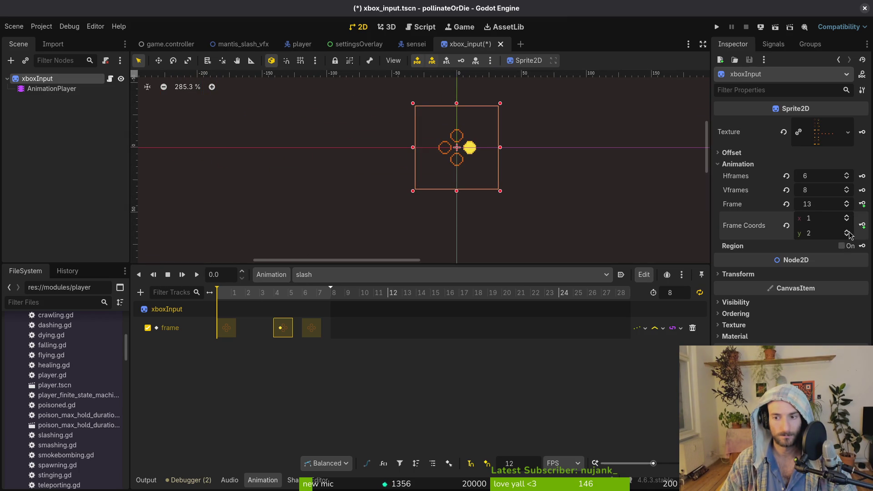
{"action": "left_click", "coordinate": [849, 232]}
{"action": "left_click", "coordinate": [848, 236]}
{"action": "left_click", "coordinate": [848, 236]}
{"action": "left_click", "coordinate": [848, 236]}
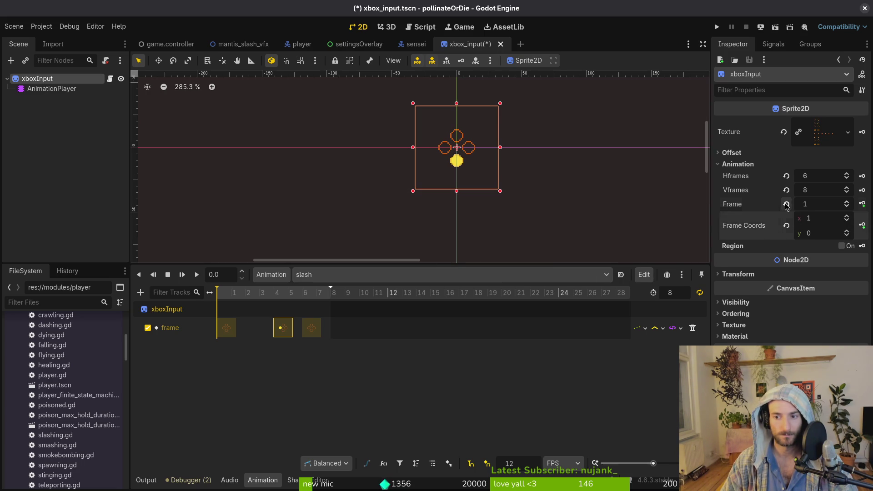
Key the circles frame at time 0 and the bottom-circle frame at frame 4
{"action": "left_click", "coordinate": [862, 204]}
{"action": "left_click_drag", "start_coordinate": [254, 292], "coordinate": [275, 292]}
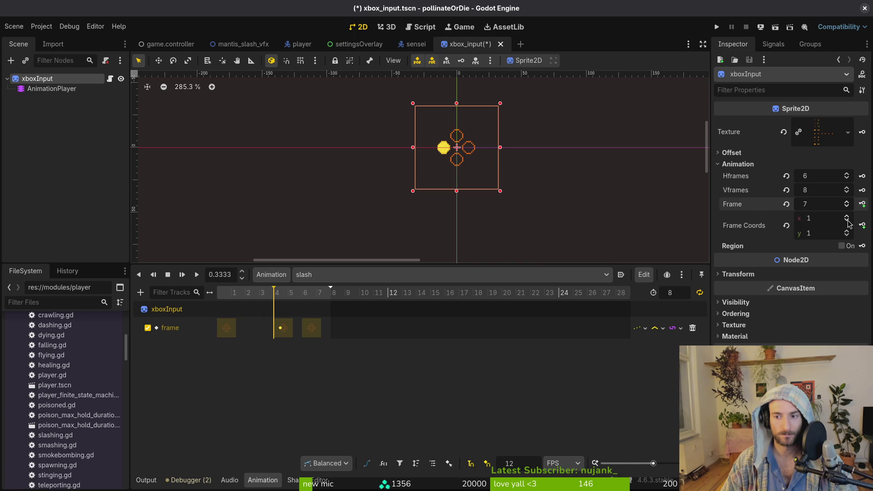
{"action": "left_click", "coordinate": [847, 236]}
{"action": "left_click", "coordinate": [862, 204]}
Save the xbox_input scene, switch back to the interact animation, and run the game
{"action": "key", "text": "ctrl+s"}
{"action": "left_click", "coordinate": [321, 273]}
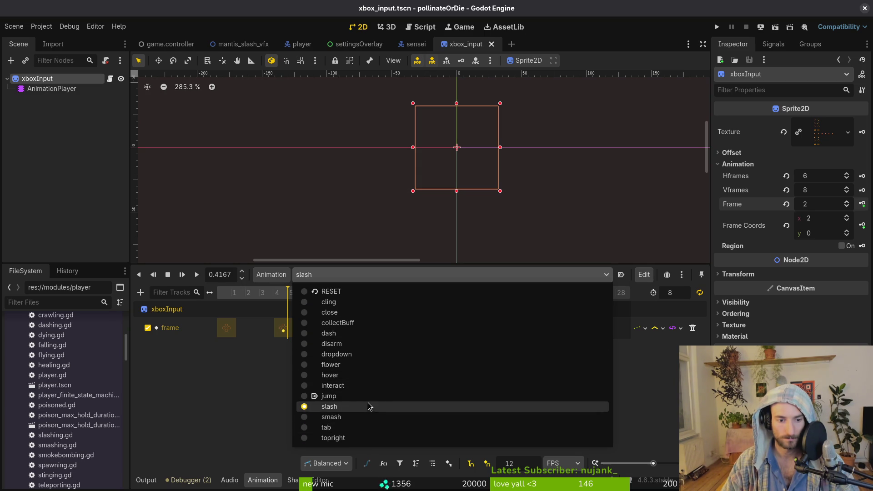
{"action": "left_click", "coordinate": [367, 386]}
{"action": "left_click", "coordinate": [328, 271]}
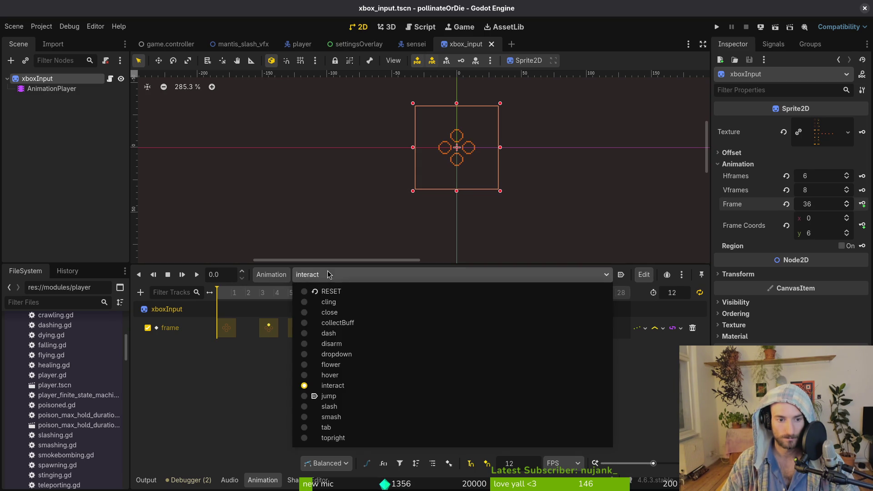
{"action": "left_click", "coordinate": [248, 415]}
{"action": "left_click", "coordinate": [717, 27]}
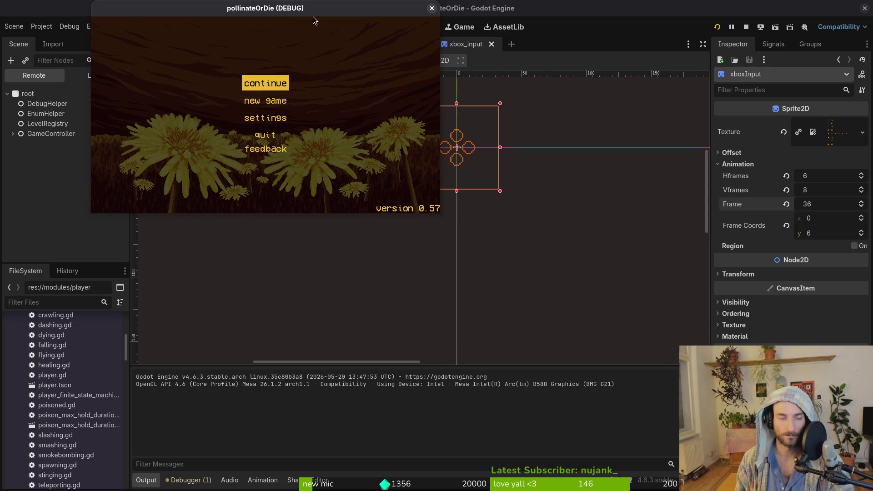
Continue into the bee level, check the pause menu's stats tab, close it, and refocus the game
{"action": "key", "text": "Return"}
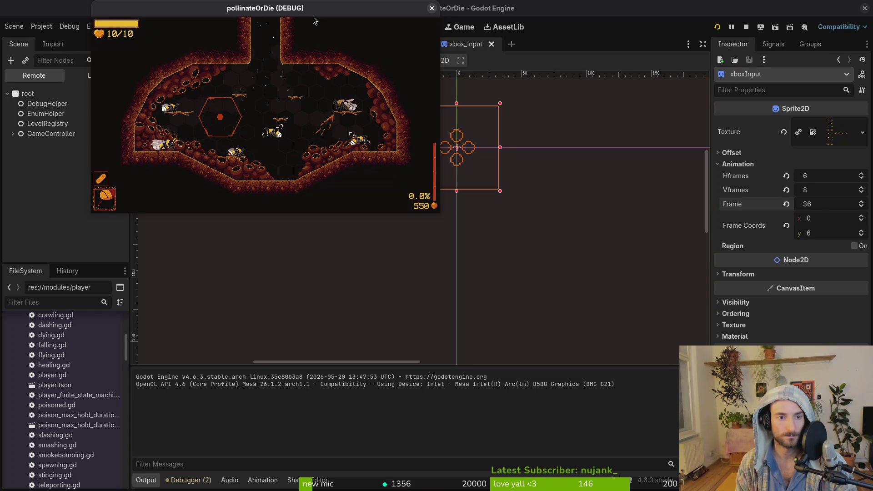
{"action": "key", "text": "Escape"}
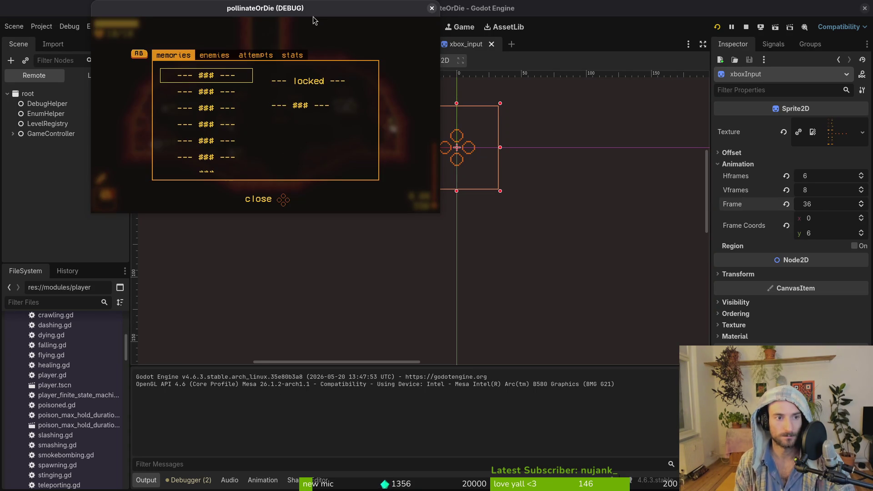
{"action": "key", "text": "Right"}
{"action": "key", "text": "Right"}
{"action": "key", "text": "Right"}
{"action": "key", "text": "Escape"}
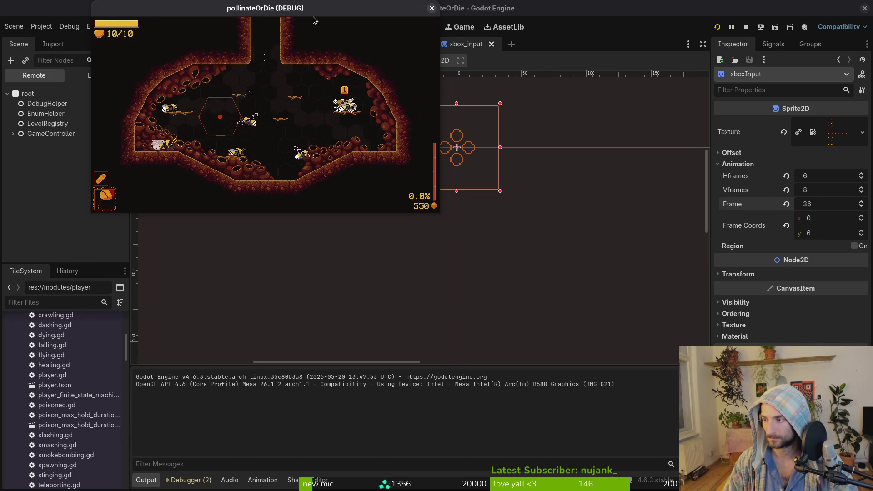
{"action": "key", "text": "alt+Tab"}
{"action": "key", "text": "alt+Tab"}
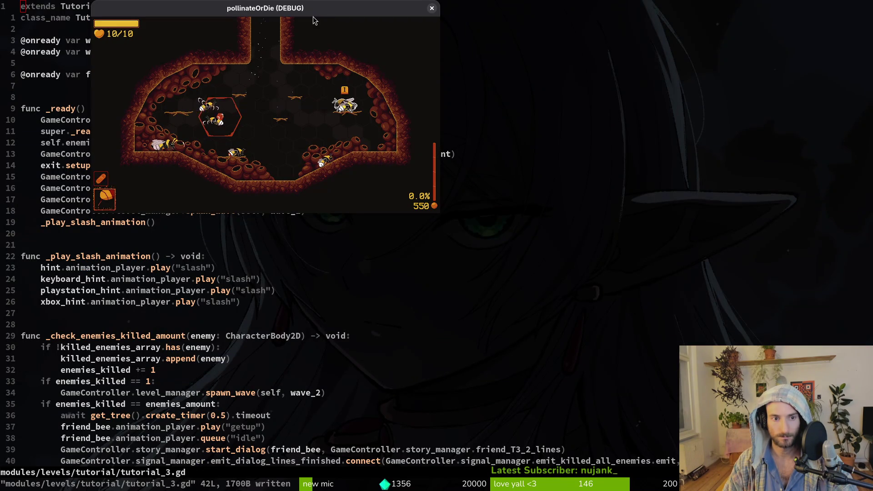
{"action": "key", "text": "alt+Tab"}
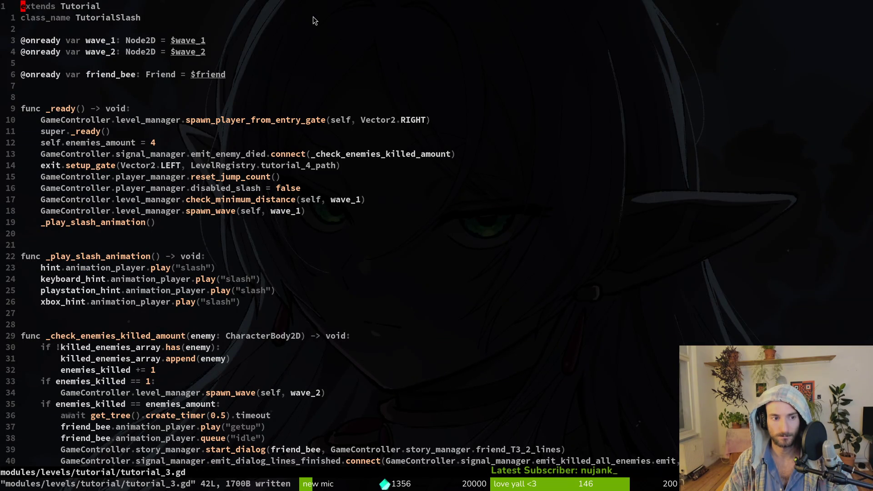
Open slashing.gd and then dashing.gd through the Telescope file finder
{"action": "key", "text": "space"}
{"action": "key", "text": "f"}
{"action": "key", "text": "f"}
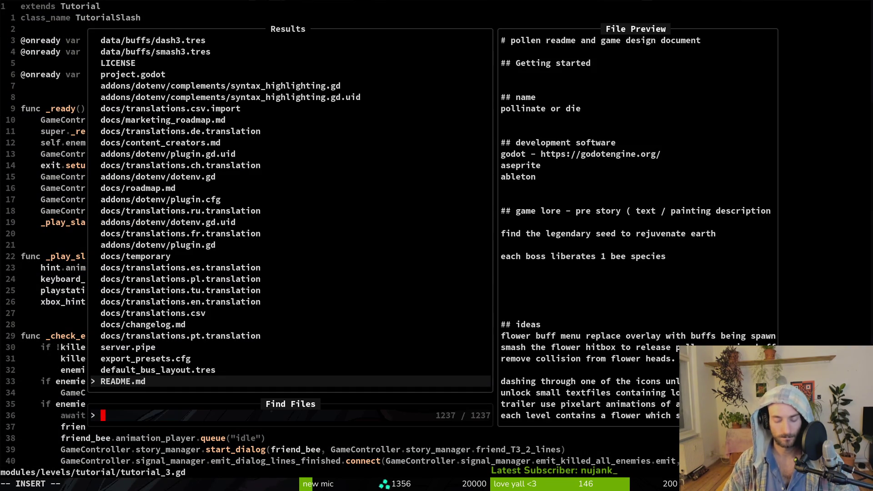
{"action": "type", "text": "slas"}
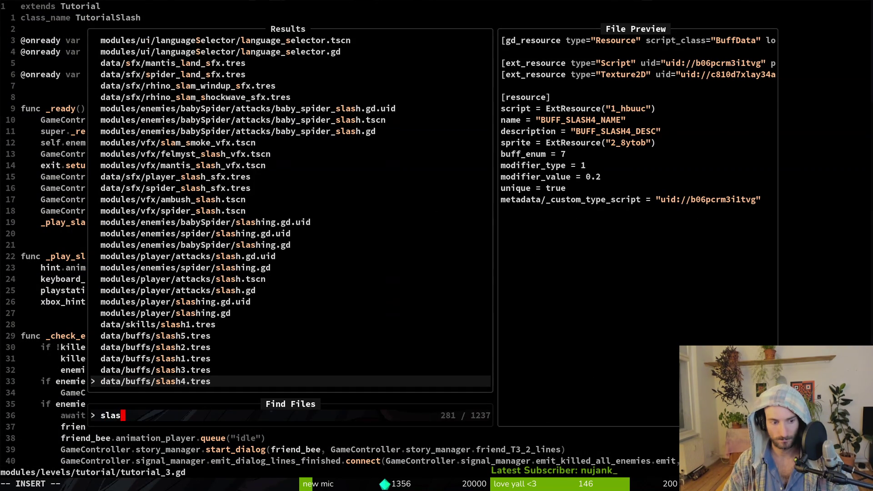
{"action": "type", "text": "hing"}
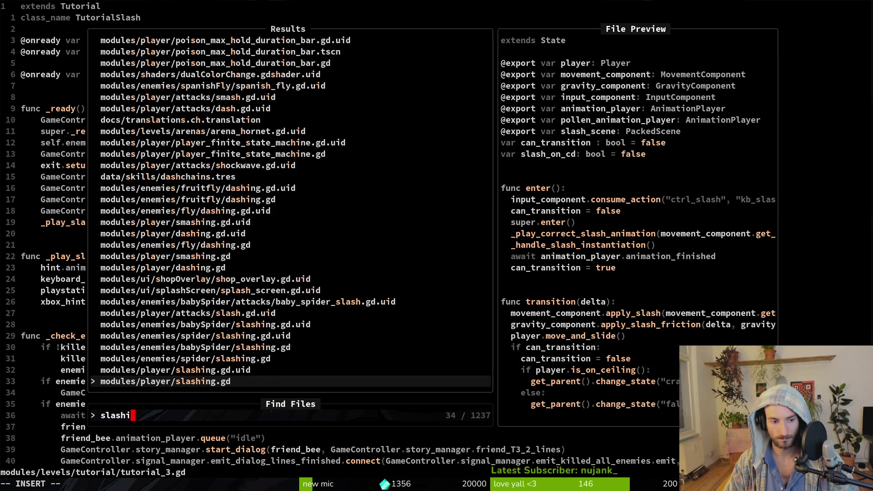
{"action": "key", "text": "Return"}
{"action": "key", "text": "space"}
{"action": "key", "text": "f"}
{"action": "key", "text": "f"}
{"action": "type", "text": "dashing"}
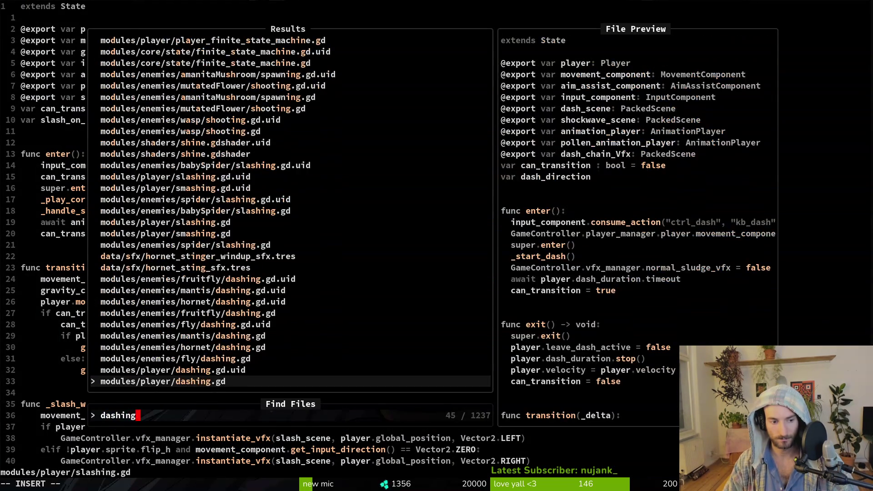
{"action": "key", "text": "Return"}
Copy the _toggle_oneway_collisions() line in dashing.gd, write it with :w, and return to slashing.gd
{"action": "key", "text": "j"}
{"action": "key", "text": "j"}
{"action": "key", "text": "j"}
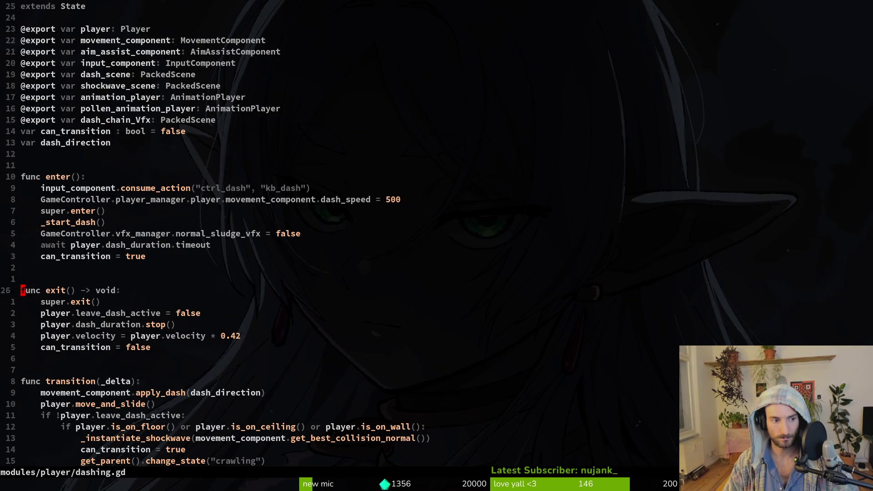
{"action": "key", "text": "ctrl+d"}
{"action": "key", "text": "ctrl+d"}
{"action": "key", "text": "ctrl+d"}
{"action": "key", "text": "ctrl+u"}
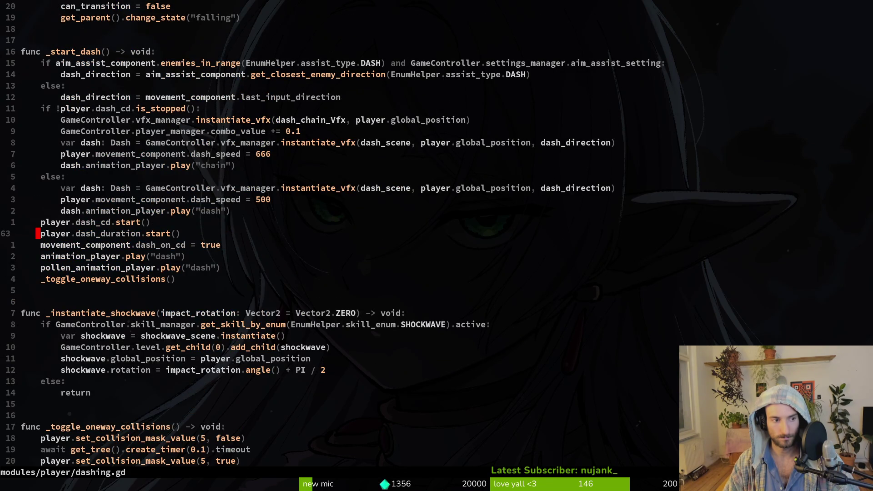
{"action": "key", "text": "j"}
{"action": "key", "text": "j"}
{"action": "key", "text": "j"}
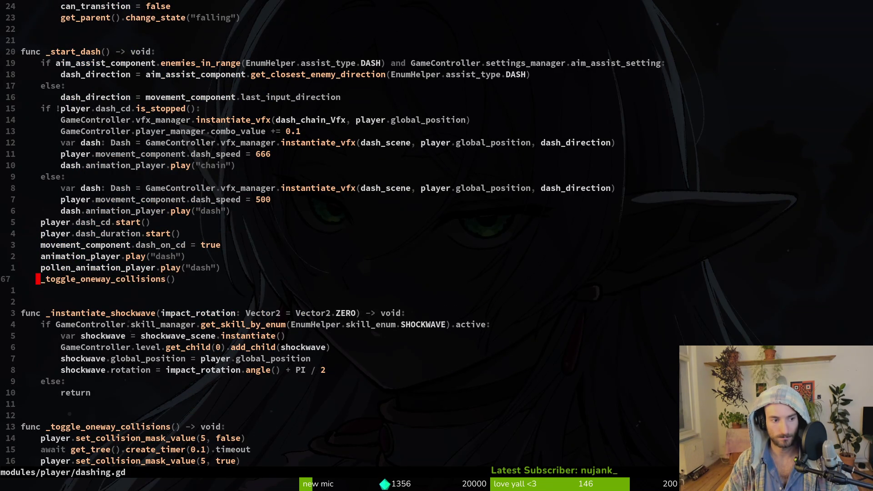
{"action": "type", "text": ":w"}
{"action": "key", "text": "Return"}
{"action": "key", "text": "ctrl+6"}
Paste the _toggle_oneway_collisions() call into slashing.gd's enter() function and save
{"action": "key", "text": "G"}
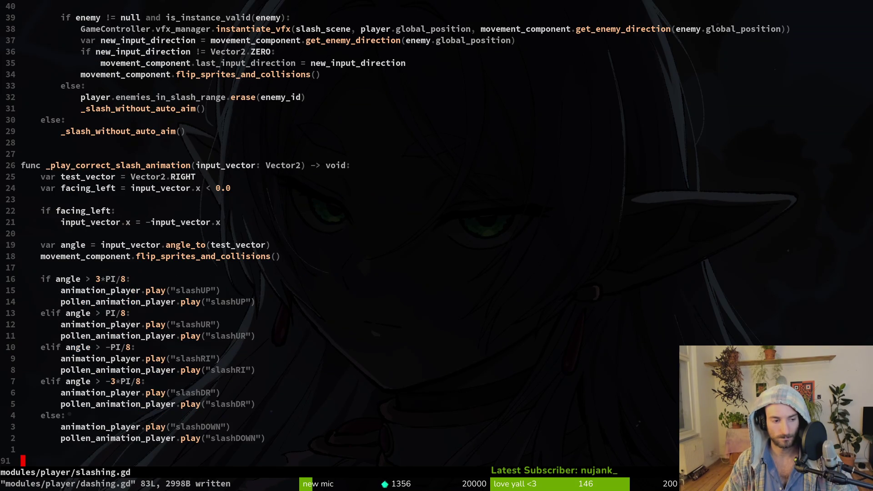
{"action": "key", "text": "2"}
{"action": "key", "text": "8"}
{"action": "key", "text": "k"}
{"action": "key", "text": "ctrl+u"}
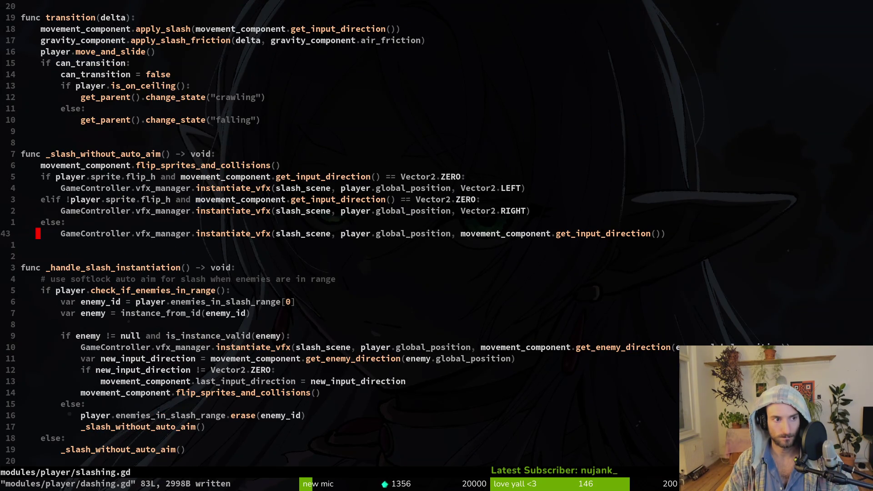
{"action": "key", "text": "ctrl+u"}
{"action": "key", "text": "k"}
{"action": "key", "text": "k"}
{"action": "key", "text": "k"}
{"action": "key", "text": "k"}
{"action": "key", "text": "p"}
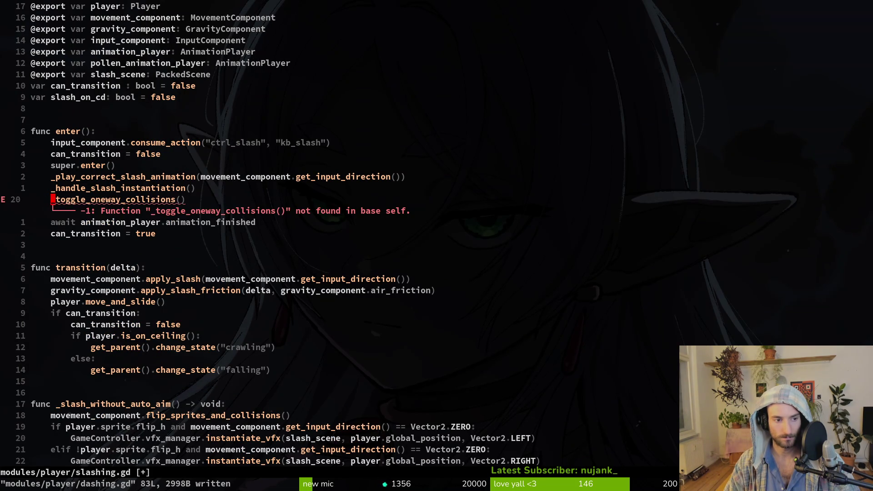
{"action": "key", "text": "shift+v"}
{"action": "key", "text": "Escape"}
{"action": "type", "text": ":w"}
{"action": "key", "text": "Return"}
Delete and re-paste the collisions call at the right spot in enter(), saving slashing.gd
{"action": "key", "text": "shift+v"}
{"action": "type", "text": "d:w"}
{"action": "key", "text": "Return"}
{"action": "key", "text": "j"}
{"action": "key", "text": "j"}
{"action": "key", "text": "j"}
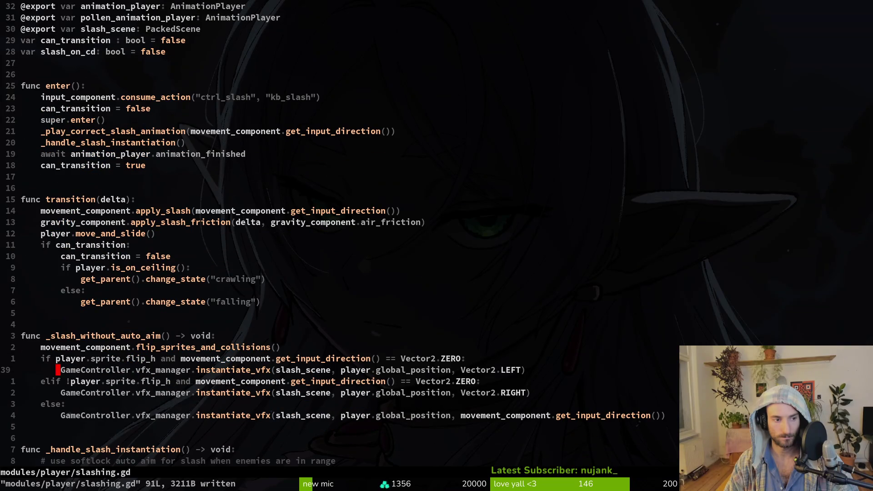
{"action": "key", "text": "k"}
{"action": "key", "text": "k"}
{"action": "key", "text": "k"}
{"action": "type", "text": "p:w"}
{"action": "key", "text": "Return"}
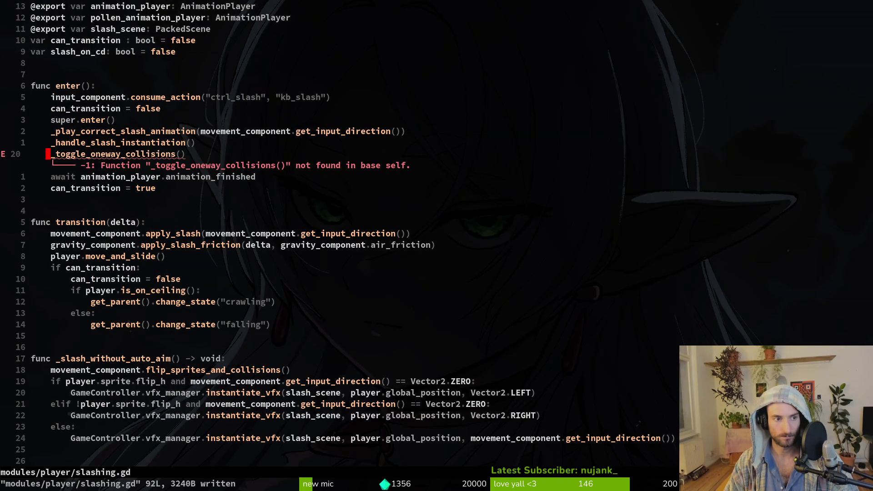
Yank the whole _toggle_oneway_collisions function from line 13 of dashing.gd
{"action": "key", "text": "ctrl+6"}
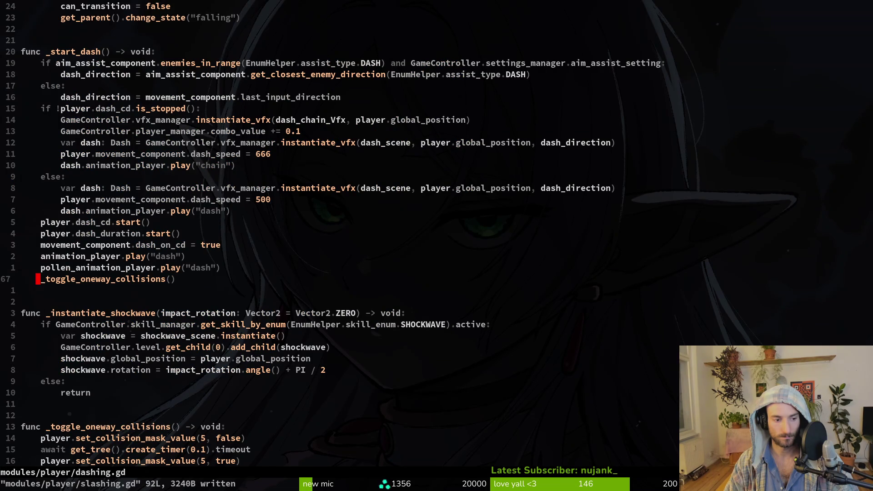
{"action": "key", "text": "1"}
{"action": "key", "text": "3"}
{"action": "key", "text": "j"}
{"action": "key", "text": "shift+v"}
{"action": "key", "text": "j"}
{"action": "key", "text": "j"}
{"action": "key", "text": "j"}
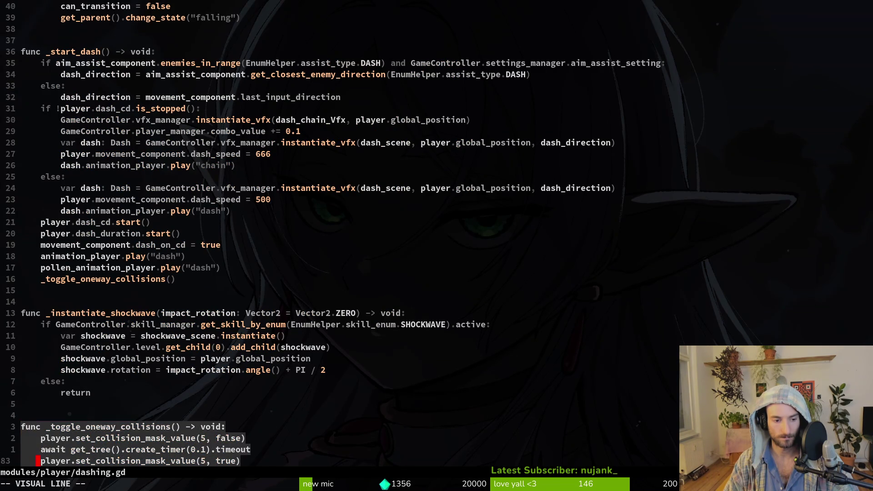
{"action": "type", "text": "y:w"}
{"action": "key", "text": "Return"}
Paste the function at the end of slashing.gd and save it
{"action": "key", "text": "ctrl+6"}
{"action": "key", "text": "shift+g"}
{"action": "type", "text": "p"}
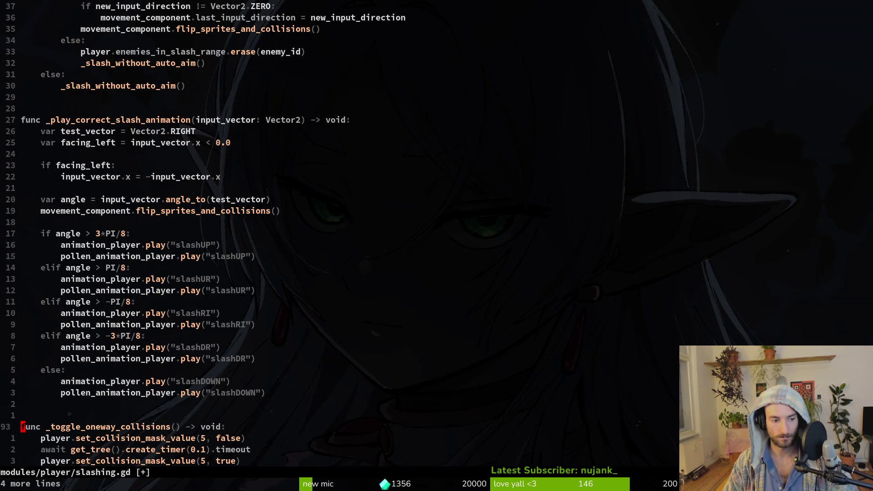
{"action": "type", "text": ":w"}
{"action": "key", "text": "Return"}
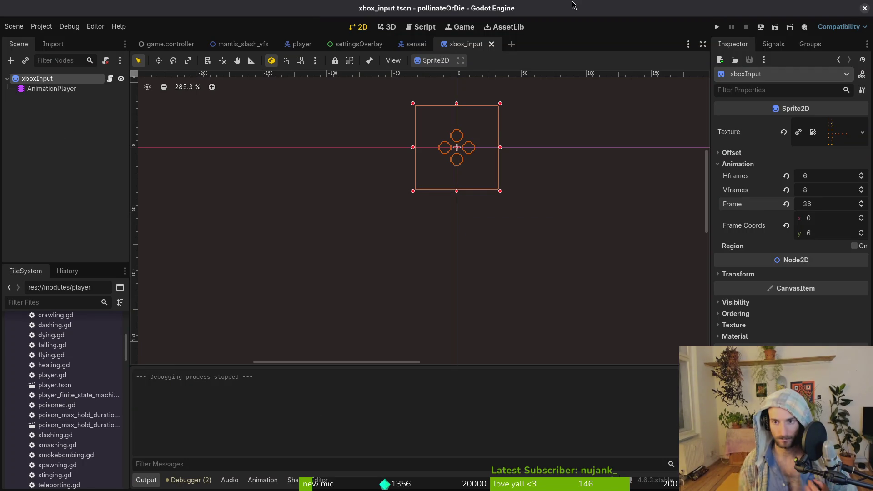
Relaunch pollinateOrDie with F5 and continue from the main menu into the bee cave level
{"action": "key", "text": "F5"}
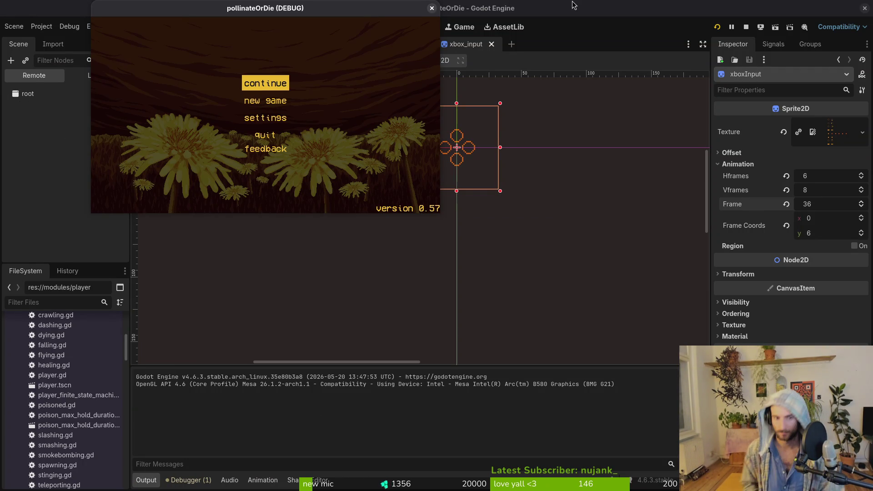
{"action": "key", "text": "Return"}
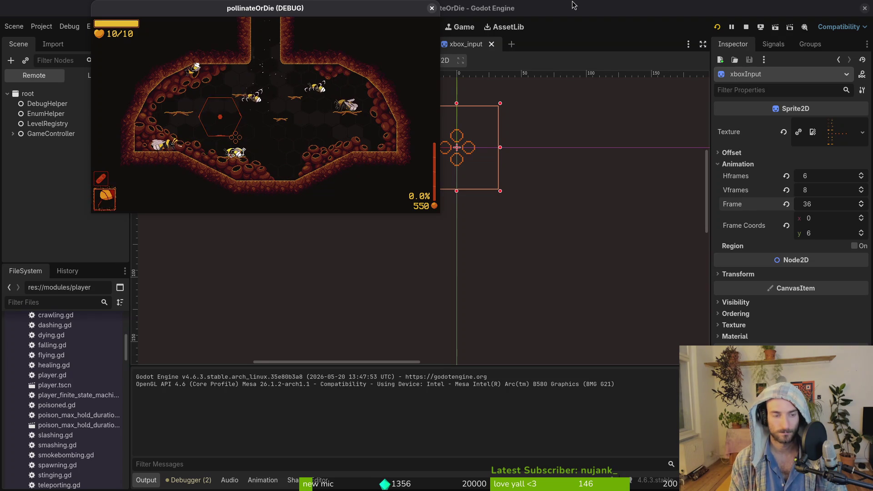
Browse the in-game inventory tabs and look at the second bee skin
{"action": "key", "text": "Escape"}
{"action": "key", "text": "e"}
{"action": "key", "text": "e"}
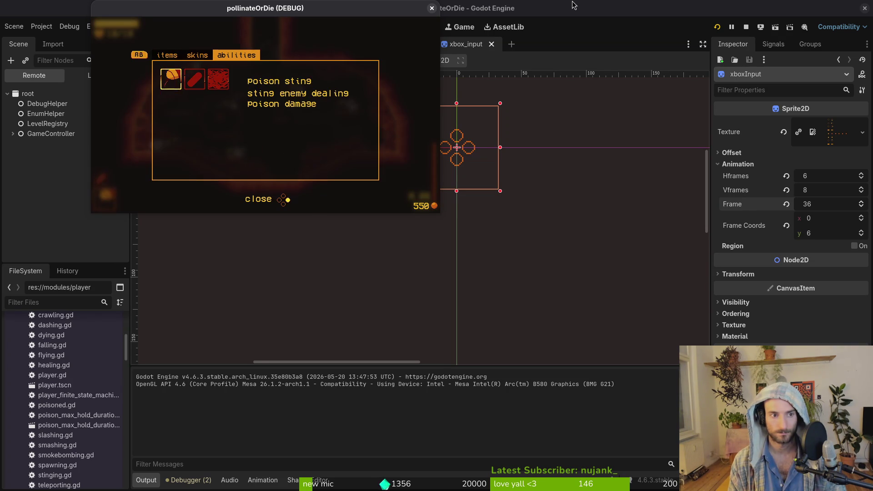
{"action": "key", "text": "Right"}
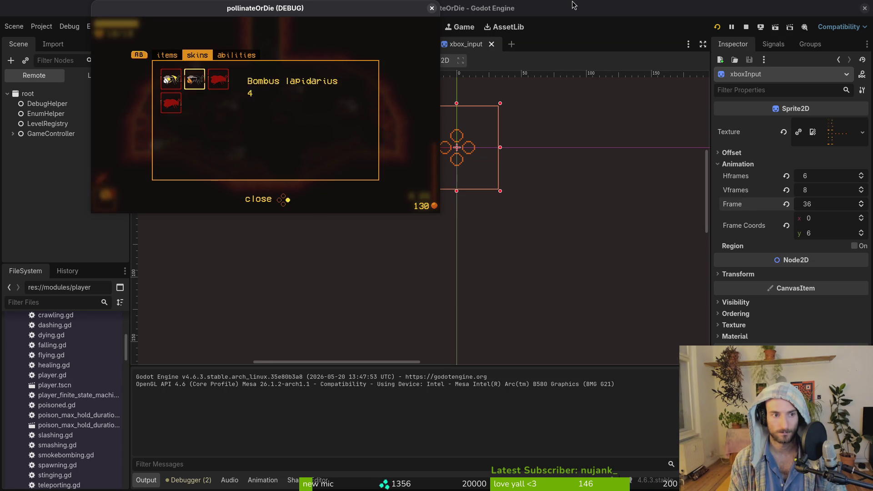
{"action": "key", "text": "Escape"}
{"action": "key", "text": "Escape"}
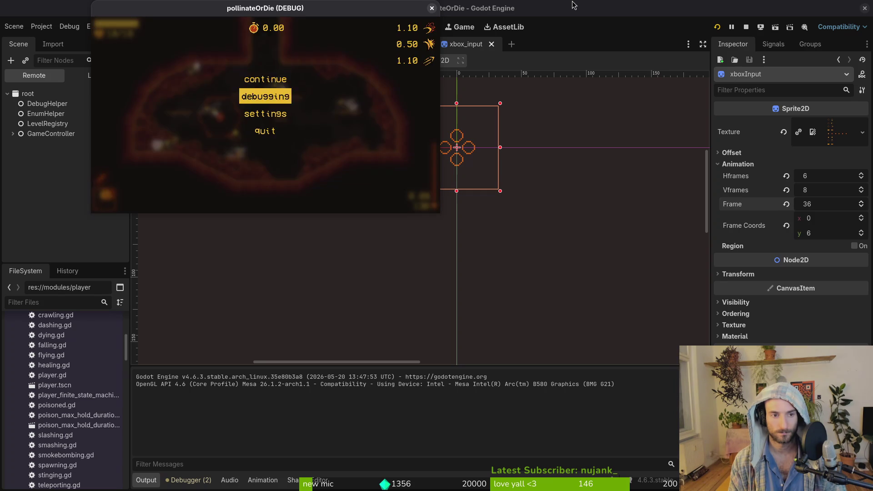
{"action": "key", "text": "Return"}
{"action": "key", "text": "Escape"}
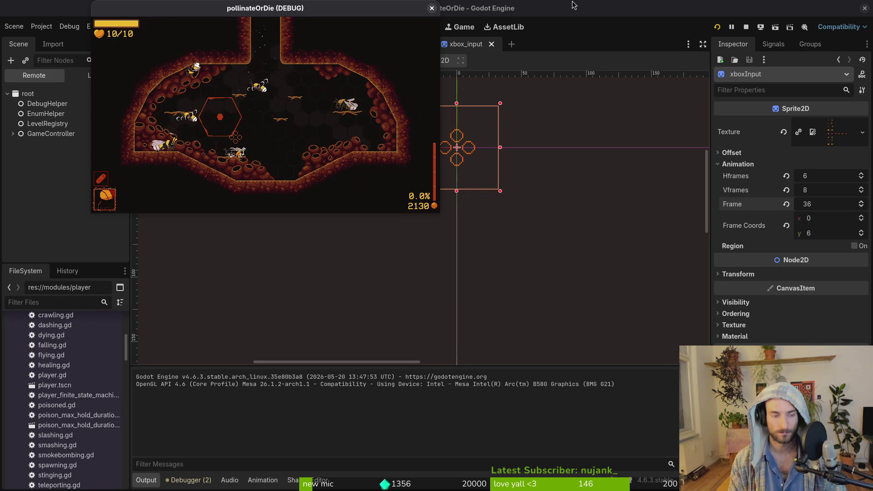
Buy the fourth bee skin from the shop's skins tab
{"action": "key", "text": "Tab"}
{"action": "key", "text": "e"}
{"action": "key", "text": "Return"}
{"action": "key", "text": "Down"}
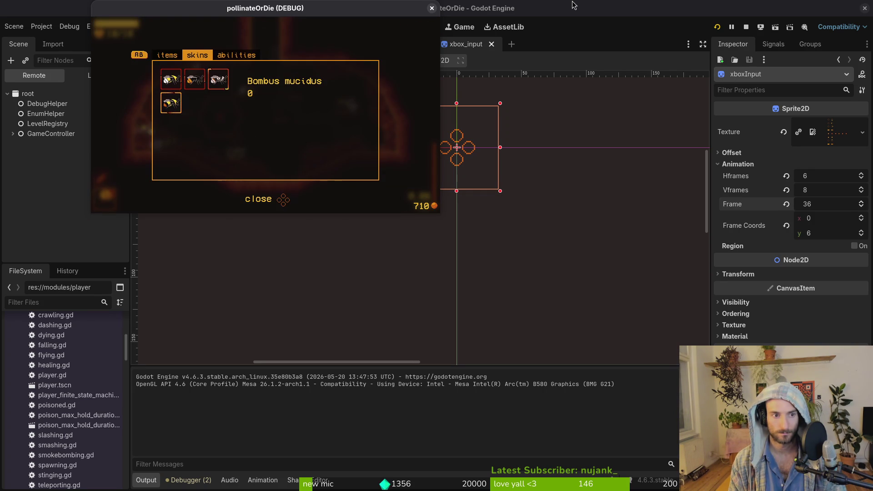
Equip the smokebomb ability and set it off in play
{"action": "key", "text": "e"}
{"action": "key", "text": "Right"}
{"action": "key", "text": "Right"}
{"action": "key", "text": "Left"}
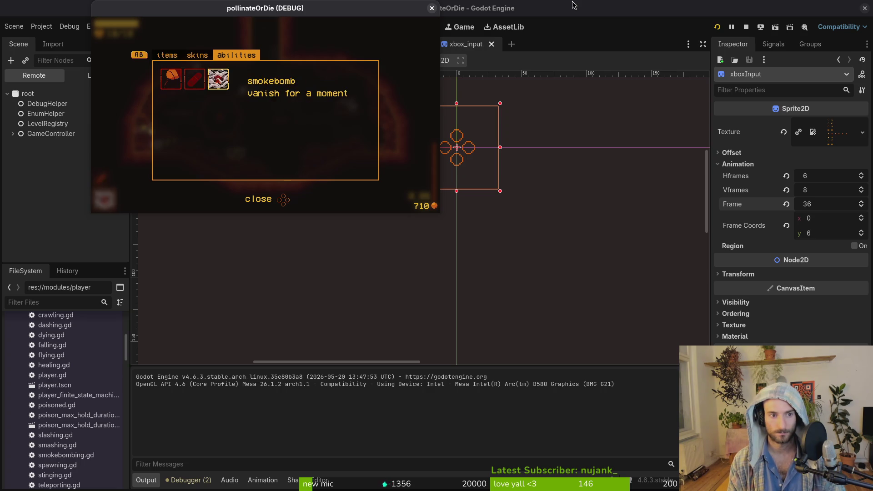
{"action": "key", "text": "Left"}
{"action": "key", "text": "Right"}
{"action": "key", "text": "Escape"}
{"action": "key", "text": "q"}
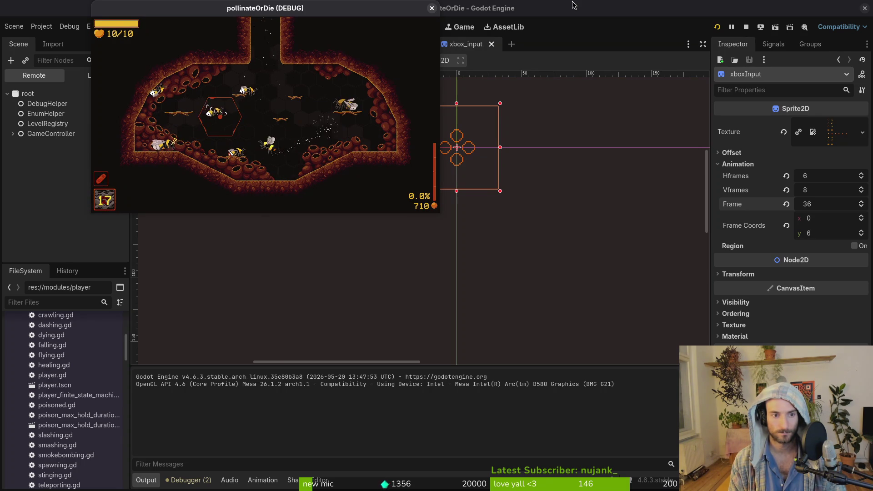
Select the Rejuvenate ability and use it to heal the bee
{"action": "key", "text": "Tab"}
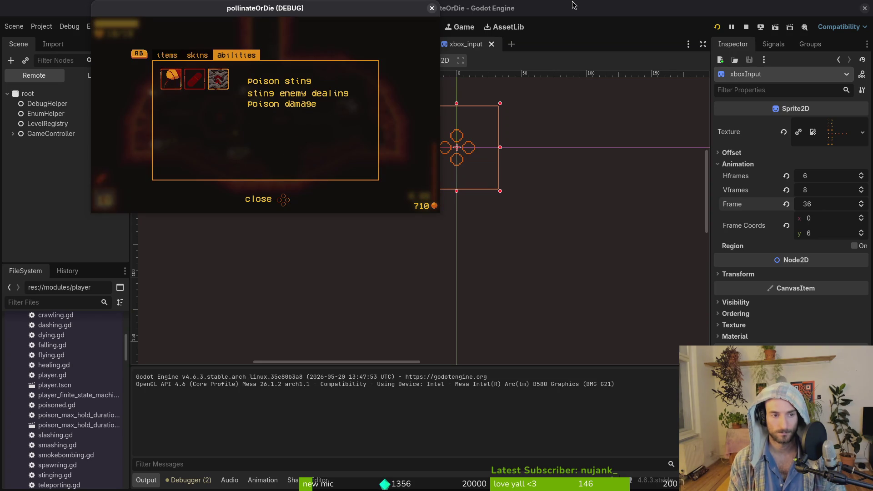
{"action": "key", "text": "Right"}
{"action": "key", "text": "Tab"}
{"action": "key", "text": "e"}
{"action": "key", "text": "a"}
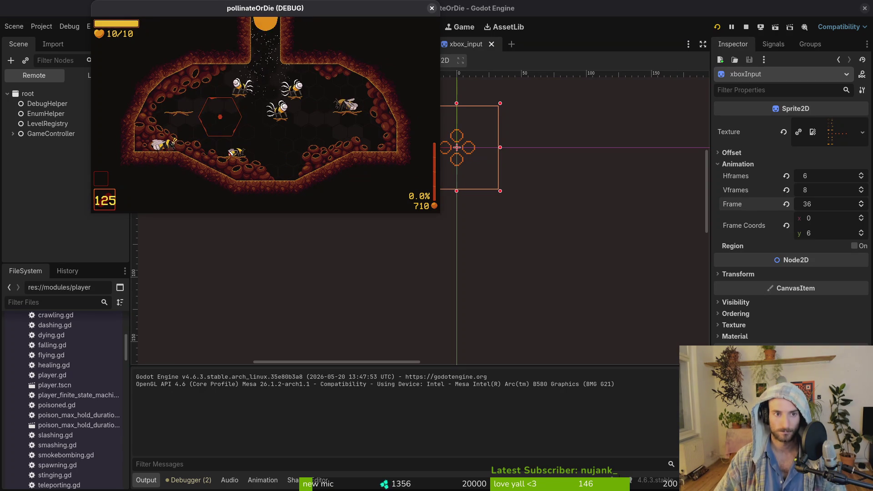
Maximize the game window and fly the bee up the left shaft, attacking
{"action": "double_click", "coordinate": [312, 9]}
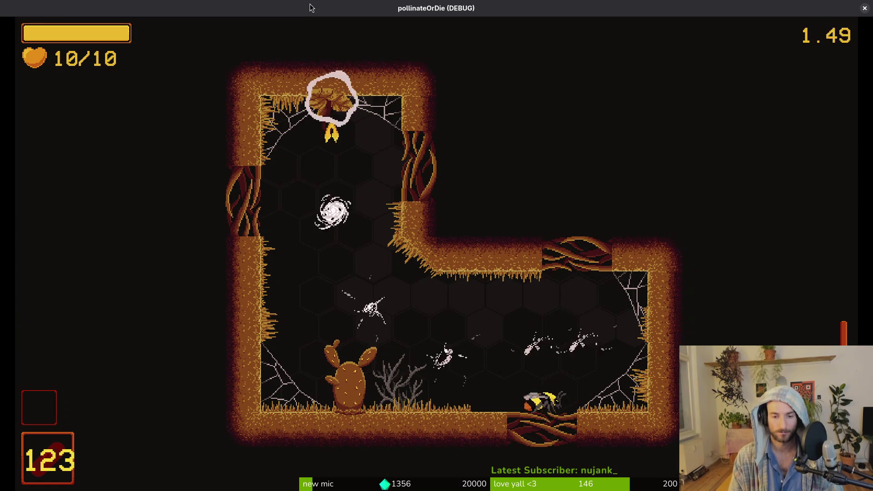
{"action": "key", "text": "d"}
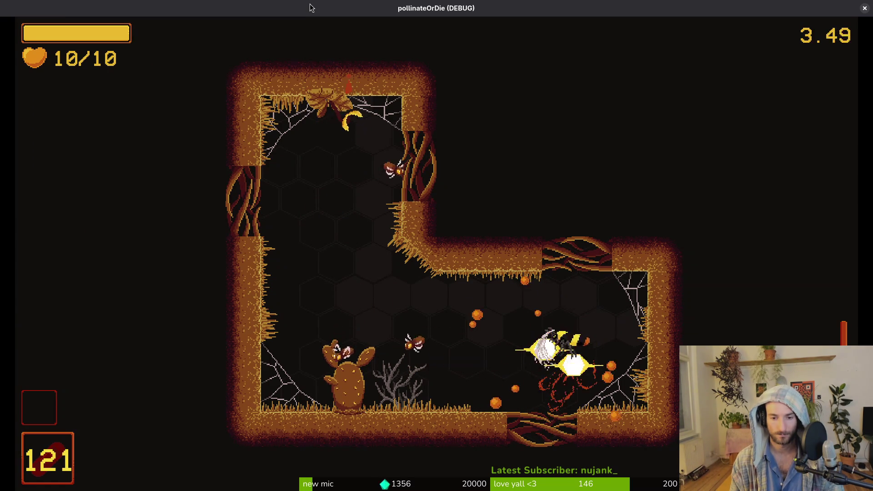
{"action": "key", "text": "a"}
{"action": "key", "text": "space"}
{"action": "key", "text": "a"}
{"action": "key", "text": "w"}
{"action": "key", "text": "space"}
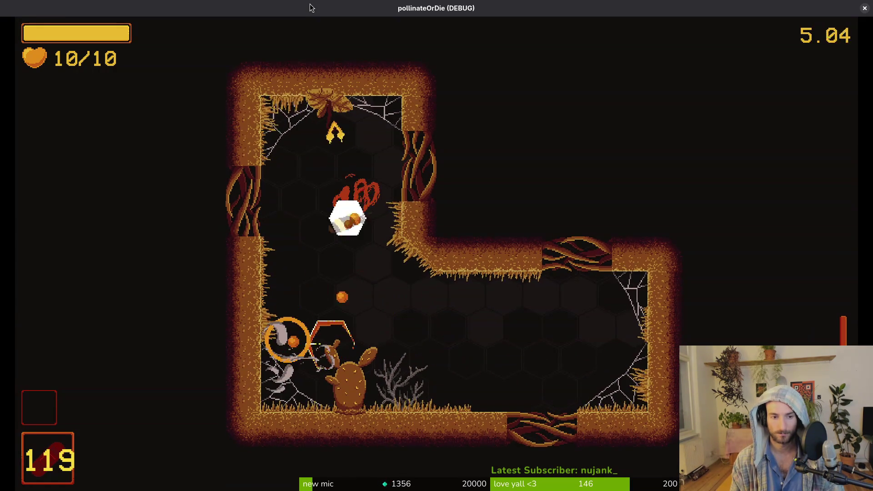
{"action": "key", "text": "w"}
{"action": "key", "text": "space"}
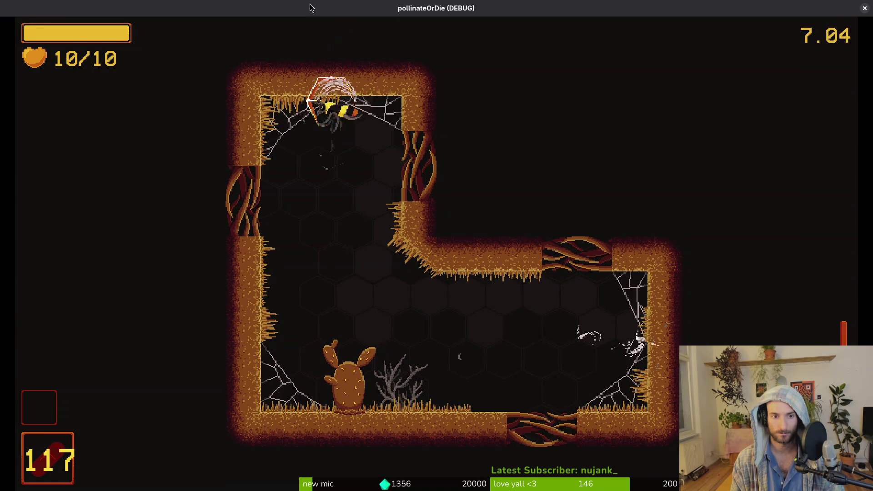
Slash the enemies in the lower corridor and left shaft to clear the room
{"action": "key", "text": "s"}
{"action": "key", "text": "space"}
{"action": "key", "text": "d"}
{"action": "key", "text": "space"}
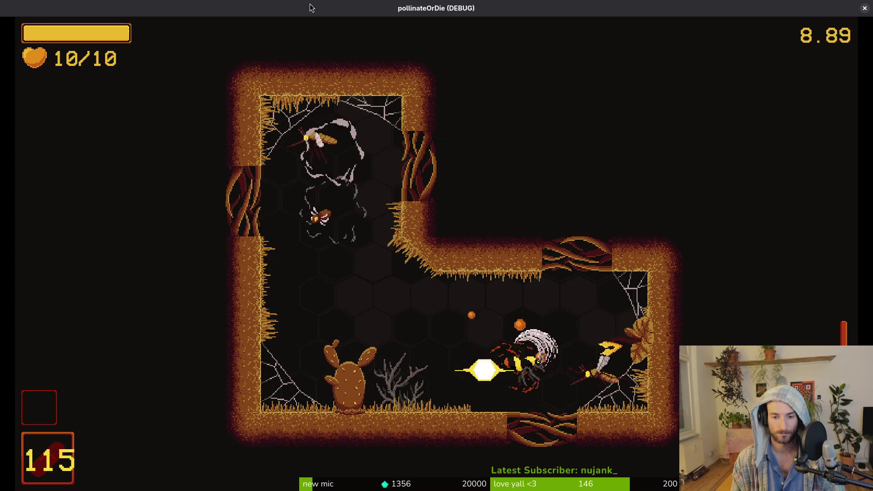
{"action": "key", "text": "space"}
{"action": "key", "text": "a"}
{"action": "key", "text": "w"}
{"action": "key", "text": "space"}
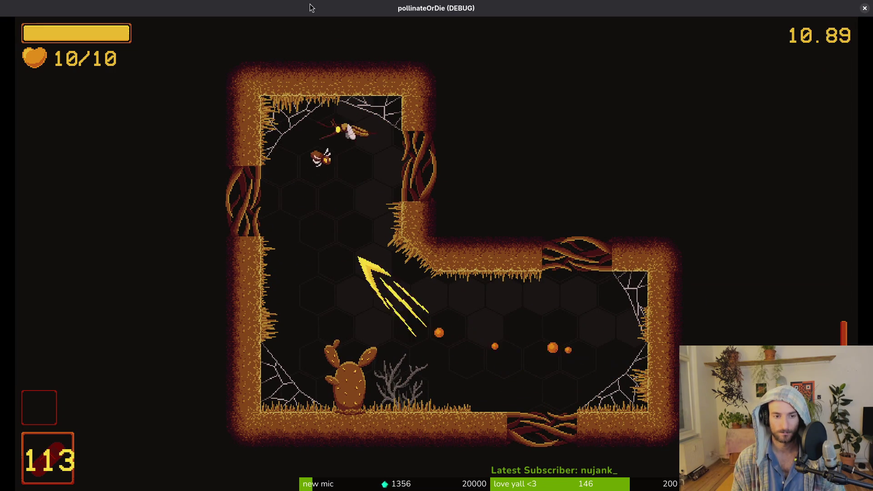
{"action": "key", "text": "s"}
{"action": "key", "text": "space"}
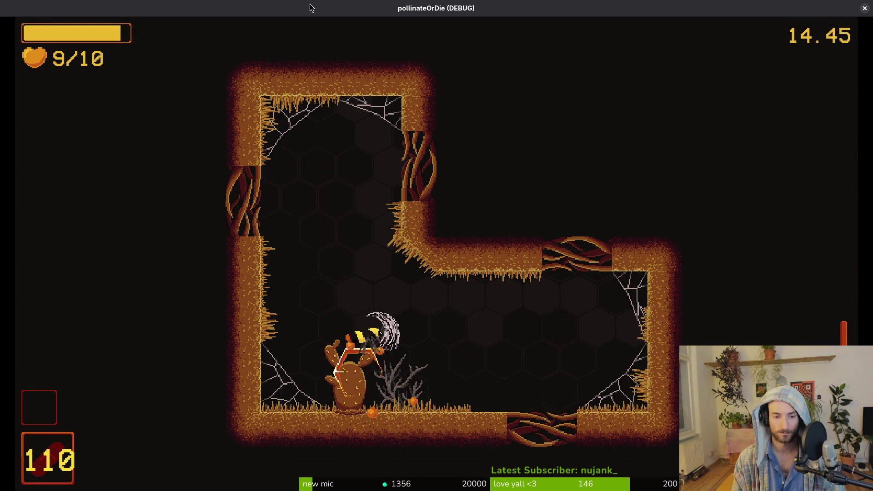
{"action": "key", "text": "w"}
{"action": "key", "text": "d"}
{"action": "key", "text": "space"}
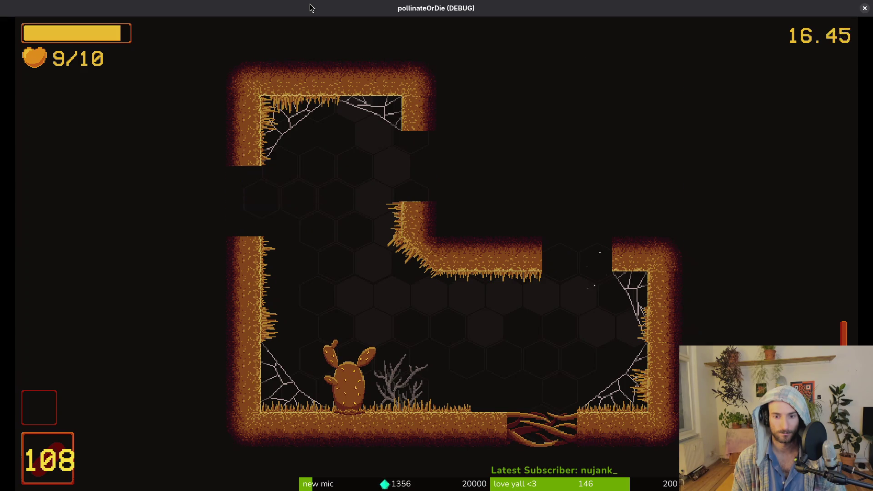
Fly into the next room and slash the spiders along the left wall
{"action": "key", "text": "w"}
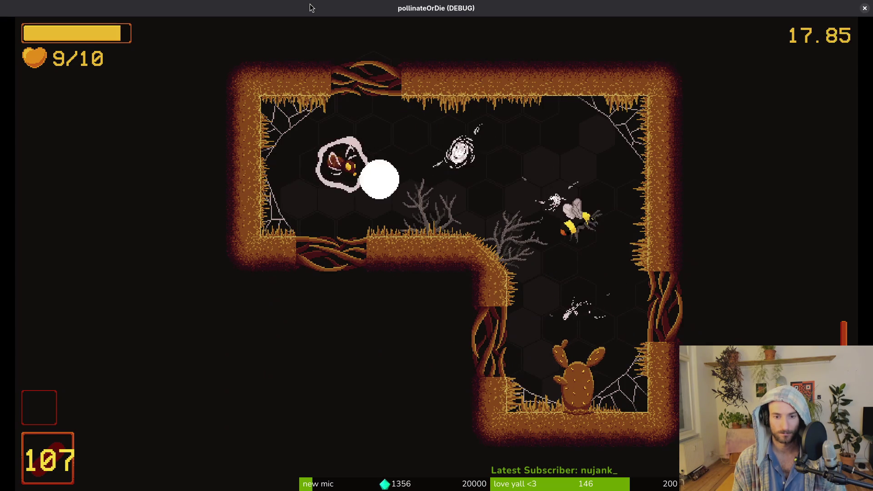
{"action": "key", "text": "s"}
{"action": "key", "text": "space"}
{"action": "key", "text": "w"}
{"action": "key", "text": "a"}
{"action": "key", "text": "space"}
{"action": "key", "text": "space"}
{"action": "key", "text": "a"}
{"action": "key", "text": "space"}
Attack the flies and enemies near the plant to finish the room
{"action": "key", "text": "space"}
{"action": "key", "text": "d"}
{"action": "key", "text": "space"}
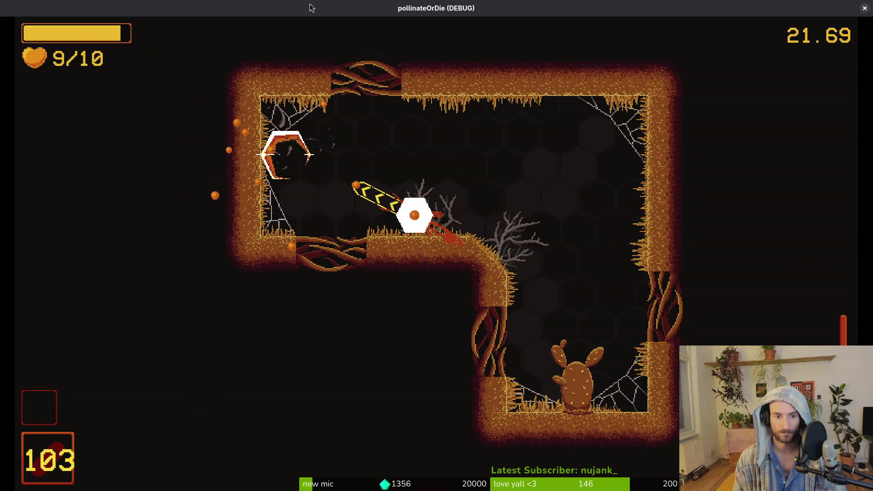
{"action": "key", "text": "w"}
{"action": "key", "text": "space"}
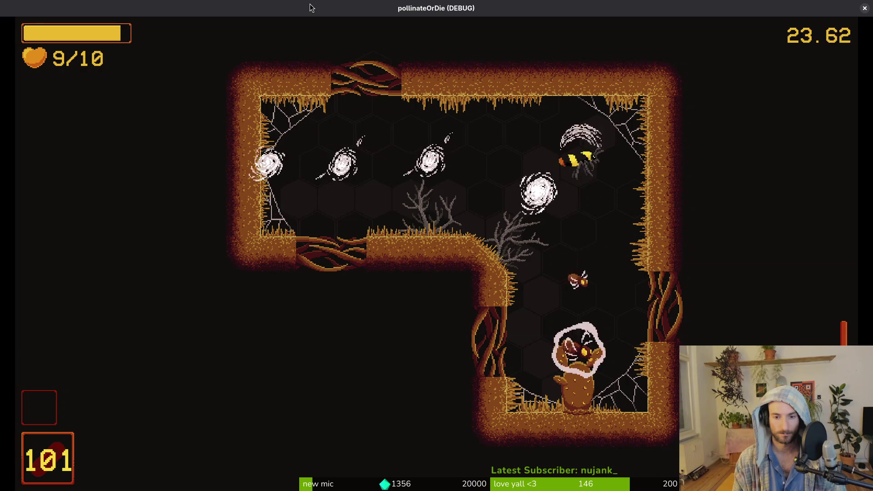
{"action": "key", "text": "s"}
{"action": "key", "text": "space"}
{"action": "key", "text": "space"}
{"action": "key", "text": "w"}
{"action": "key", "text": "space"}
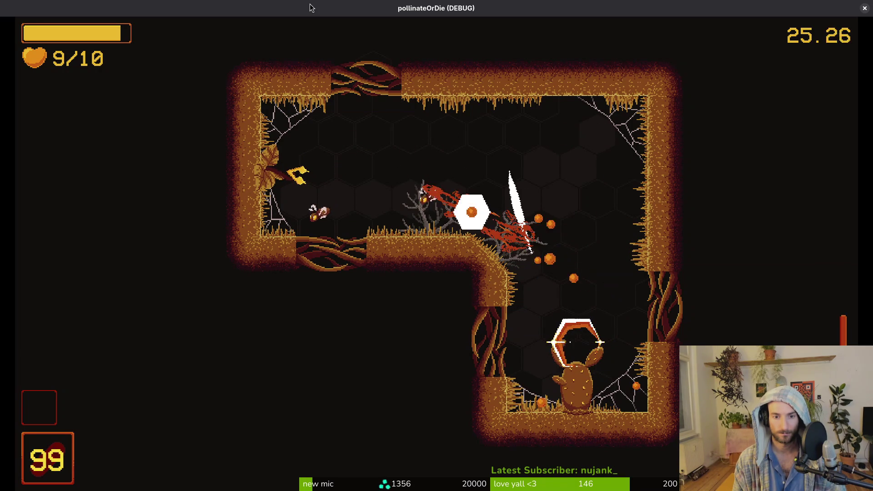
{"action": "key", "text": "a"}
{"action": "key", "text": "space"}
{"action": "key", "text": "a"}
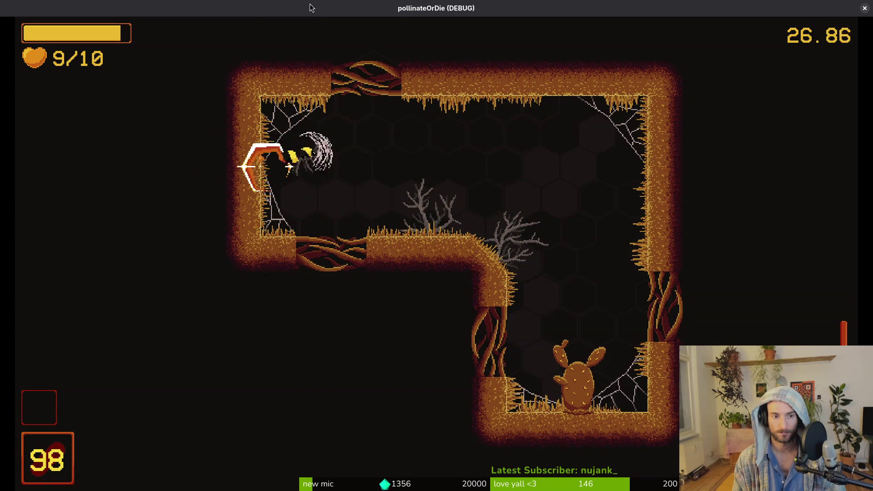
{"action": "key", "text": "d"}
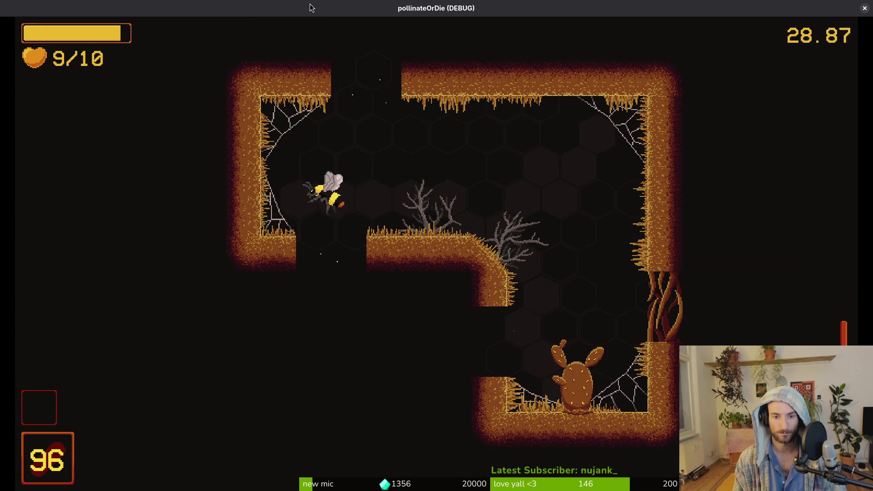
Enter the cross-shaped room and fight the enemy waves around its centre
{"action": "key", "text": "a"}
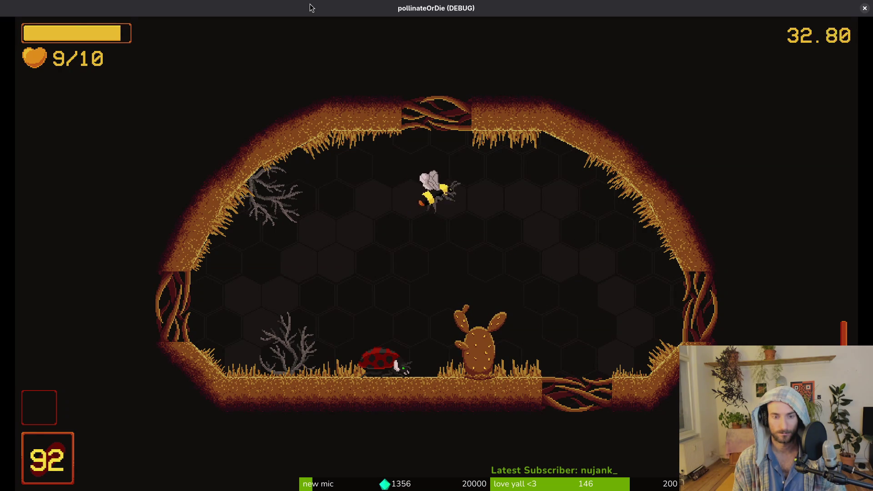
{"action": "key", "text": "a"}
{"action": "key", "text": "w"}
{"action": "key", "text": "a"}
{"action": "key", "text": "s"}
{"action": "key", "text": "w"}
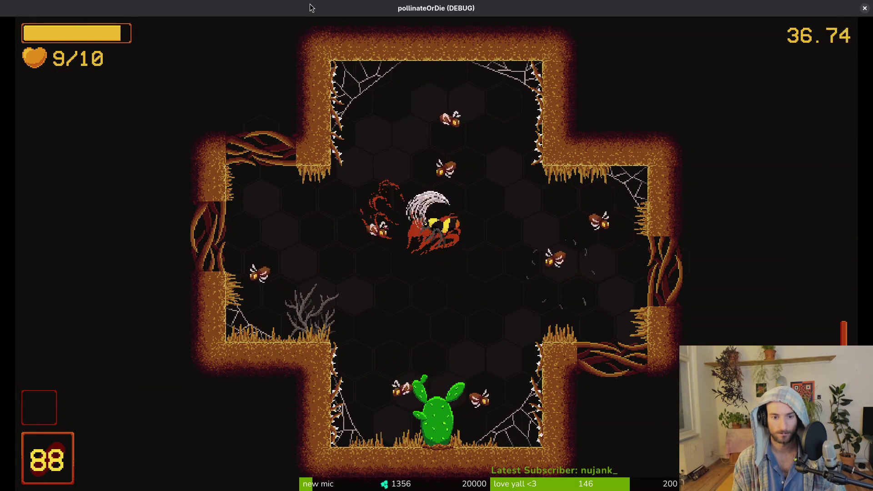
{"action": "key", "text": "a"}
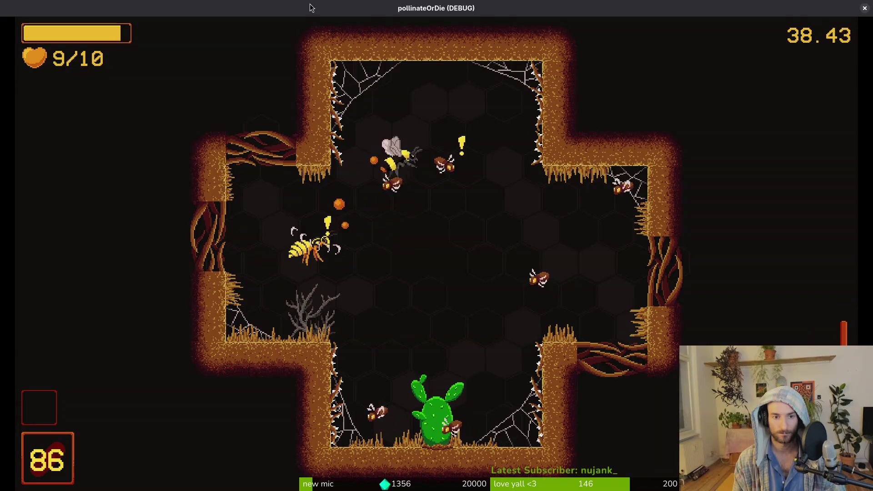
{"action": "key", "text": "d"}
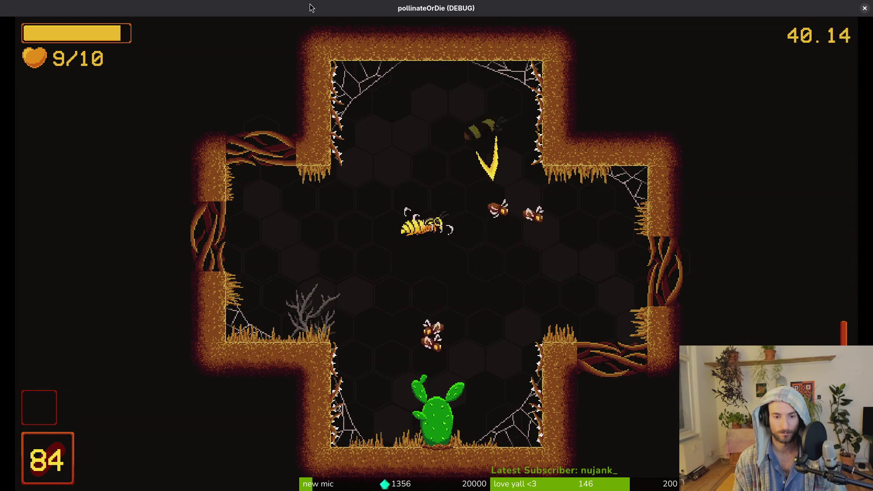
{"action": "key", "text": "a"}
{"action": "key", "text": "d"}
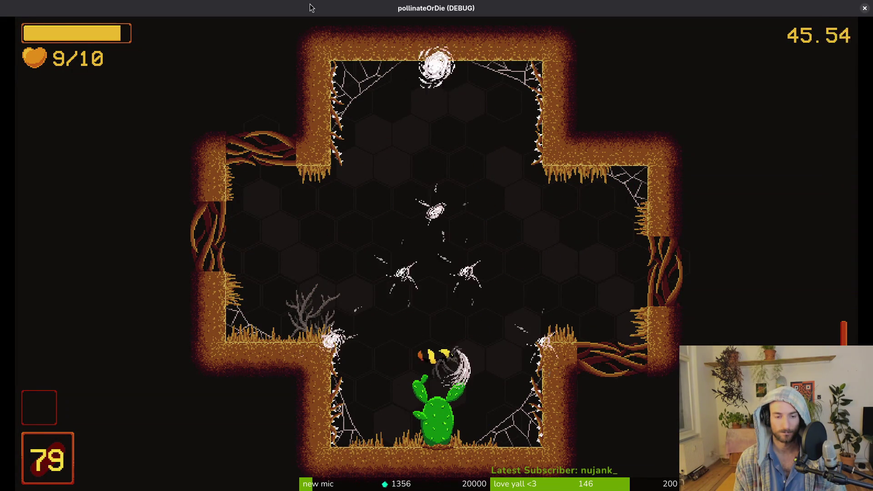
{"action": "key", "text": "w"}
Pollinate the cactus, take the max health upgrade to 9/11, and exit left
{"action": "key", "text": "w"}
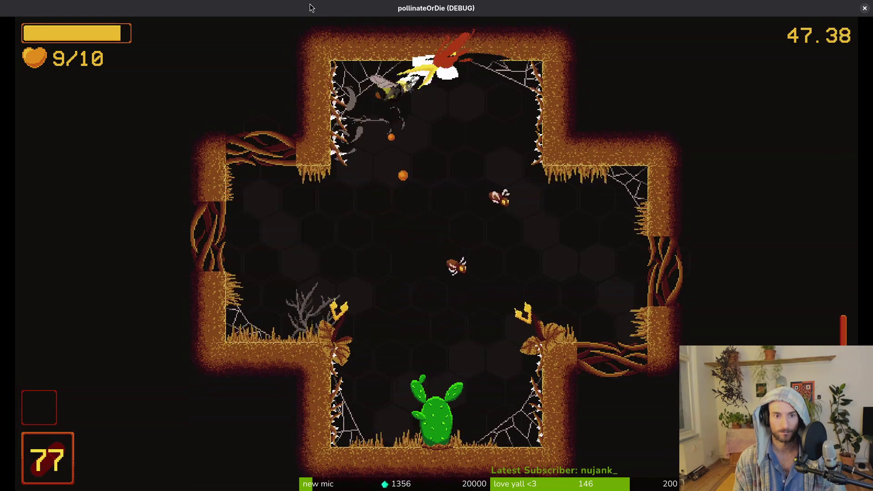
{"action": "key", "text": "d"}
{"action": "key", "text": "s"}
{"action": "key", "text": "w"}
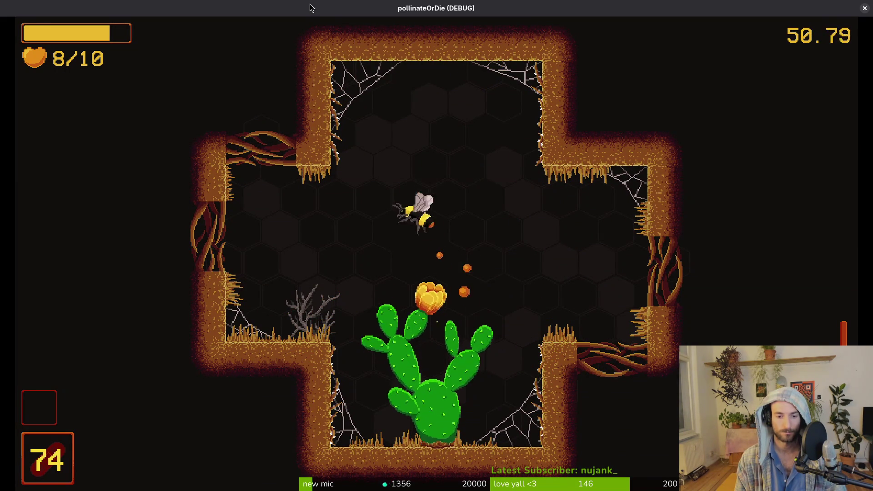
{"action": "key", "text": "s"}
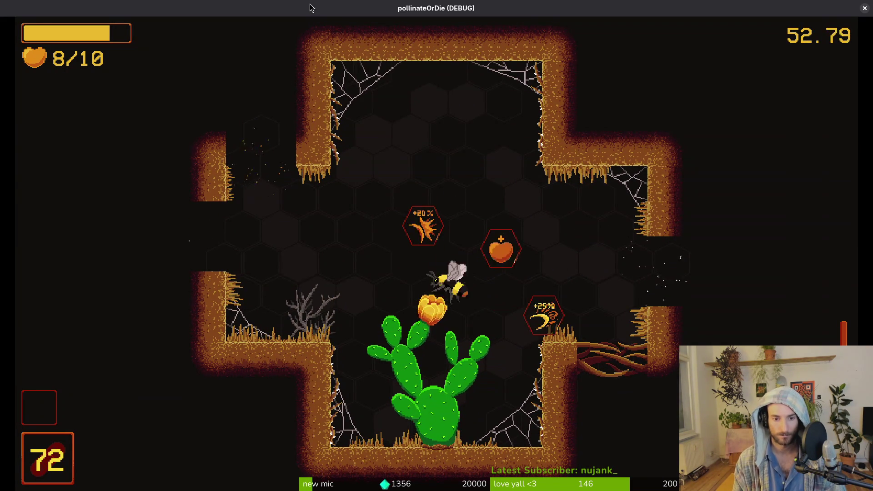
{"action": "key", "text": "w"}
{"action": "key", "text": "d"}
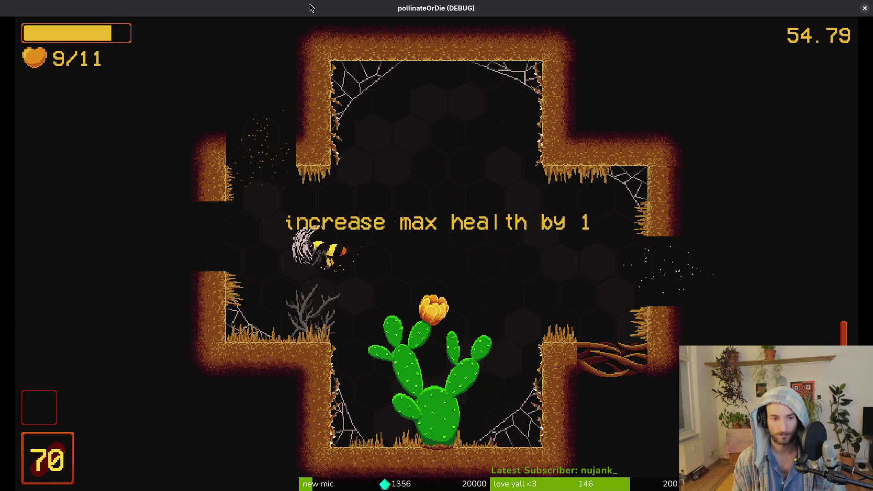
{"action": "key", "text": "a"}
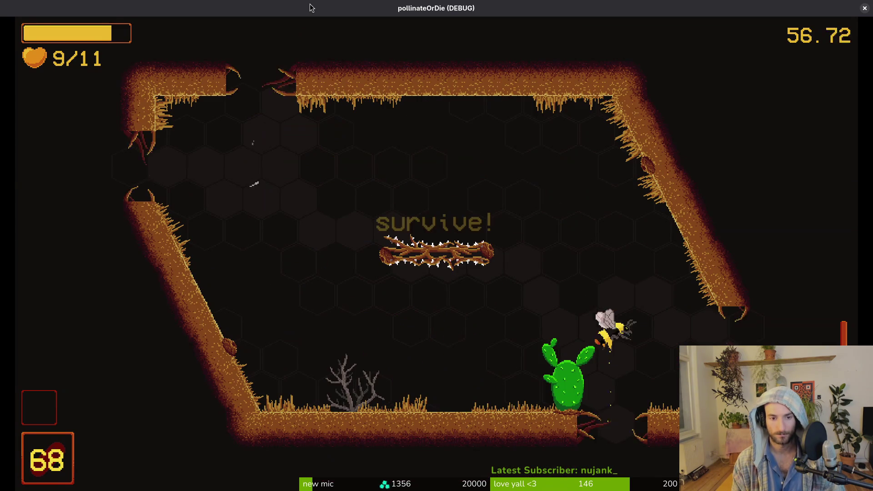
Fight the mosquitoes and wasps around the cactus and thorny log
{"action": "key", "text": "d"}
{"action": "key", "text": "w"}
{"action": "key", "text": "a"}
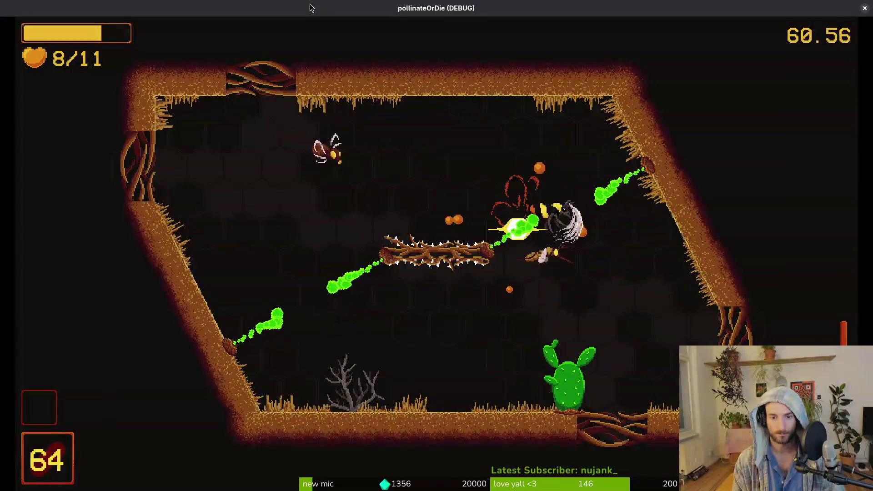
{"action": "key", "text": "d"}
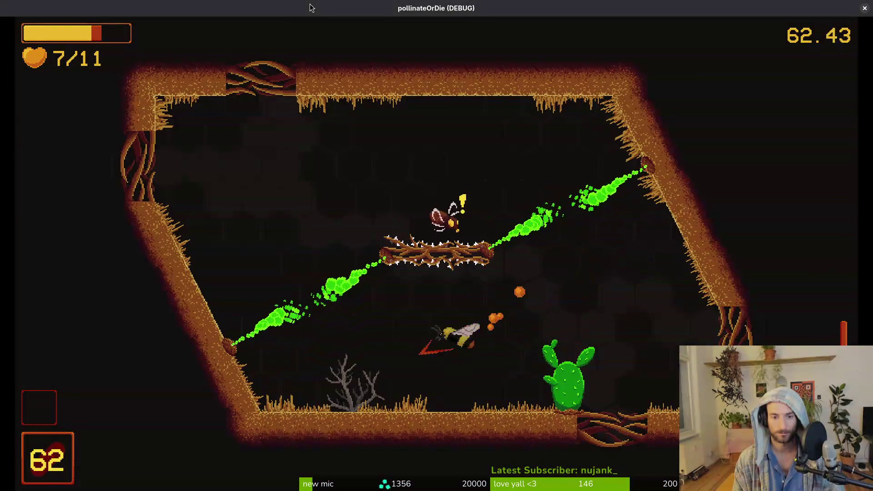
{"action": "key", "text": "d"}
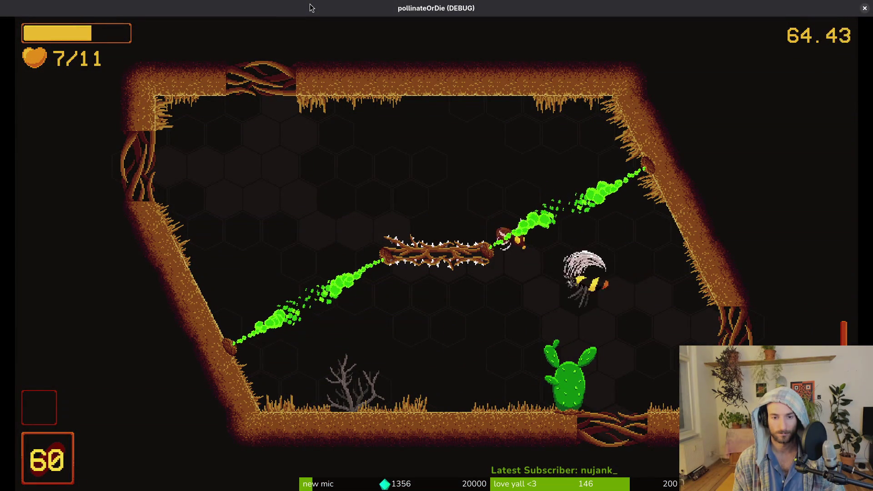
{"action": "key", "text": "a"}
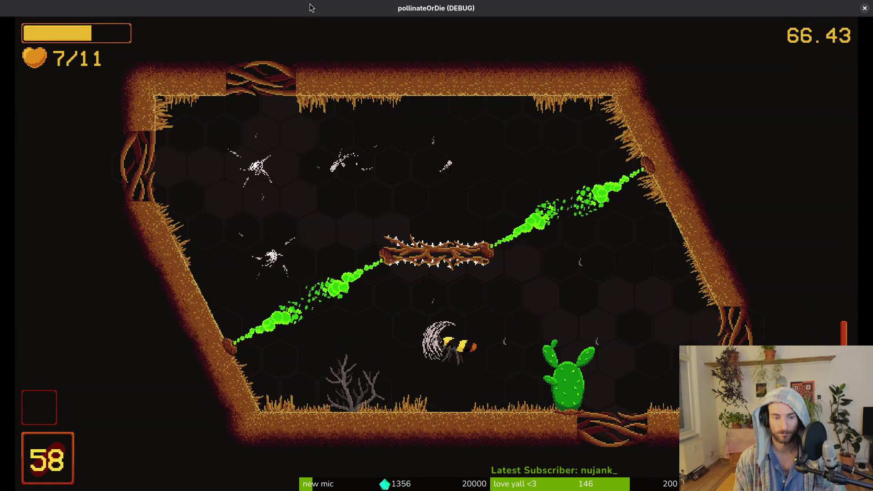
{"action": "key", "text": "d"}
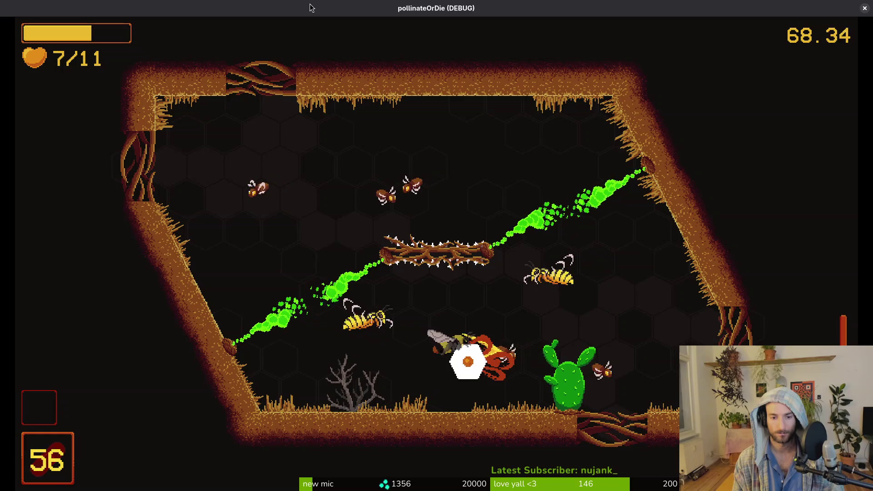
{"action": "key", "text": "a"}
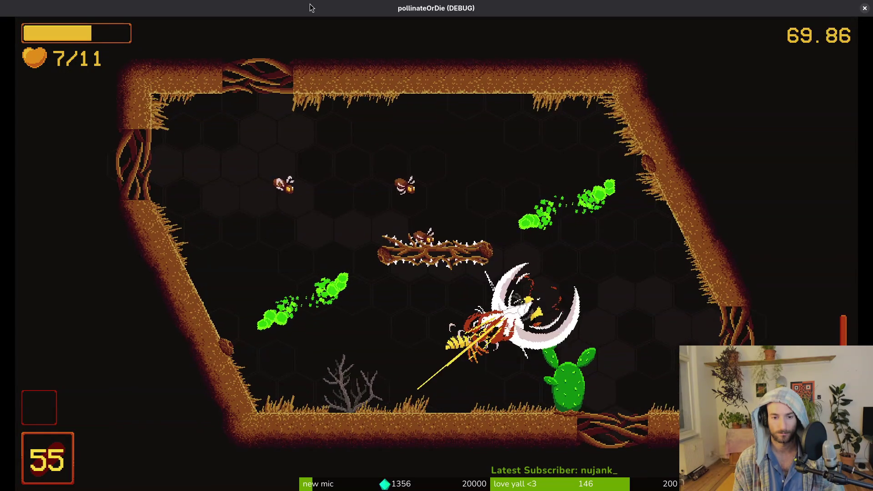
{"action": "key", "text": "w"}
{"action": "key", "text": "a"}
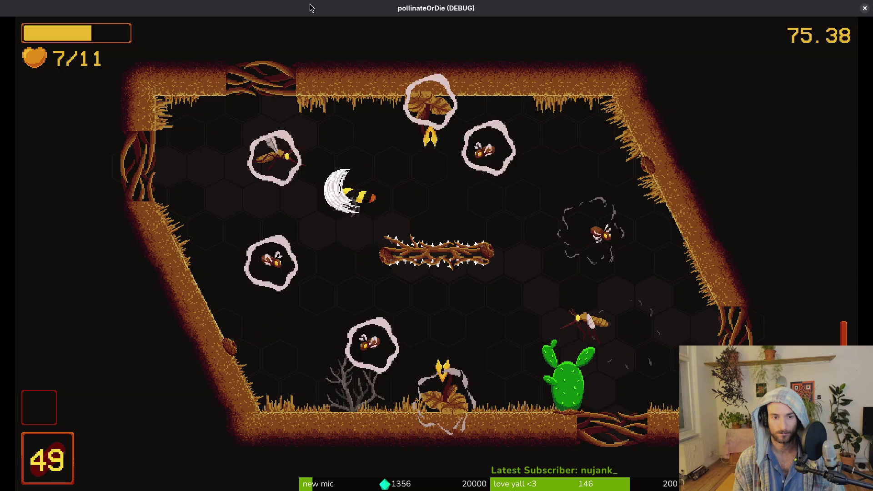
Pause the game, view the Settings screen, and close it to resume
{"action": "key", "text": "Escape"}
{"action": "key", "text": "Down"}
{"action": "key", "text": "Down"}
{"action": "key", "text": "Return"}
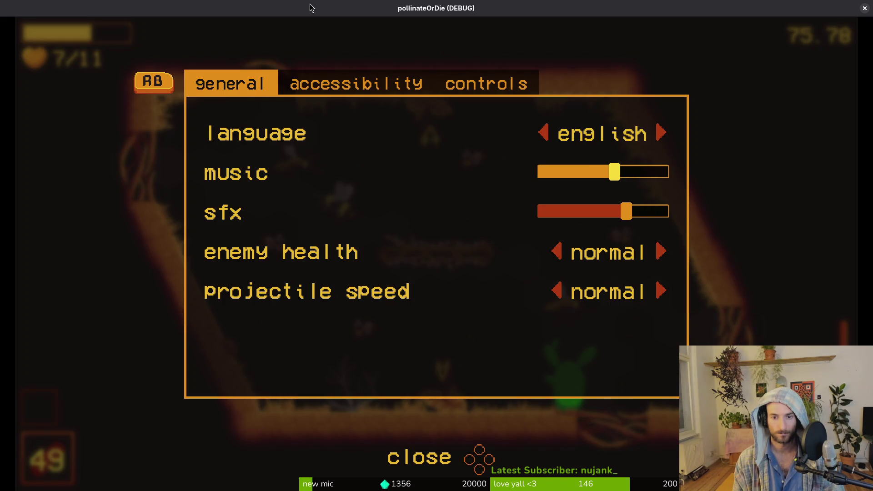
{"action": "key", "text": "Escape"}
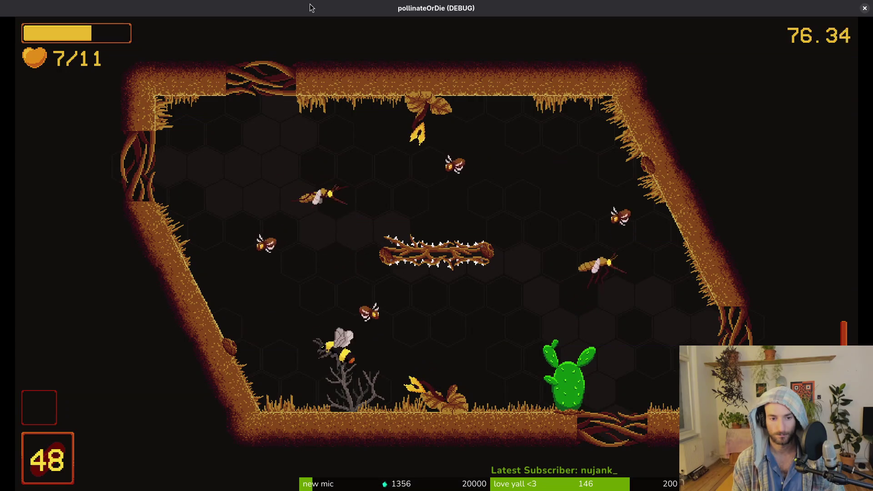
Keep attacking and dodging enemies around the cactus and top of the room
{"action": "key", "text": "a"}
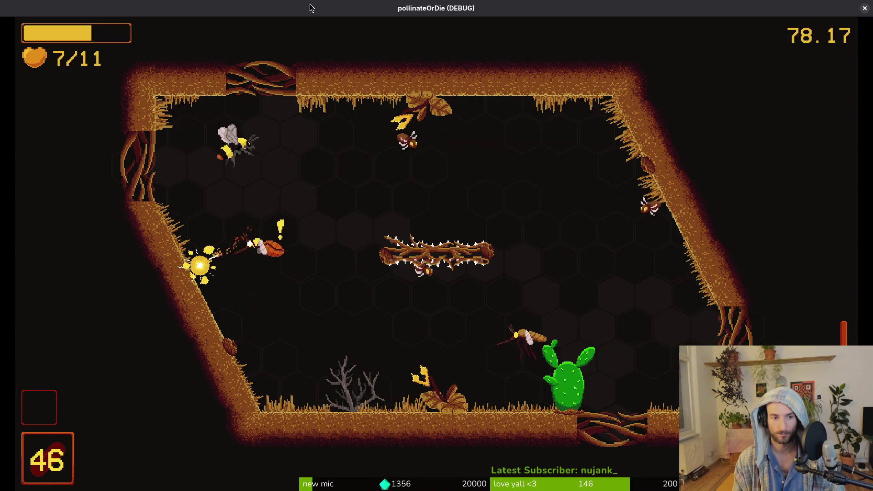
{"action": "key", "text": "a"}
{"action": "key", "text": "d"}
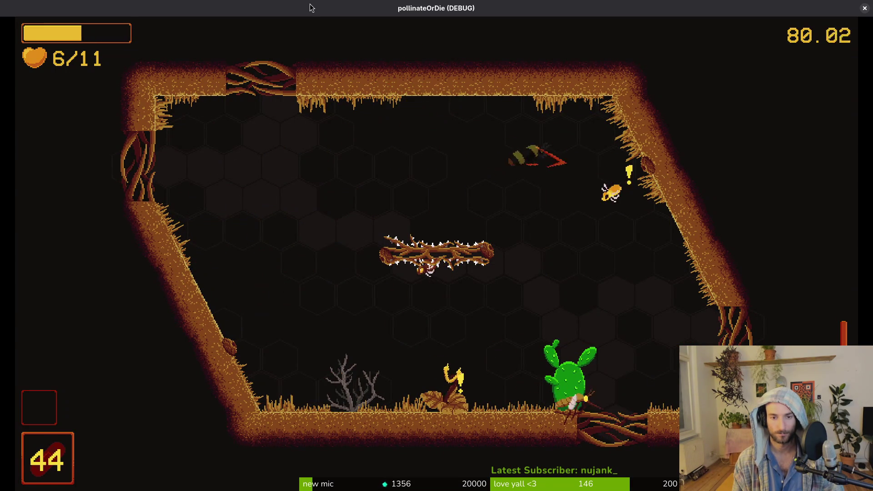
{"action": "key", "text": "s"}
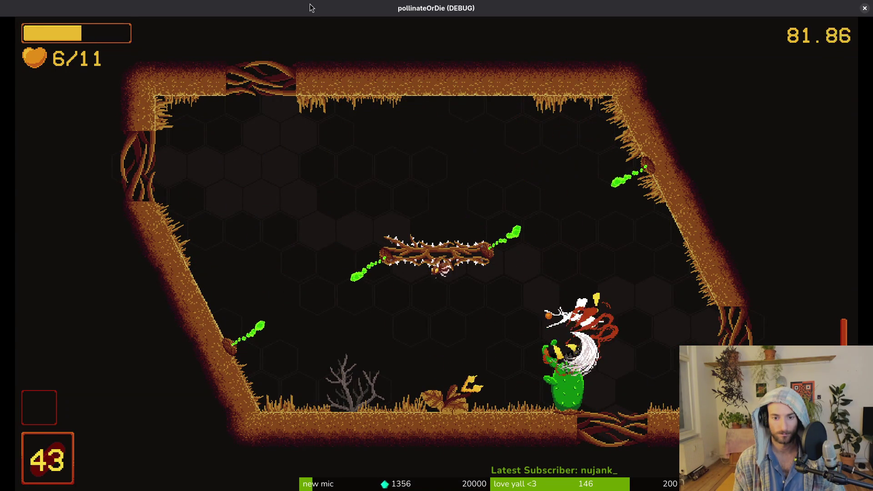
{"action": "key", "text": "a"}
{"action": "key", "text": "w"}
{"action": "key", "text": "s"}
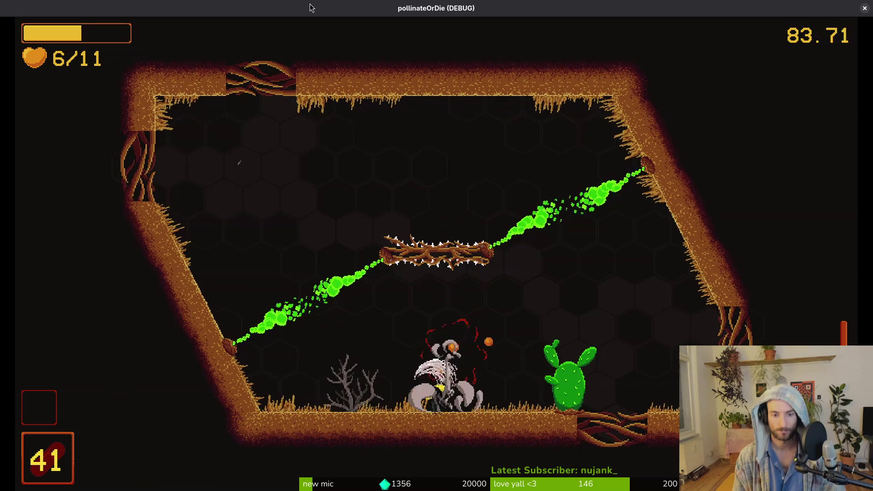
{"action": "key", "text": "d"}
{"action": "key", "text": "d"}
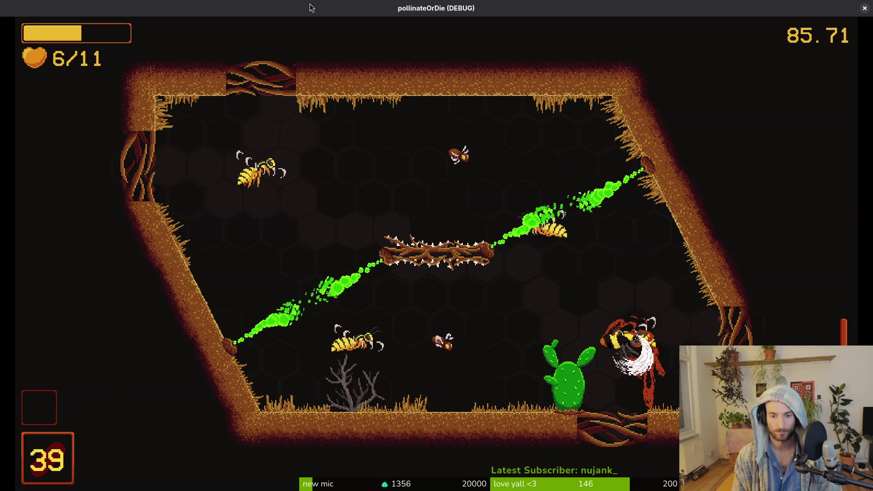
{"action": "key", "text": "a"}
Fend off the wasps near the log, then dive onto the cactus to pollinate it
{"action": "key", "text": "d"}
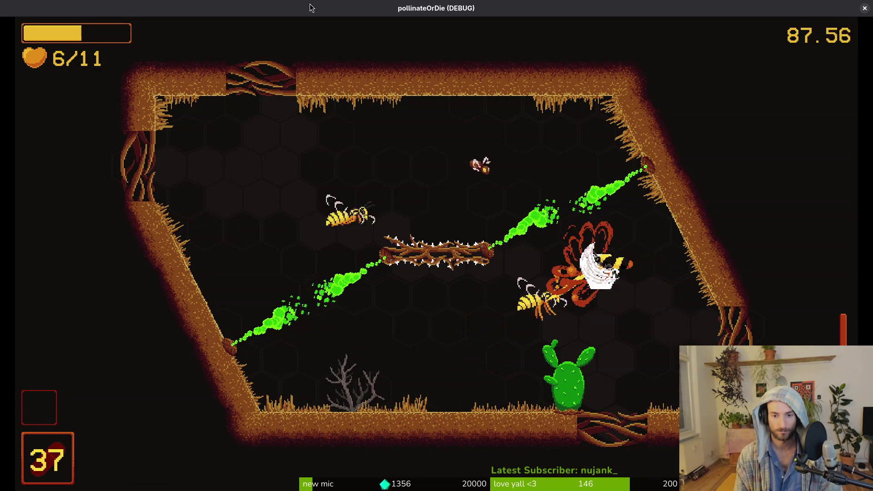
{"action": "key", "text": "a"}
{"action": "key", "text": "w"}
{"action": "key", "text": "d"}
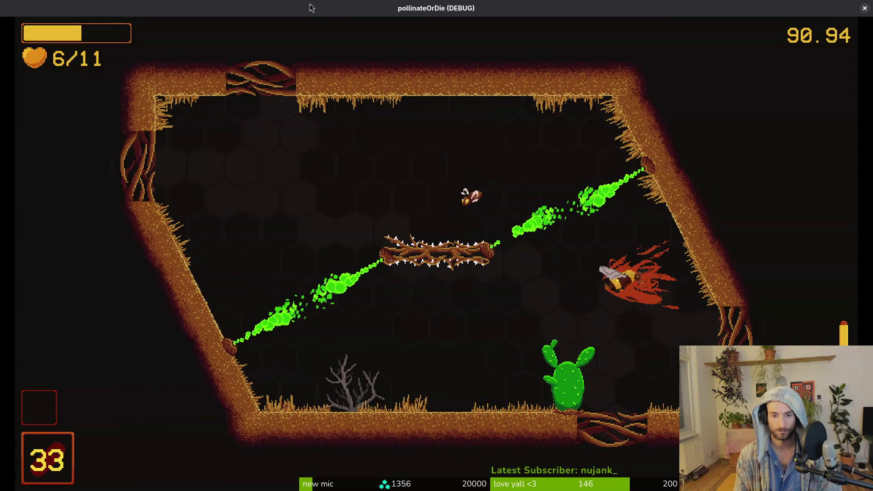
{"action": "key", "text": "w"}
{"action": "key", "text": "a"}
{"action": "key", "text": "s"}
{"action": "key", "text": "d"}
{"action": "key", "text": "s"}
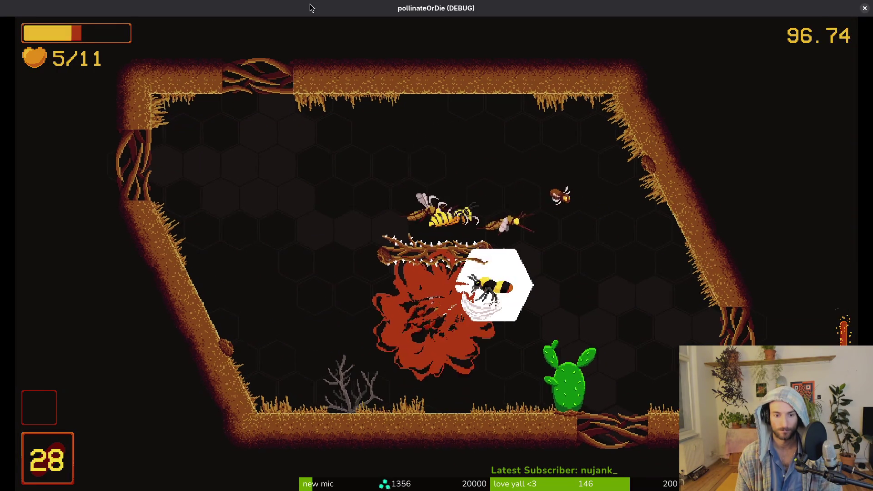
{"action": "key", "text": "d"}
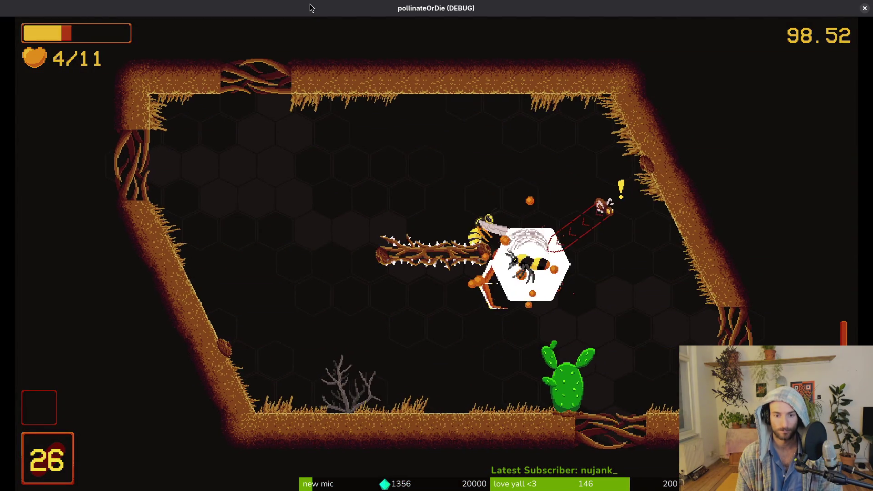
{"action": "key", "text": "w"}
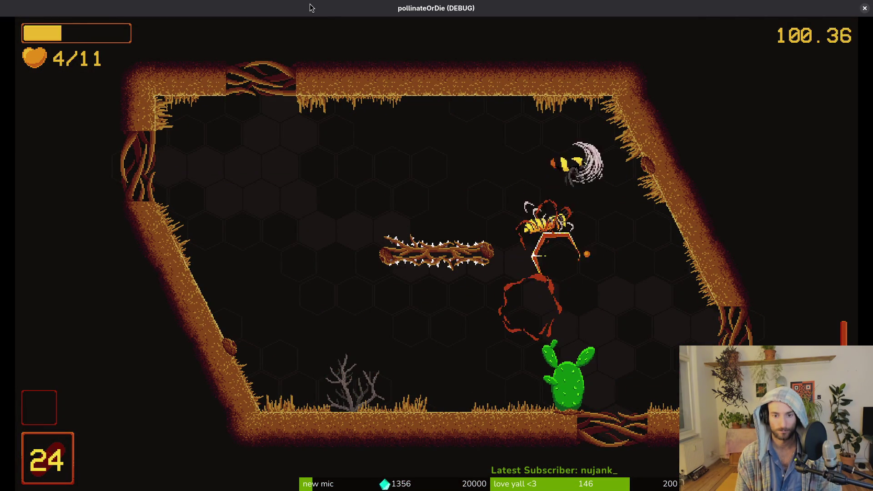
{"action": "key", "text": "s"}
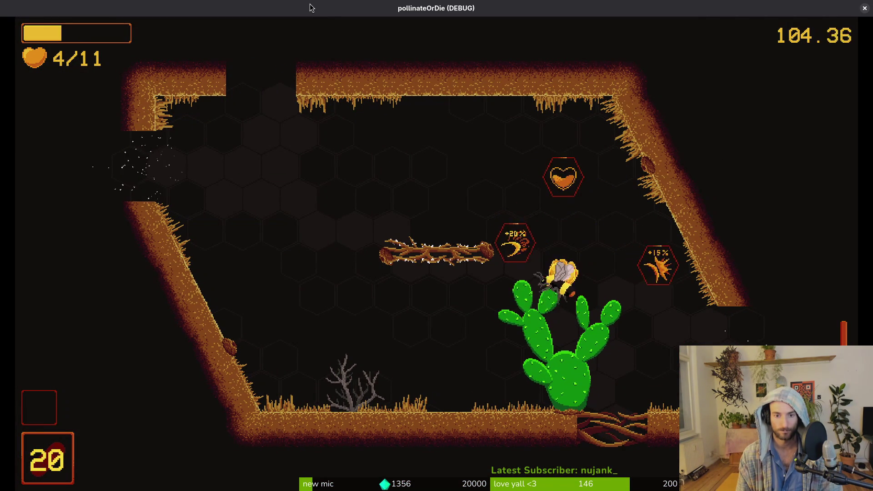
Take the +20% slash damage upgrade and talk to the other bee in the next room
{"action": "key", "text": "w"}
{"action": "key", "text": "a"}
{"action": "key", "text": "a"}
{"action": "key", "text": "a"}
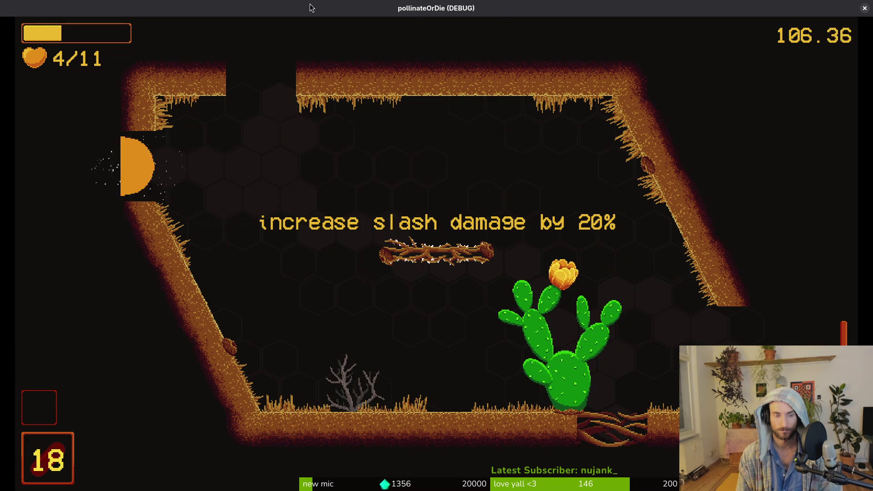
{"action": "key", "text": "a"}
{"action": "key", "text": "w"}
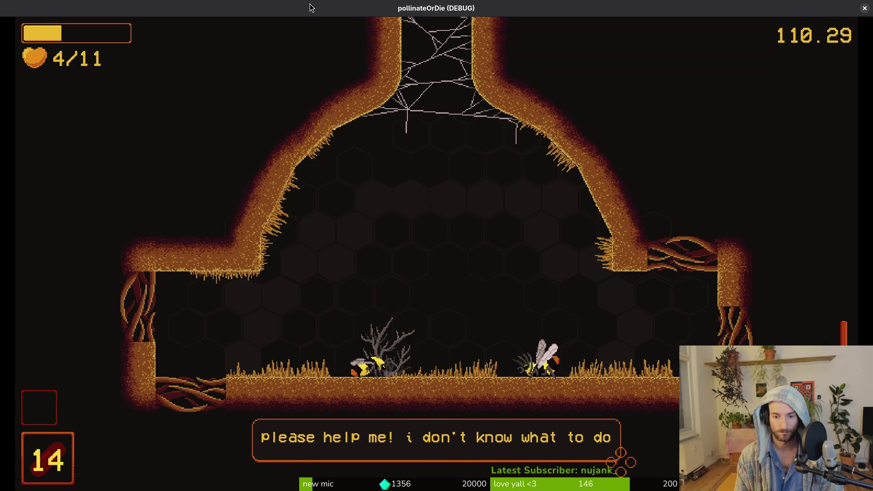
{"action": "key", "text": "space"}
{"action": "key", "text": "space"}
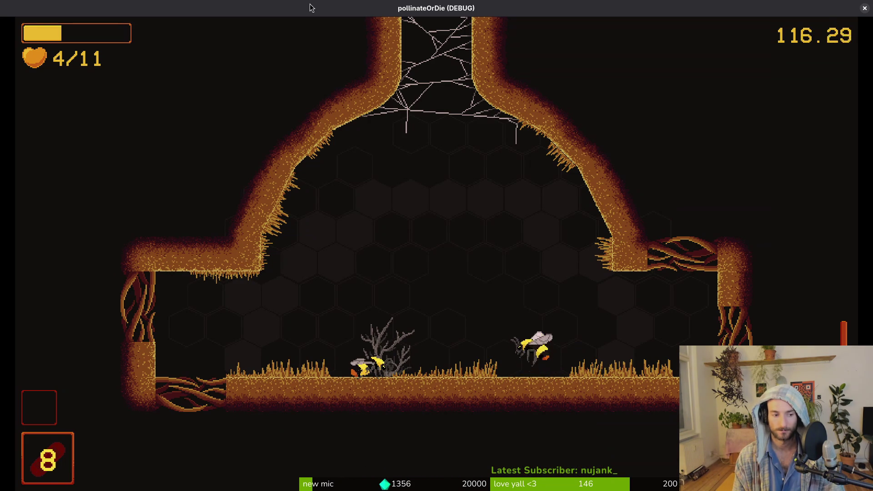
Spend a special ability charge near the web area, then close the running game
{"action": "key", "text": "w"}
{"action": "key", "text": "w"}
{"action": "key", "text": "w"}
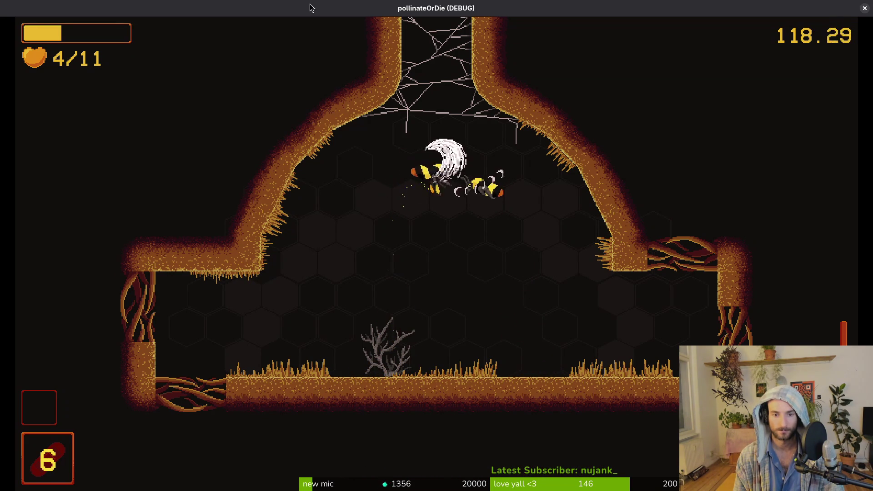
{"action": "key", "text": "w"}
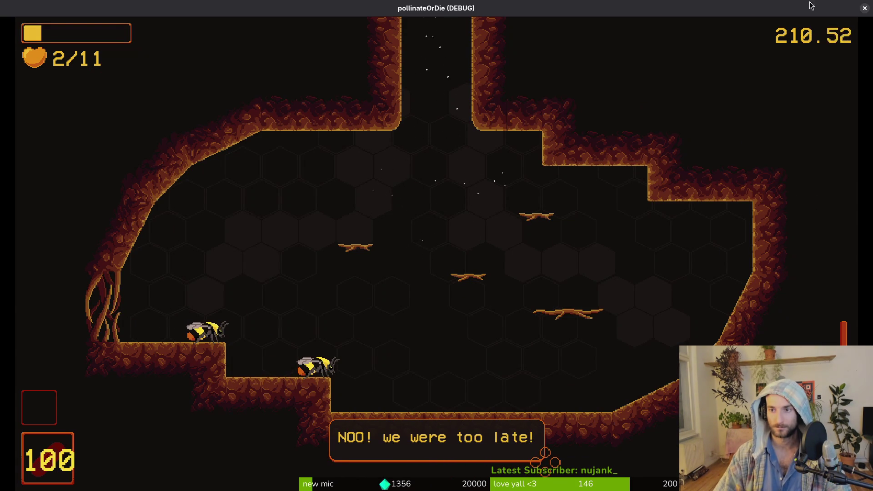
{"action": "left_click", "coordinate": [864, 7]}
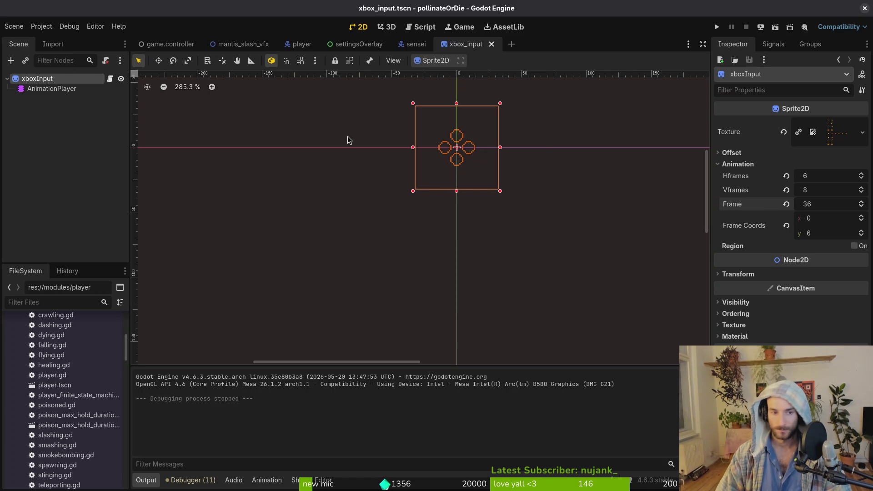
Close the xbox_input, sensei, settingsOverlay, player and mantis_slash_vfx scene tabs
{"action": "middle_click", "coordinate": [472, 45]}
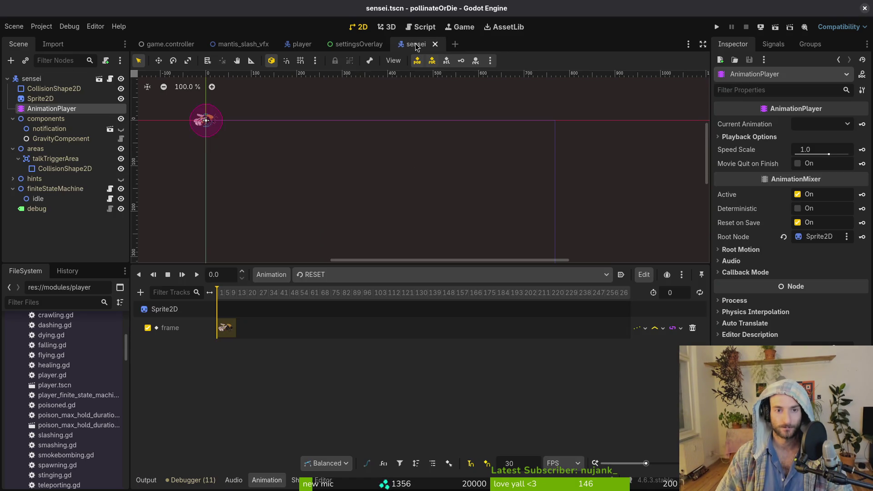
{"action": "middle_click", "coordinate": [420, 45]}
{"action": "middle_click", "coordinate": [359, 45]}
{"action": "middle_click", "coordinate": [307, 45]}
{"action": "middle_click", "coordinate": [257, 46]}
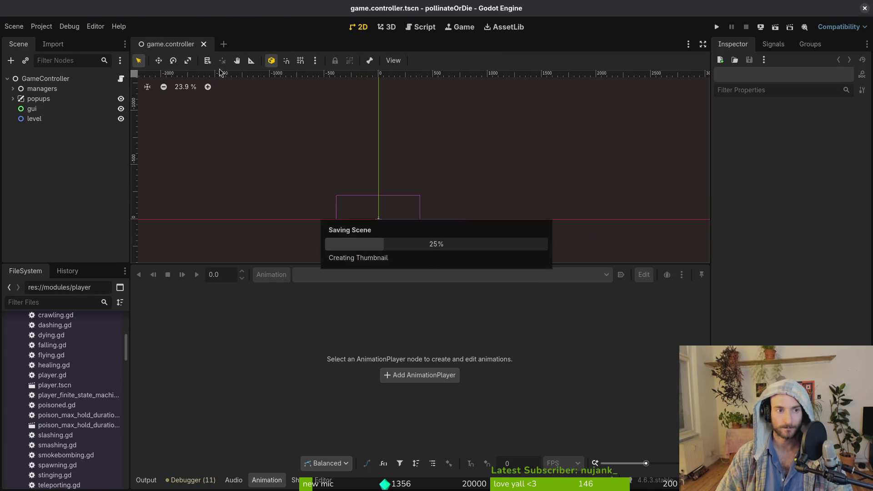
Switch to Neovim in the terminal and open the Telescope project file finder
{"action": "key", "text": "alt+Tab"}
{"action": "key", "text": "space"}
{"action": "key", "text": "f"}
{"action": "key", "text": "f"}
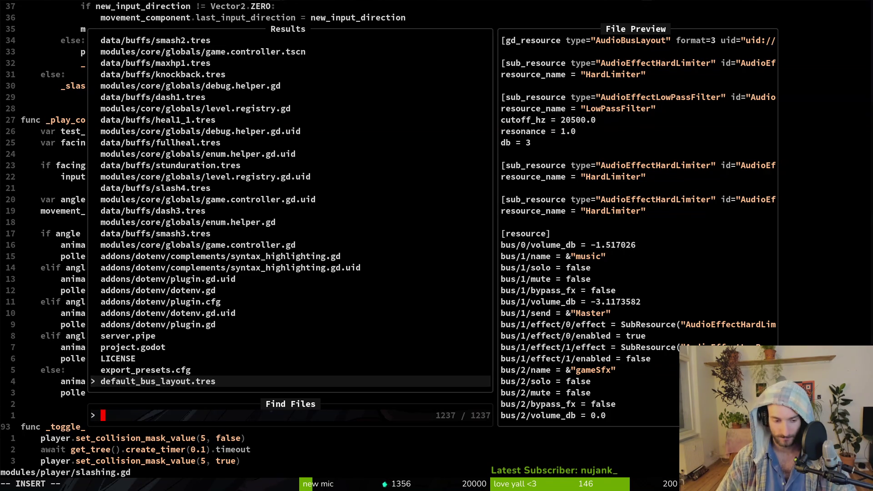
Open text_bubble.gd from the file search and go to line 24, the keyboard hint call
{"action": "type", "text": "tecb"}
{"action": "key", "text": "BackSpace"}
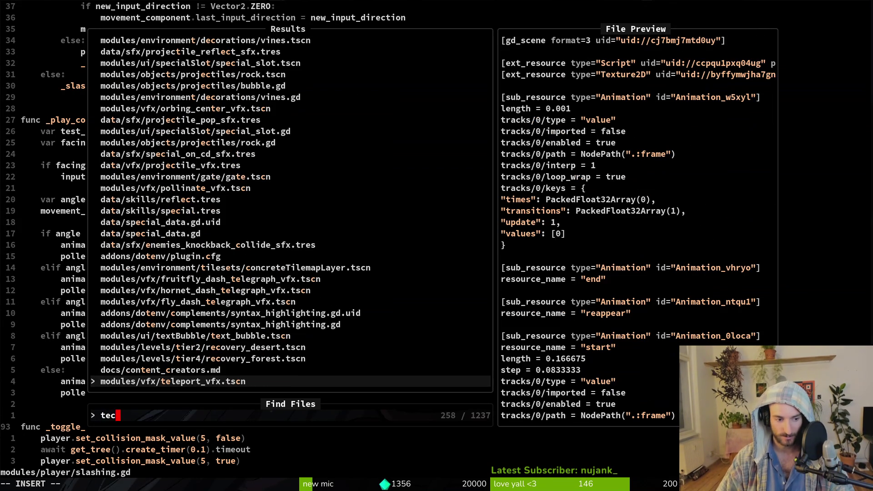
{"action": "type", "text": "t"}
{"action": "key", "text": "Return"}
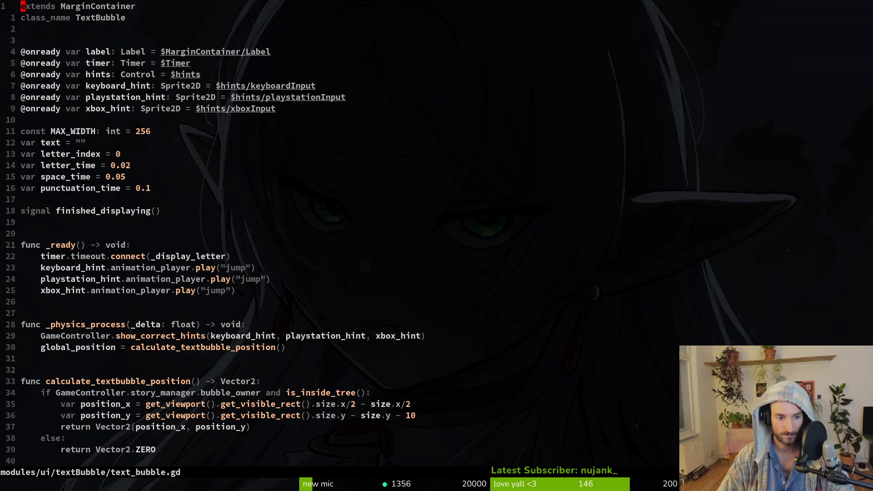
{"action": "key", "text": "2"}
{"action": "key", "text": "3"}
{"action": "key", "text": "j"}
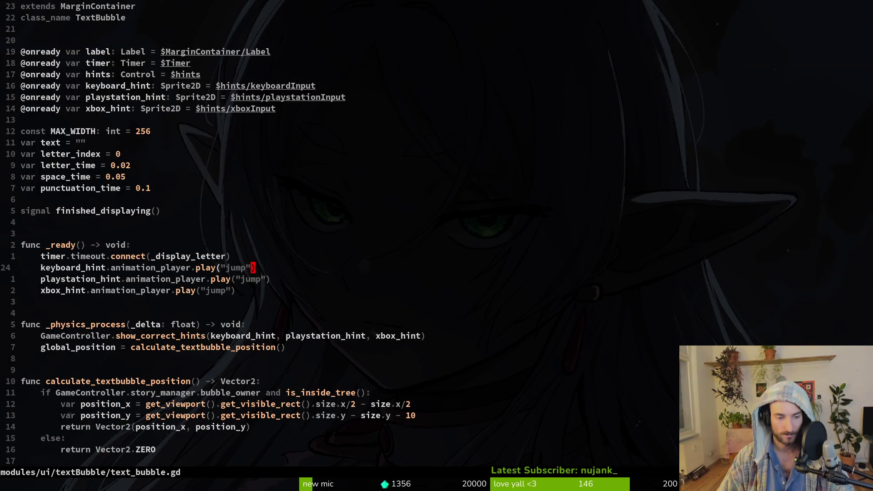
Replace 'jump' with 'interact' in the keyboard, playstation and xbox hint calls, save, quit, and run tig status
{"action": "key", "text": "BackSpace"}
{"action": "key", "text": "BackSpace"}
{"action": "type", "text": "interact"}
{"action": "key", "text": "Escape"}
{"action": "key", "text": "v"}
{"action": "key", "text": "b"}
{"action": "key", "text": "y"}
{"action": "key", "text": "j"}
{"action": "type", "text": "vepjbvep:w"}
{"action": "key", "text": "Return"}
{"action": "type", "text": ":q"}
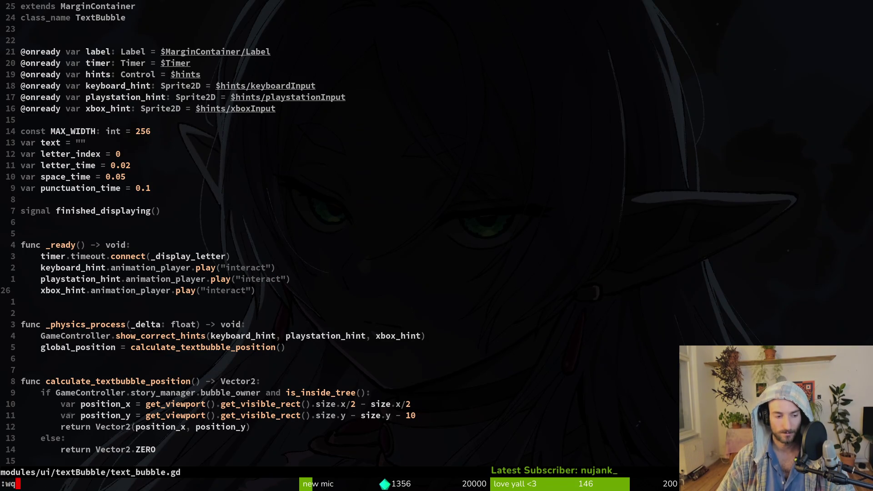
{"action": "key", "text": "Return"}
{"action": "type", "text": "tig status"}
{"action": "key", "text": "Return"}
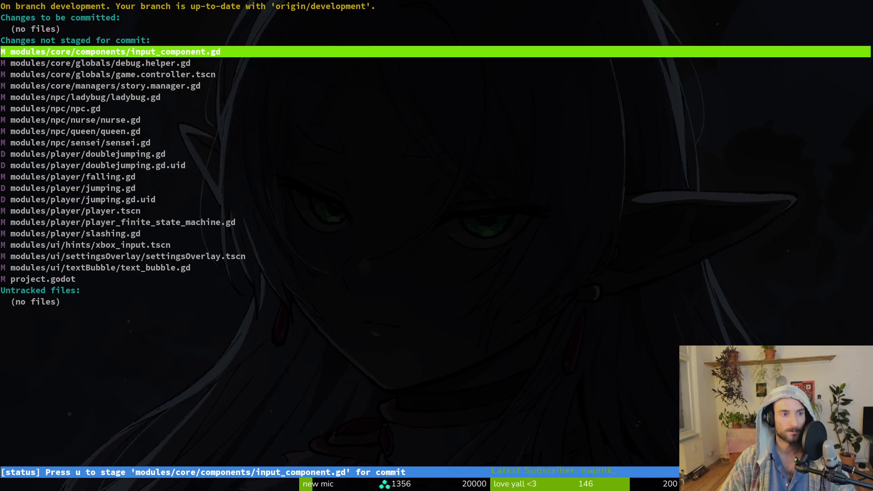
Stage input_component.gd, game.controller.tscn, story.manager.gd and ladybug.gd
{"action": "key", "text": "Return"}
{"action": "key", "text": "u"}
{"action": "key", "text": "j"}
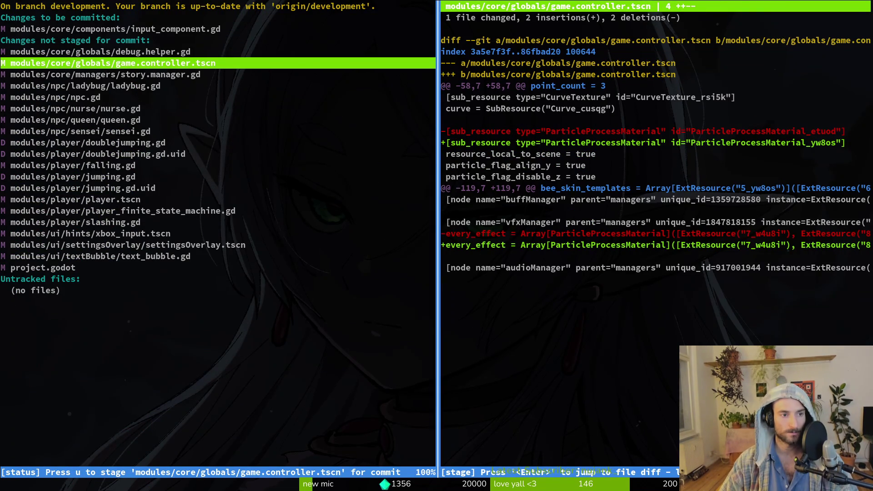
{"action": "key", "text": "u"}
{"action": "key", "text": "j"}
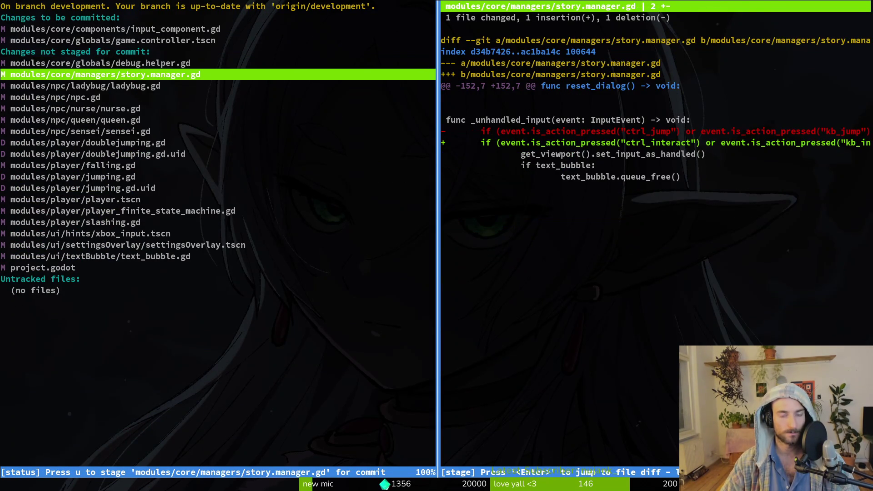
{"action": "key", "text": "u"}
{"action": "key", "text": "j"}
{"action": "key", "text": "u"}
Stage text_bubble.gd, settingsOverlay.tscn, xbox_input.tscn, slashing.gd and the player and jumping files, then exit tig
{"action": "key", "text": "j"}
{"action": "key", "text": "j"}
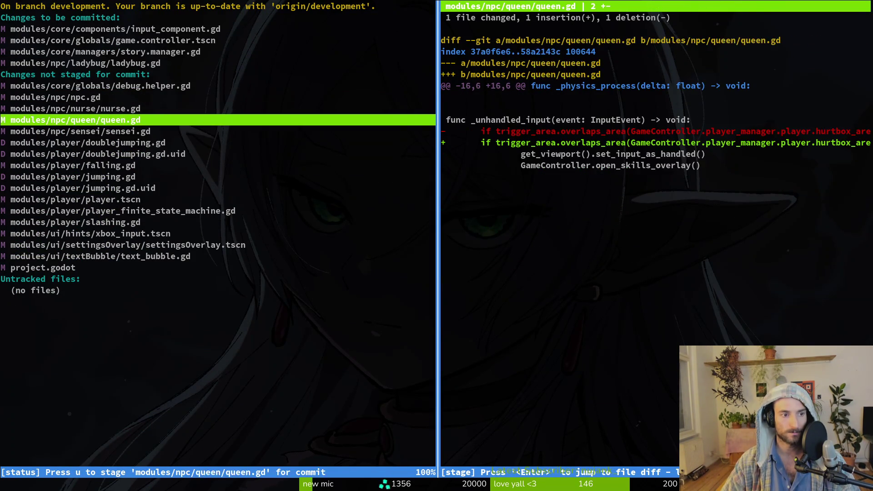
{"action": "key", "text": "j"}
{"action": "key", "text": "j"}
{"action": "key", "text": "j"}
{"action": "key", "text": "j"}
{"action": "key", "text": "j"}
{"action": "key", "text": "j"}
{"action": "key", "text": "j"}
{"action": "key", "text": "j"}
{"action": "key", "text": "j"}
{"action": "key", "text": "j"}
{"action": "key", "text": "j"}
{"action": "key", "text": "j"}
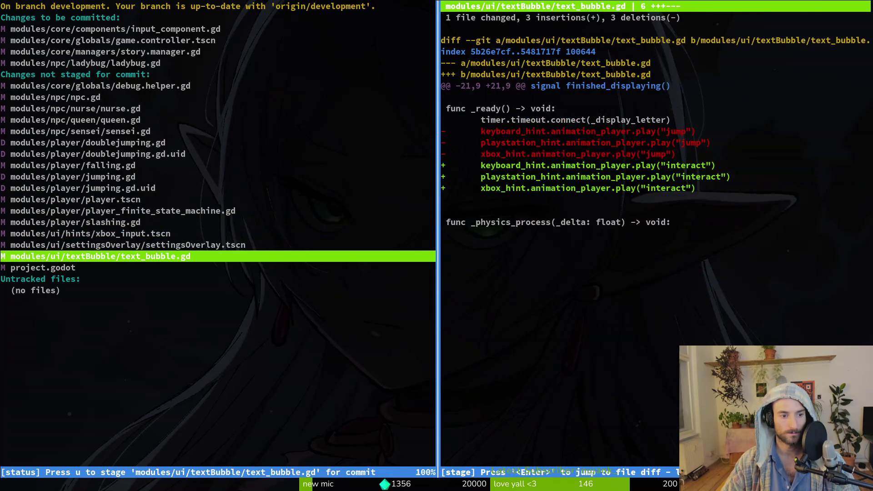
{"action": "key", "text": "u"}
{"action": "key", "text": "u"}
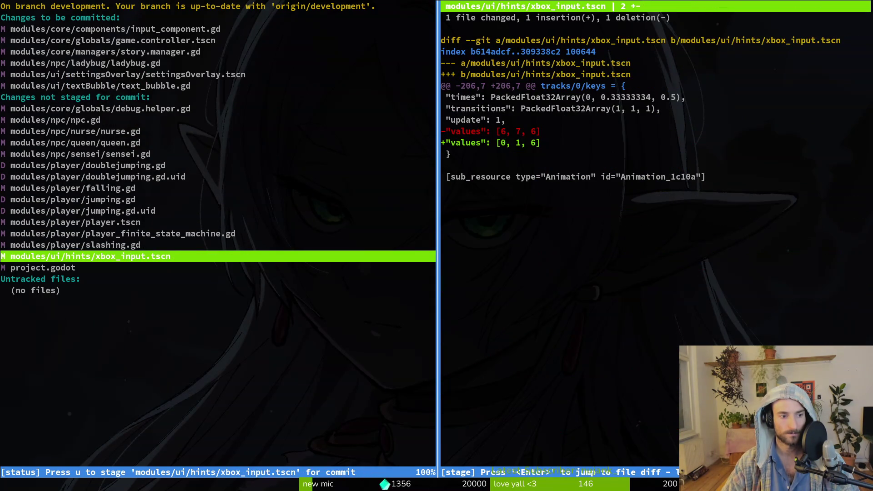
{"action": "key", "text": "u"}
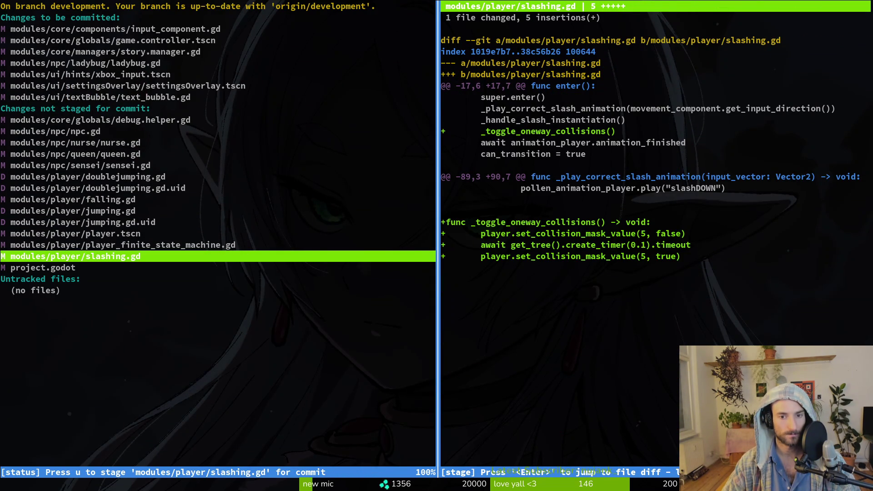
{"action": "key", "text": "u"}
{"action": "key", "text": "u"}
{"action": "key", "text": "u"}
{"action": "key", "text": "u"}
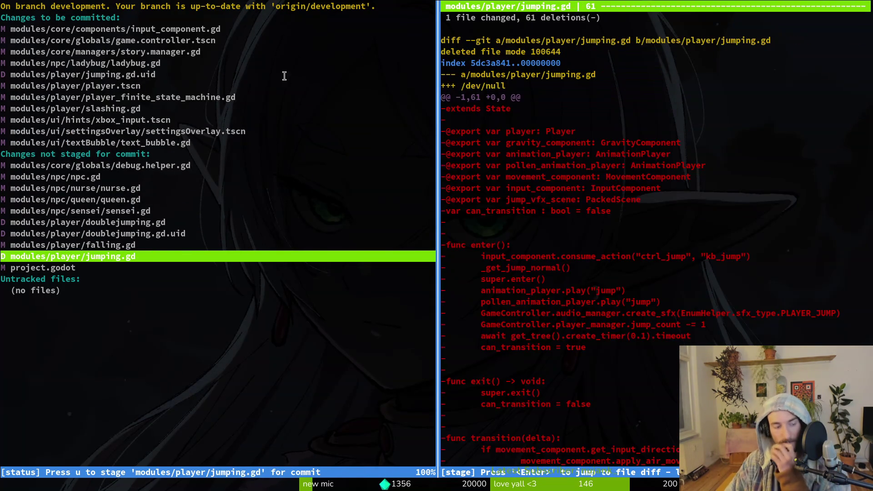
{"action": "key", "text": "u"}
{"action": "key", "text": "u"}
{"action": "key", "text": "u"}
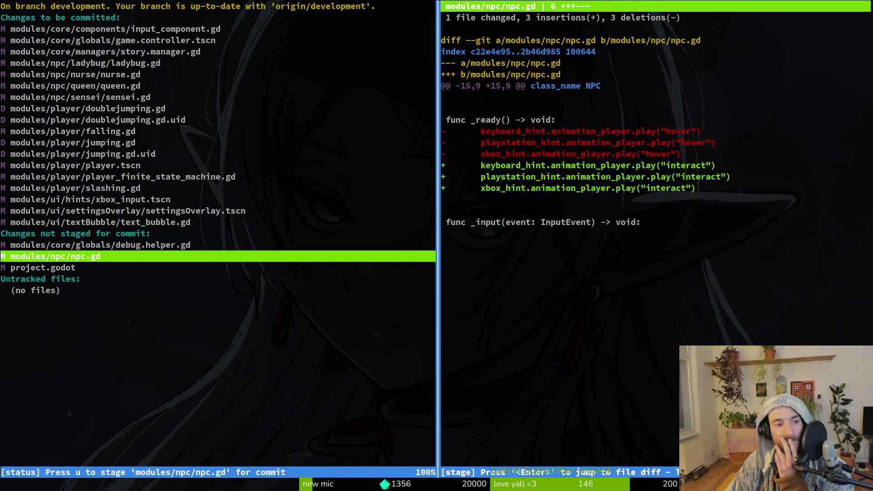
{"action": "key", "text": "q"}
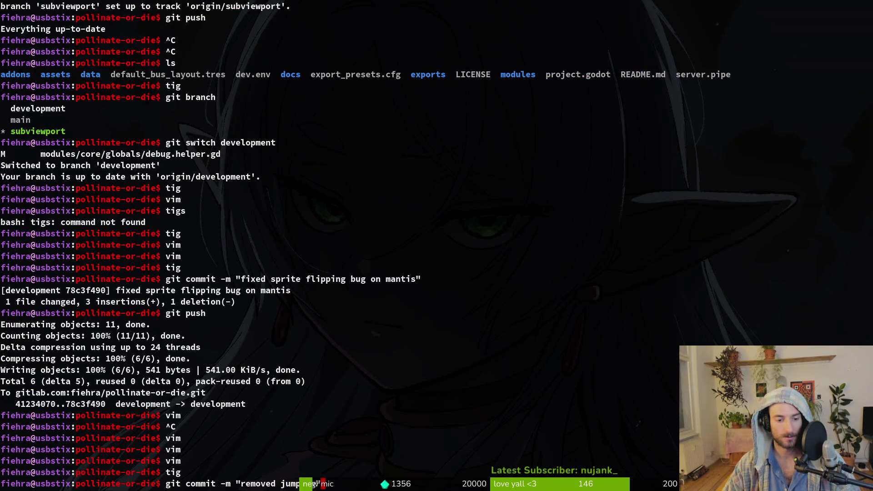
Commit the staged changes as 'removed jumping' and push them to development
{"action": "key", "text": "Return"}
{"action": "type", "text": "gi"}
{"action": "type", "text": "h"}
{"action": "key", "text": "Return"}
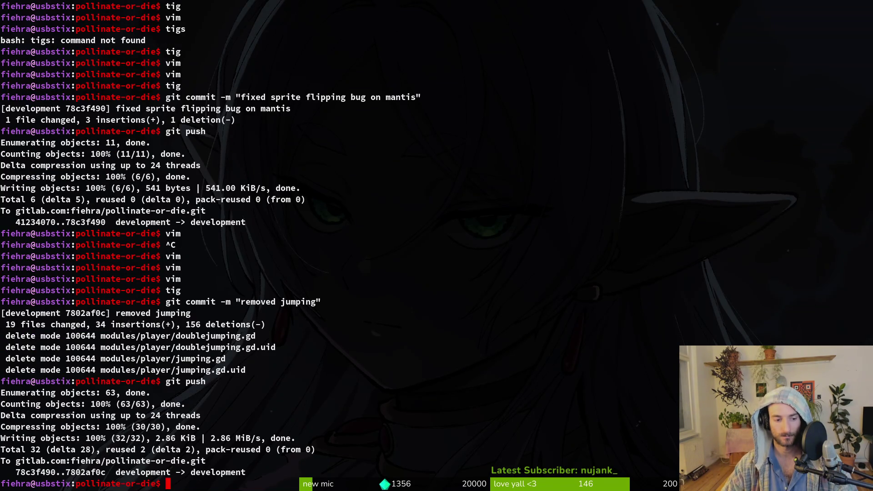
Check the 'removed jumping' commit on the pollinate or die GitLab page, then close the browser
{"action": "key", "text": "alt+Tab"}
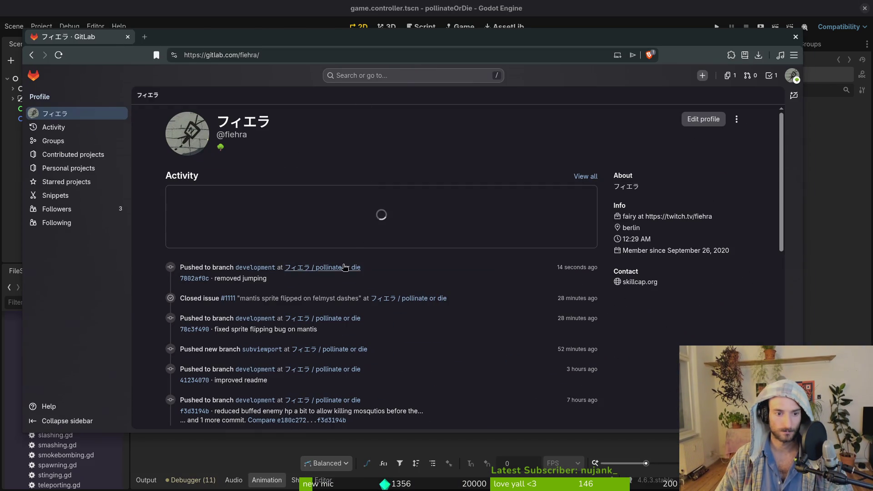
{"action": "left_click", "coordinate": [343, 268]}
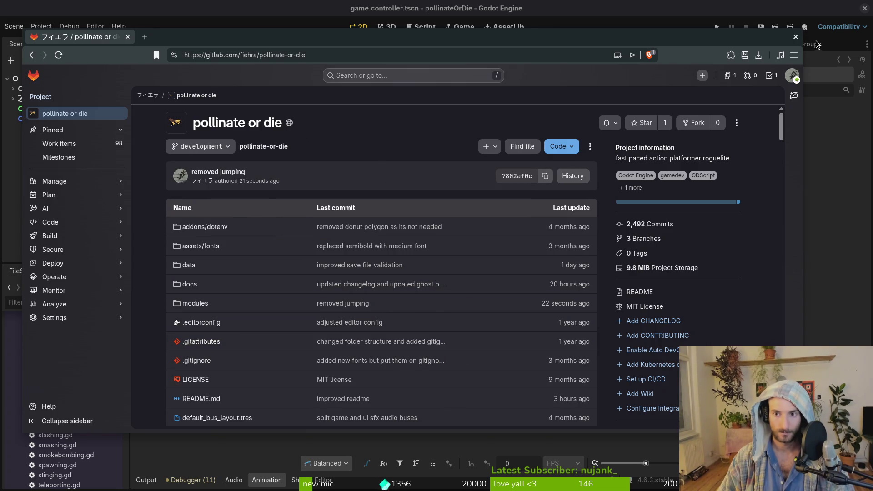
{"action": "left_click", "coordinate": [796, 36]}
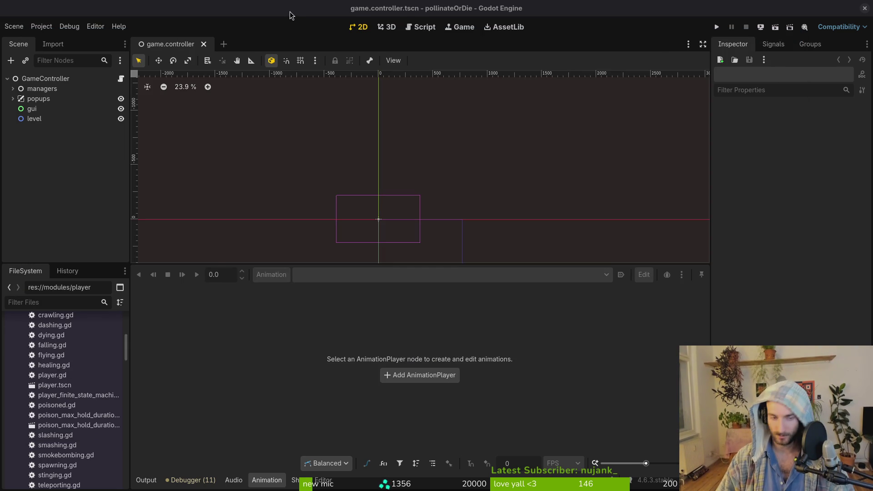
{"action": "key", "text": "ctrl+shift+o"}
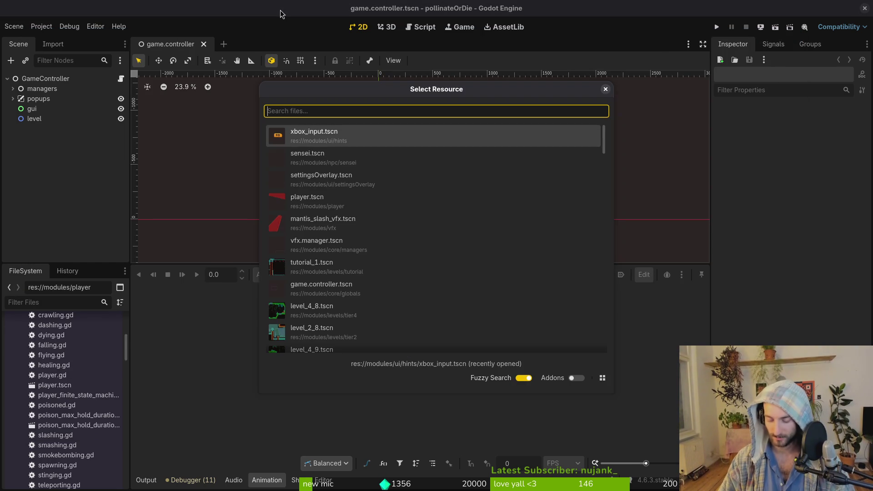
Open tutorial_1.tscn, enlarge the 2D view, and collapse the platforms, decorations and triggers groups
{"action": "type", "text": "tutorial"}
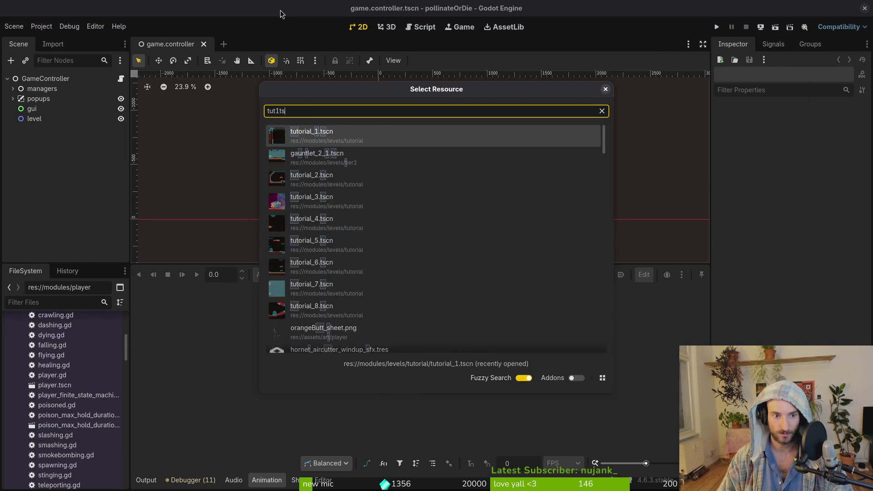
{"action": "key", "text": "Return"}
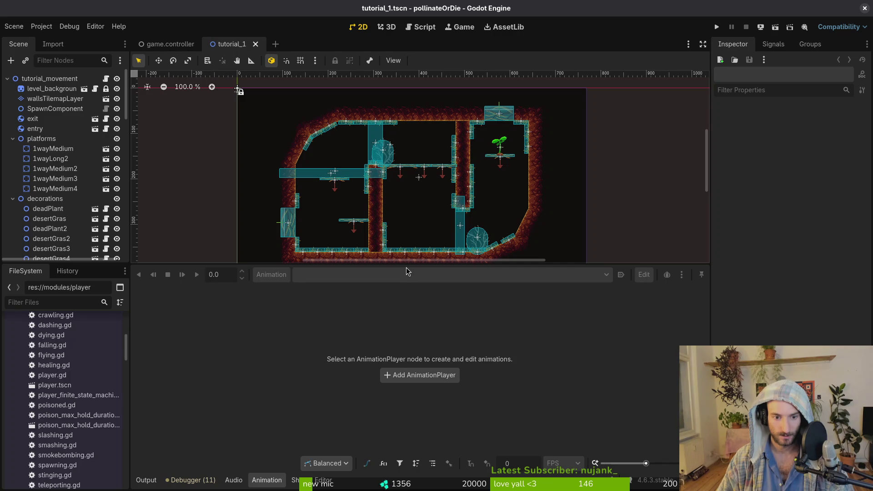
{"action": "left_click_drag", "start_coordinate": [405, 265], "coordinate": [405, 360]}
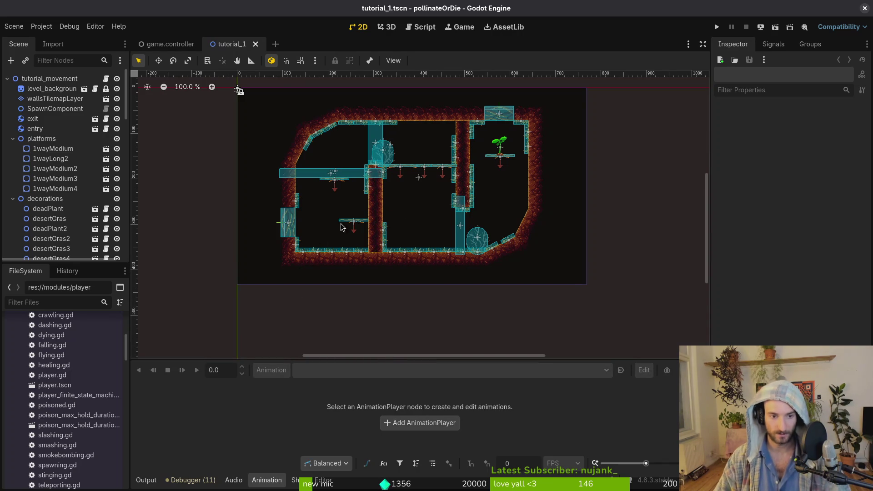
{"action": "left_click", "coordinate": [13, 199]}
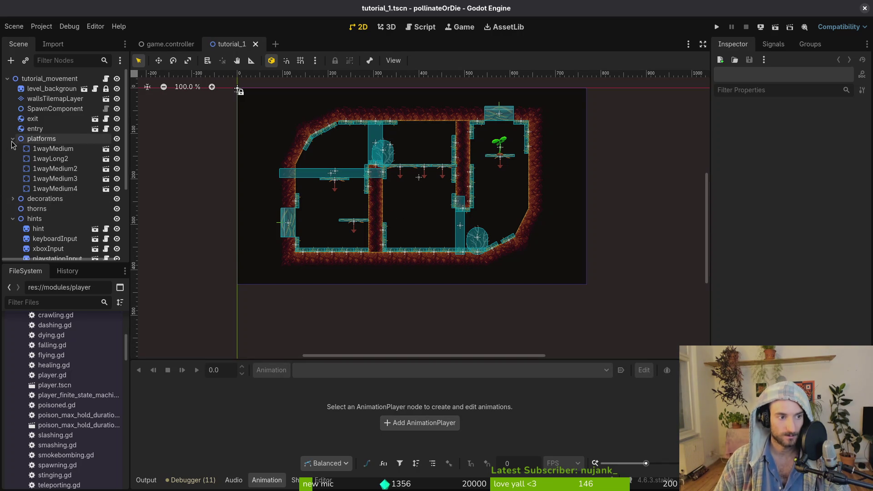
{"action": "left_click", "coordinate": [13, 139]}
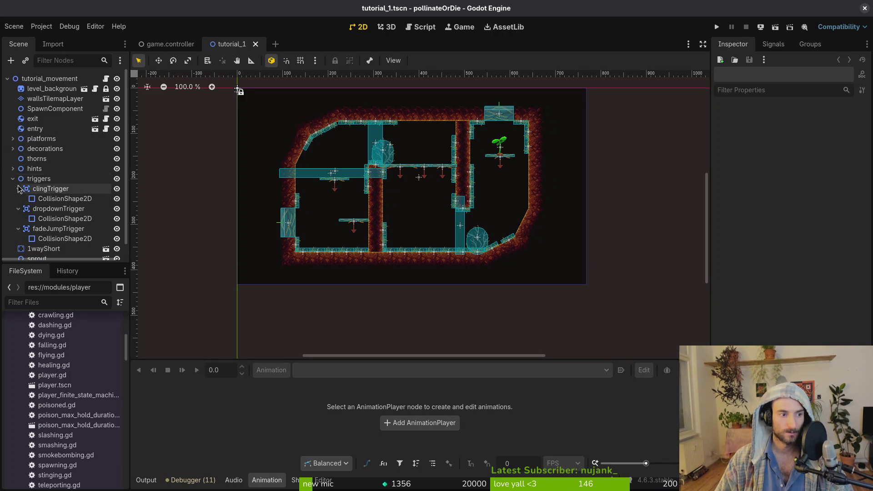
{"action": "left_click", "coordinate": [13, 179]}
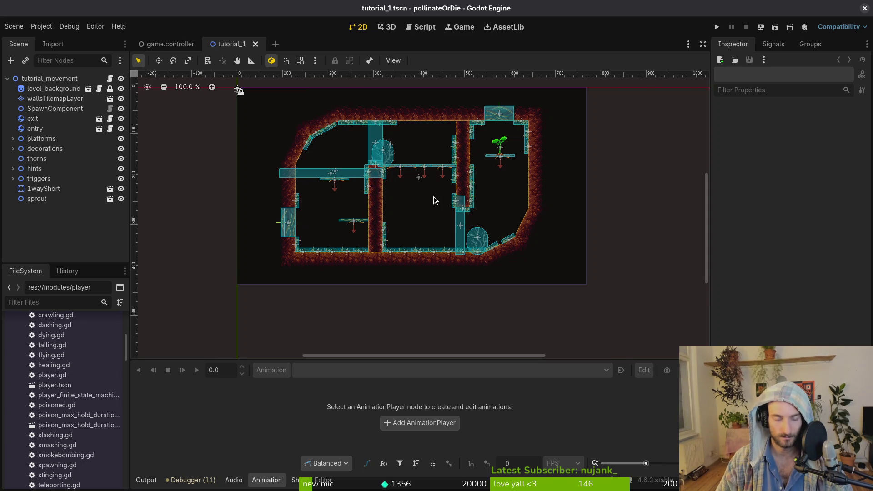
{"action": "scroll", "coordinate": [432, 196], "scroll_direction": "up", "scroll_amount": 1}
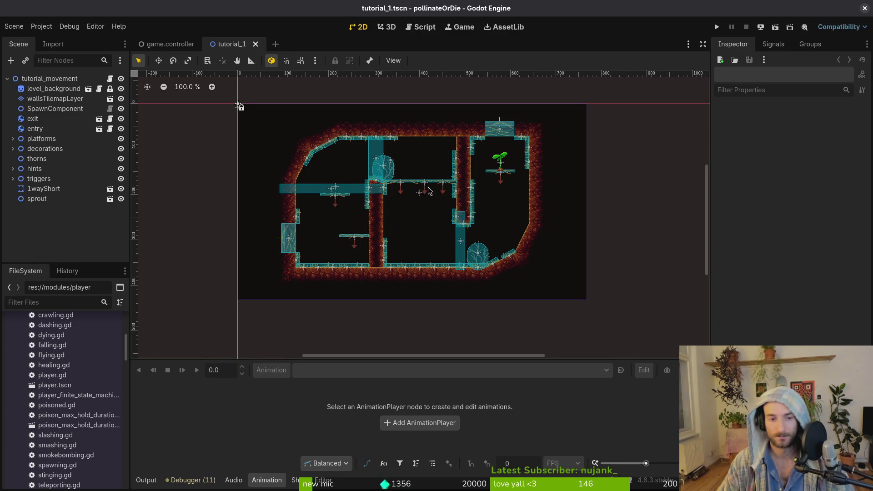
Select the dropdownTrigger and fadeJumpTrigger nodes and their collision shapes, then delete them
{"action": "left_click", "coordinate": [347, 236]}
{"action": "scroll", "coordinate": [356, 207], "scroll_direction": "up", "scroll_amount": 4}
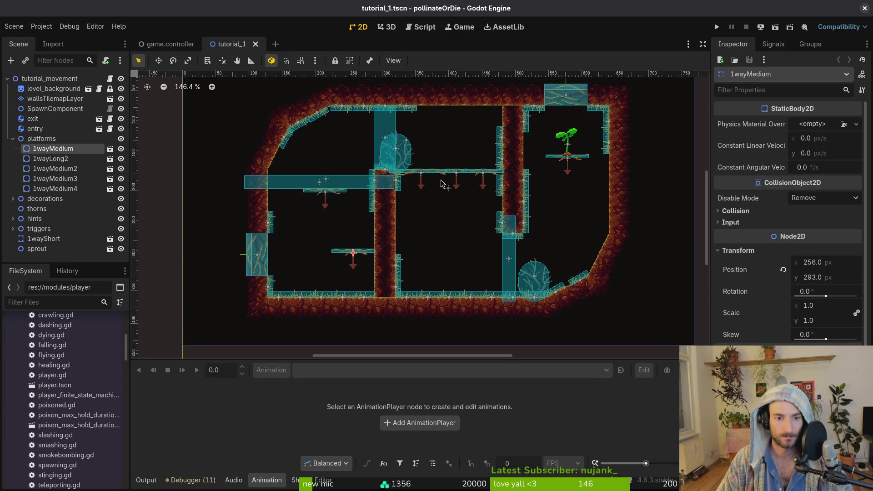
{"action": "left_click", "coordinate": [384, 133]}
{"action": "left_click", "coordinate": [343, 182]}
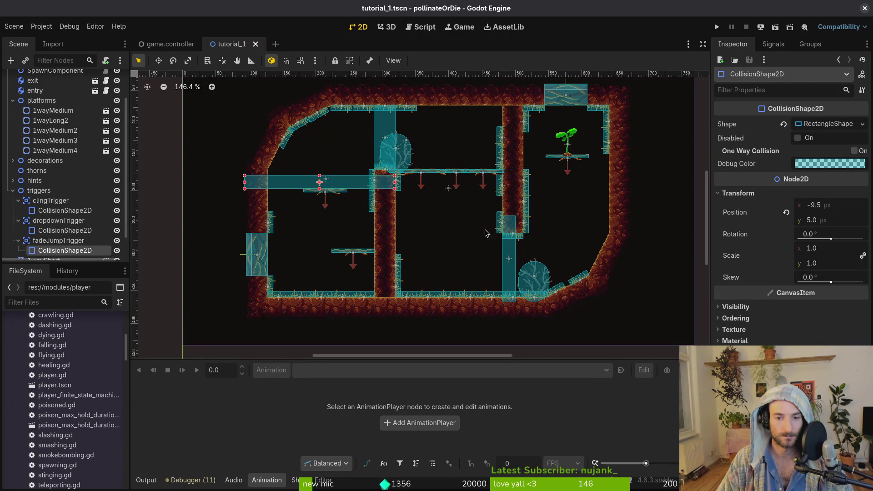
{"action": "left_click", "coordinate": [384, 135], "text": "shift"}
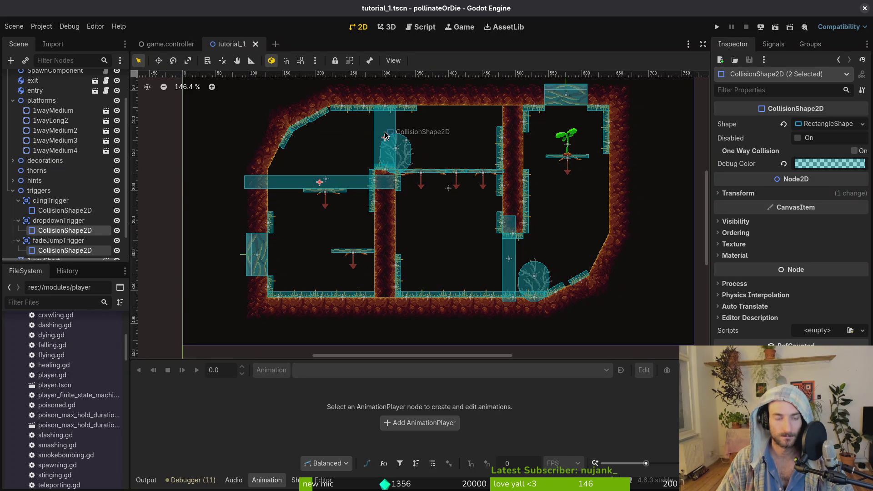
{"action": "left_click", "coordinate": [50, 221]}
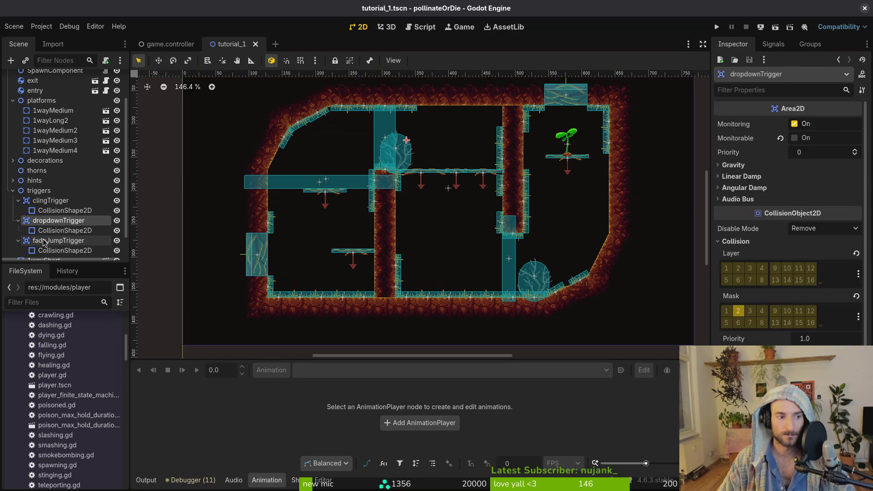
{"action": "left_click", "coordinate": [41, 241], "text": "shift"}
{"action": "key", "text": "Delete"}
Confirm the trigger deletion, delete the 1wayMedium and 1wayMedium4 platforms, and save tutorial_1
{"action": "key", "text": "Return"}
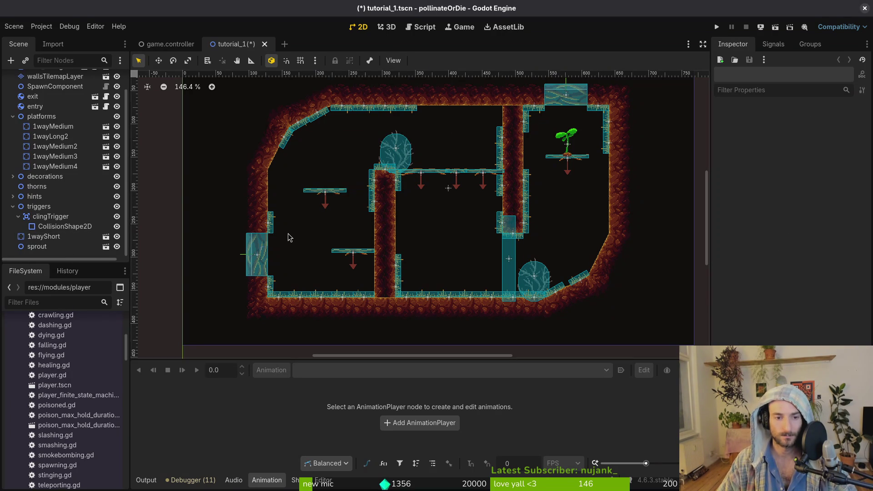
{"action": "scroll", "coordinate": [350, 242], "scroll_direction": "up", "scroll_amount": 1}
{"action": "scroll", "coordinate": [350, 242], "scroll_direction": "down", "scroll_amount": 2}
{"action": "left_click", "coordinate": [382, 273]}
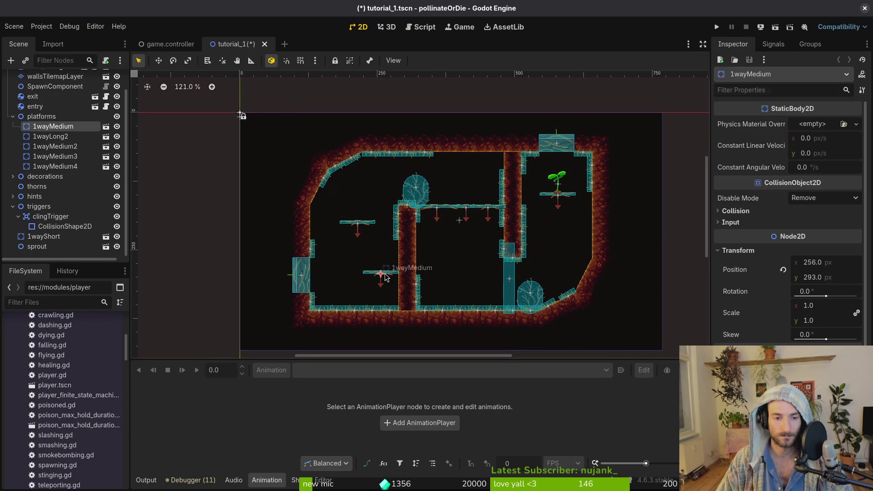
{"action": "left_click", "coordinate": [363, 229], "text": "shift"}
{"action": "key", "text": "Delete"}
{"action": "key", "text": "Return"}
{"action": "key", "text": "ctrl+s"}
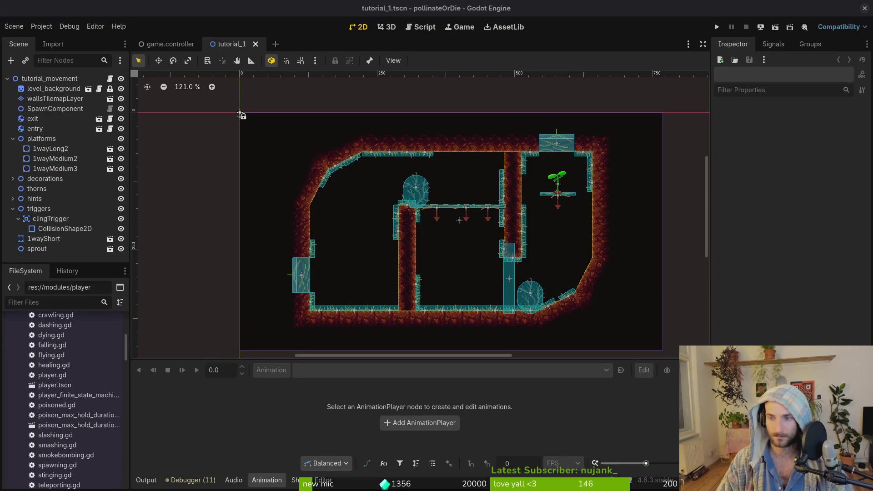
Select the 1wayLong2 and 1wayShort platforms together
{"action": "left_click", "coordinate": [470, 257]}
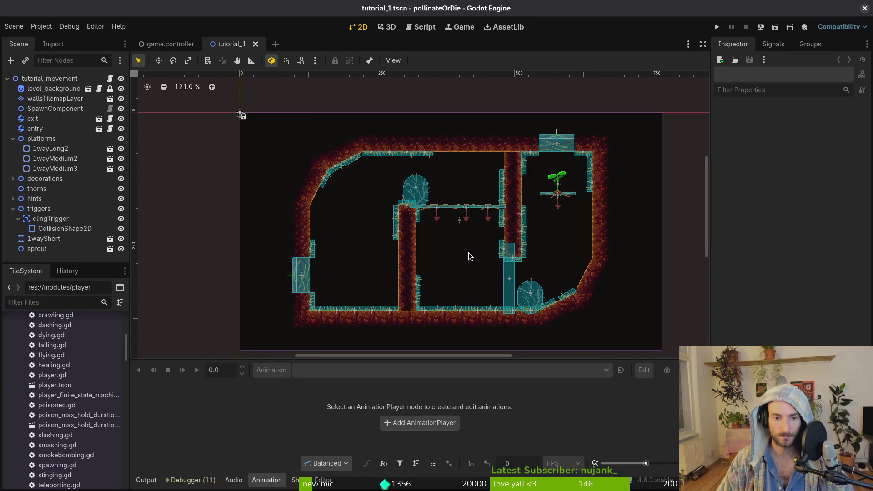
{"action": "left_click", "coordinate": [441, 210]}
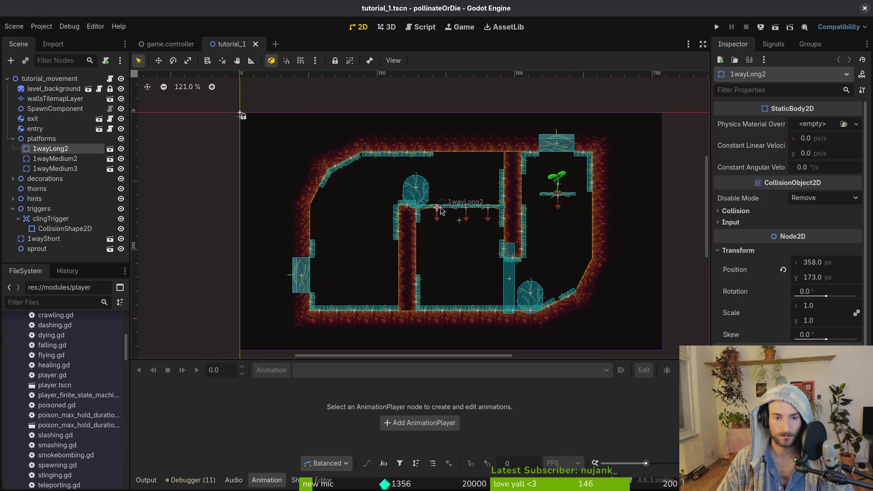
{"action": "left_click", "coordinate": [471, 208], "text": "shift"}
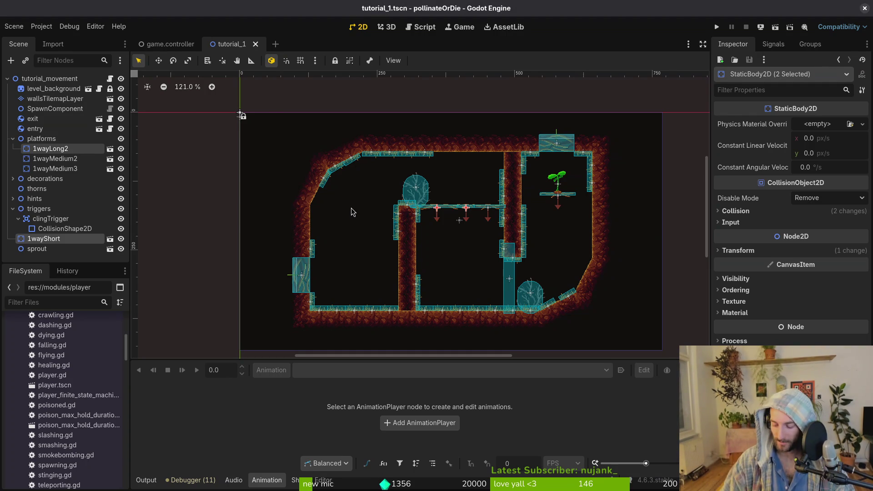
In a terminal, cd into the game project, open it in Neovim, and find movement_component.gd
{"action": "key", "text": "super+Return"}
{"action": "type", "text": "cd g"}
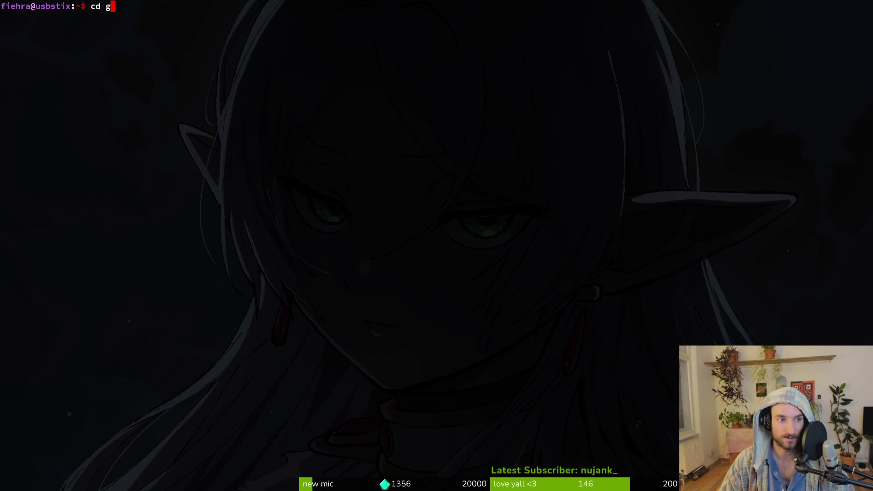
{"action": "key", "text": "Tab"}
{"action": "key", "text": "Return"}
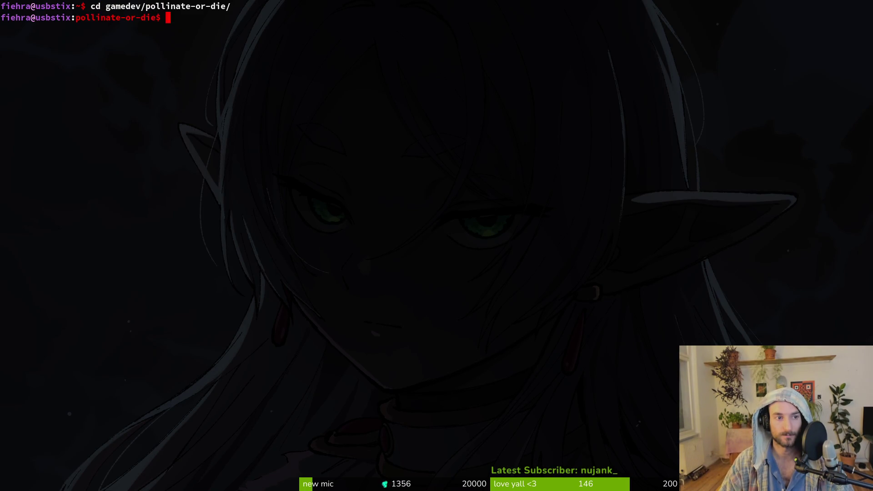
{"action": "type", "text": "v ."}
{"action": "key", "text": "Return"}
{"action": "type", "text": "pl"}
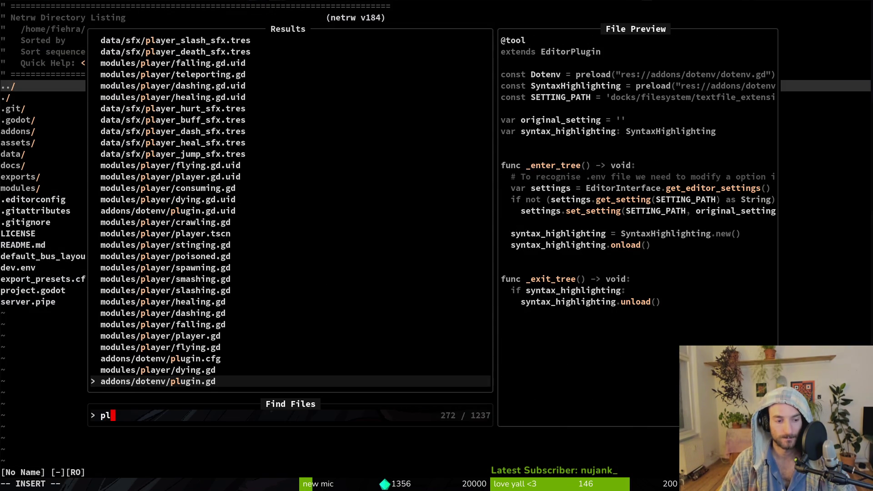
{"action": "key", "text": "BackSpace"}
{"action": "key", "text": "BackSpace"}
{"action": "type", "text": "move"}
{"action": "key", "text": "Return"}
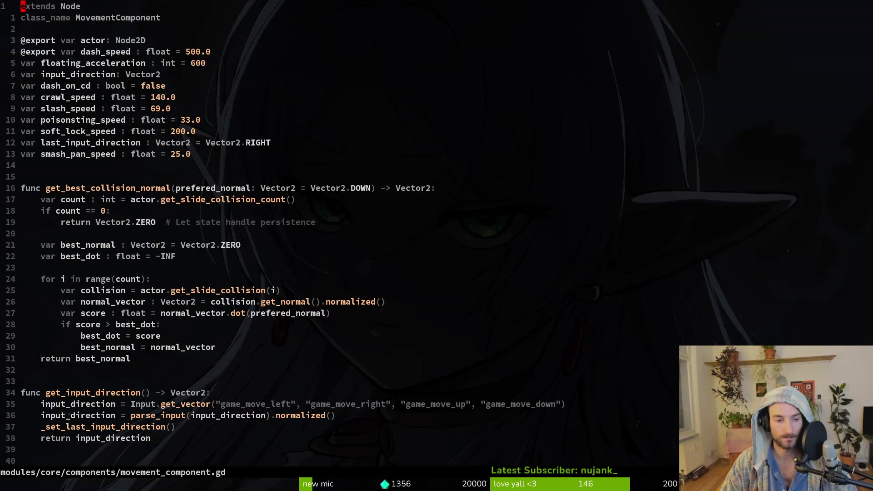
Set poisonsting_speed to 100.0, save, and start changing slash_speed to 80
{"action": "key", "text": "j"}
{"action": "key", "text": "j"}
{"action": "key", "text": "j"}
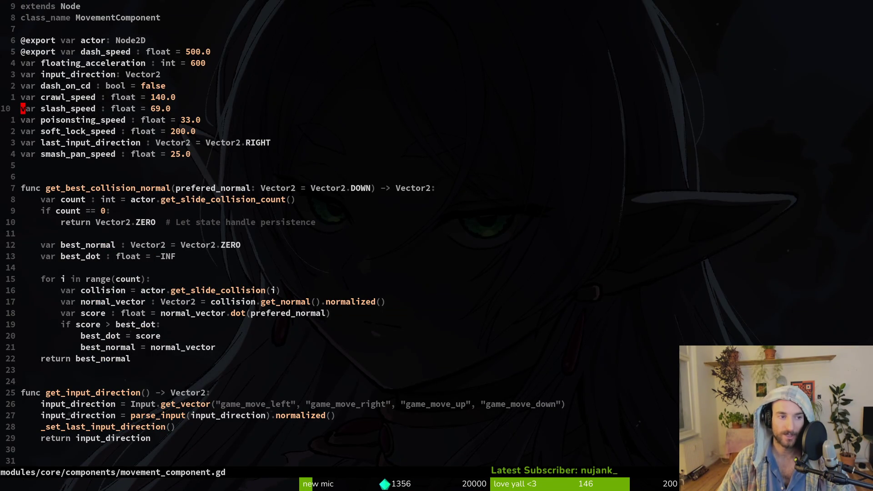
{"action": "key", "text": "j"}
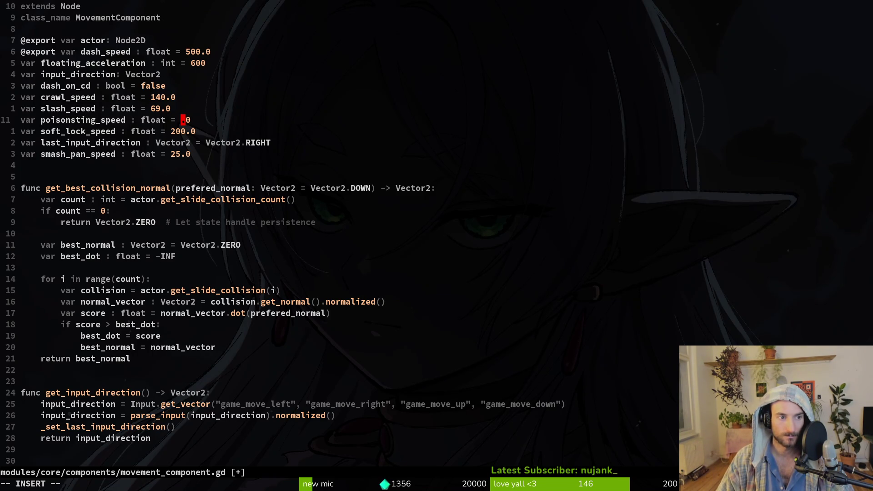
{"action": "type", "text": ":w"}
{"action": "key", "text": "Return"}
{"action": "type", "text": "k"}
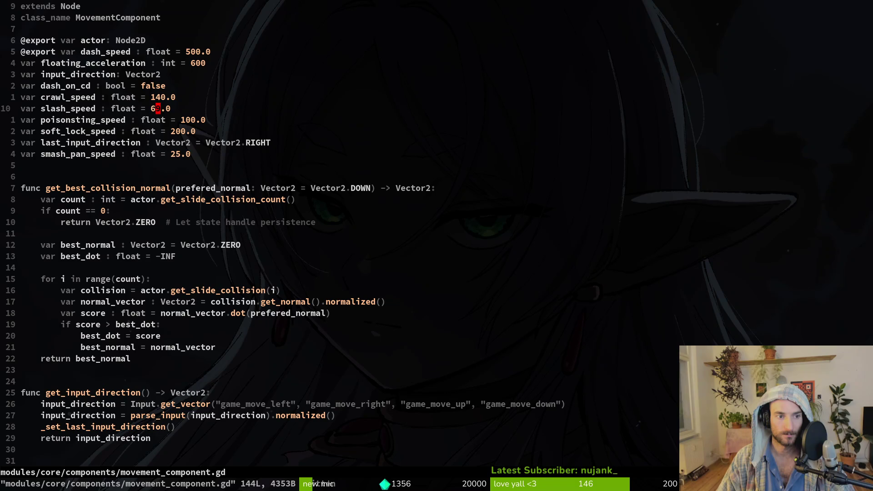
{"action": "type", "text": "ciw"}
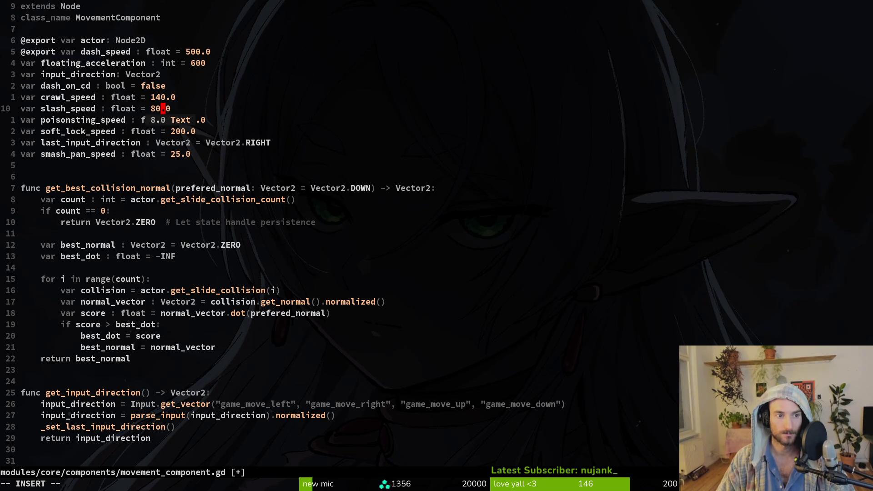
{"action": "key", "text": "alt+Tab"}
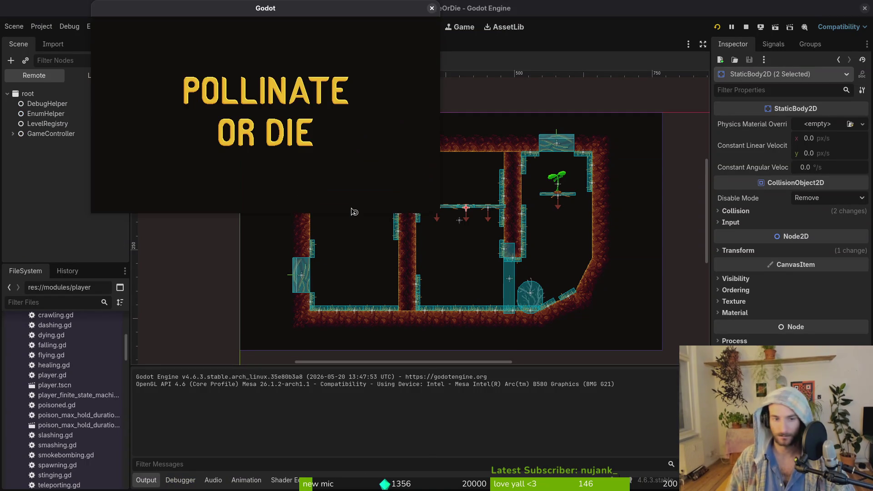
Run the game, slash, equip poison strike in the abilities tab, test an attack, then close the game
{"action": "key", "text": "Return"}
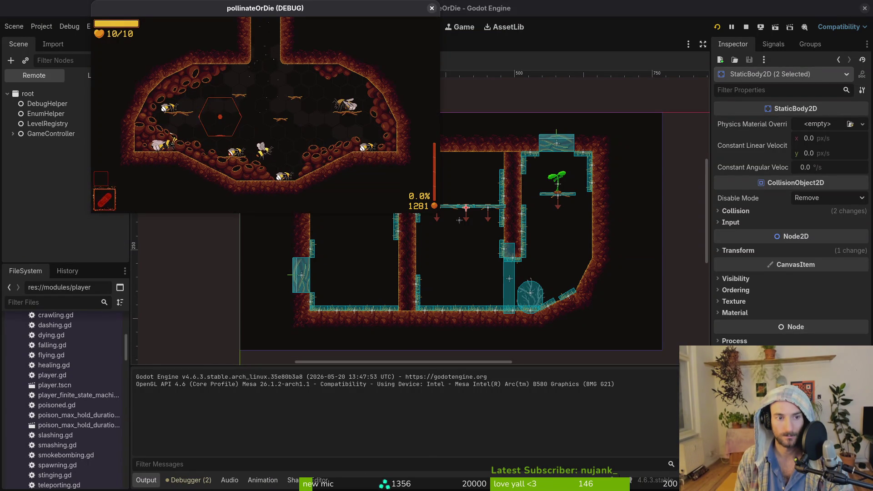
{"action": "key", "text": "space"}
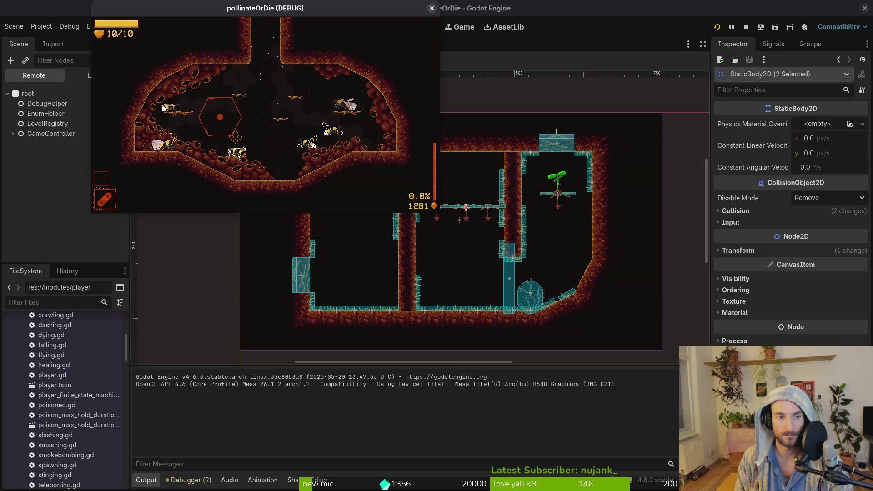
{"action": "key", "text": "Escape"}
{"action": "key", "text": "e"}
{"action": "key", "text": "e"}
{"action": "key", "text": "Right"}
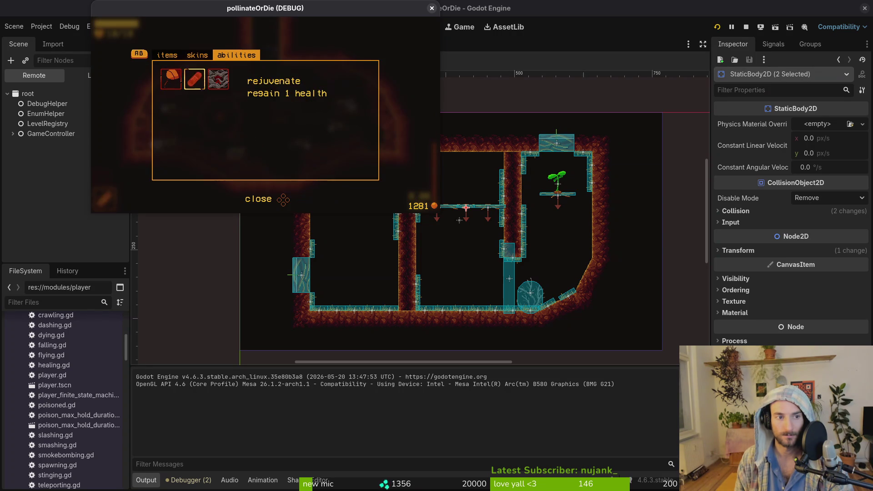
{"action": "key", "text": "Right"}
{"action": "key", "text": "Escape"}
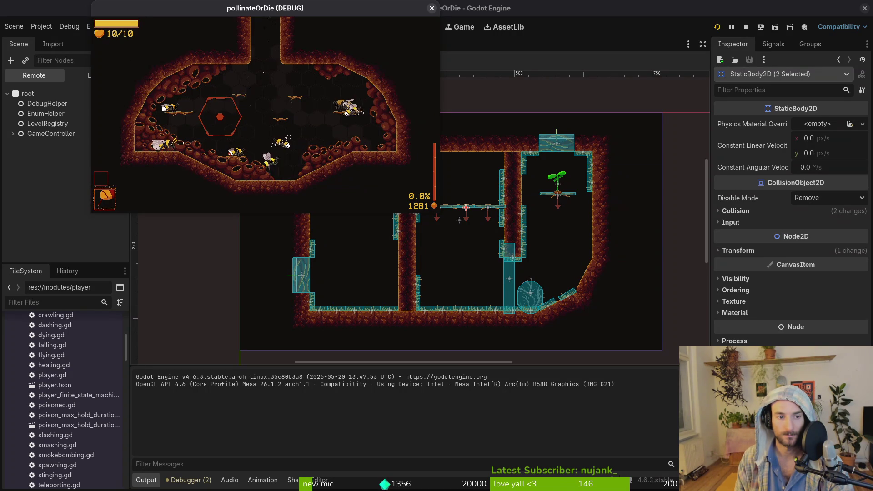
{"action": "key", "text": "j"}
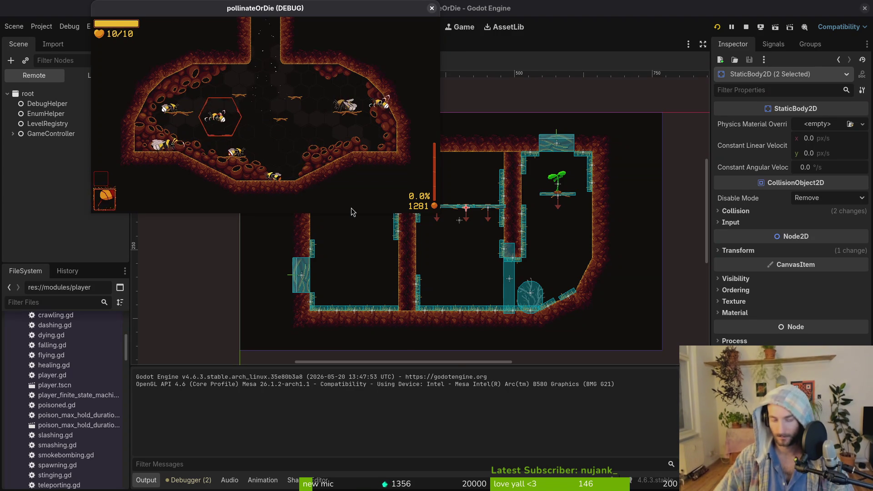
{"action": "key", "text": "F8"}
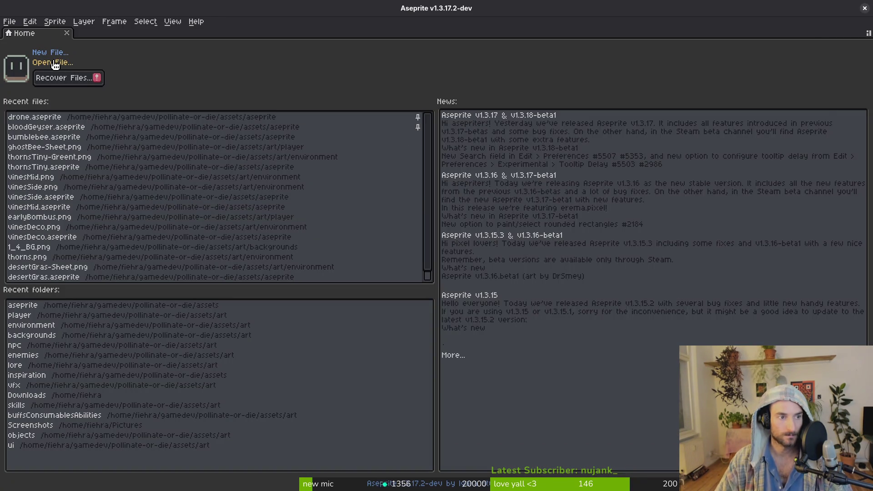
{"action": "key", "text": "ctrl+o"}
{"action": "key", "text": "Escape"}
{"action": "left_click", "coordinate": [30, 137]}
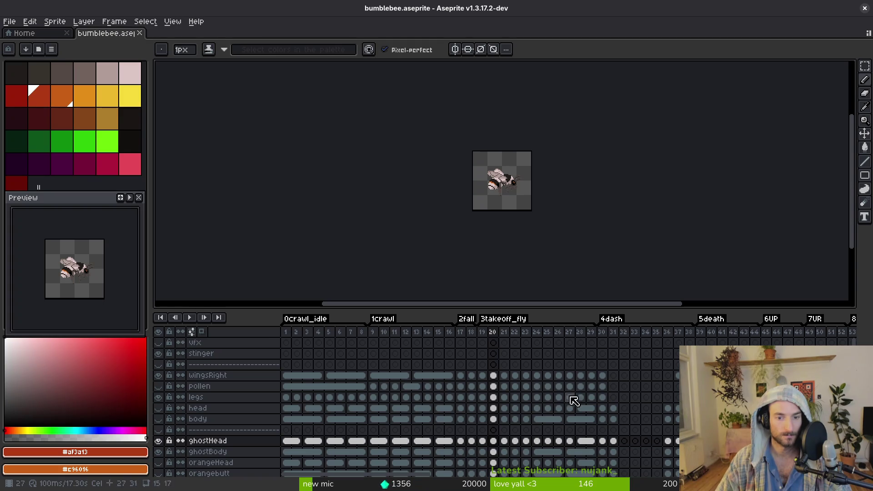
{"action": "scroll", "coordinate": [443, 391], "scroll_direction": "right", "scroll_amount": 5}
{"action": "scroll", "coordinate": [598, 403], "scroll_direction": "right", "scroll_amount": 3}
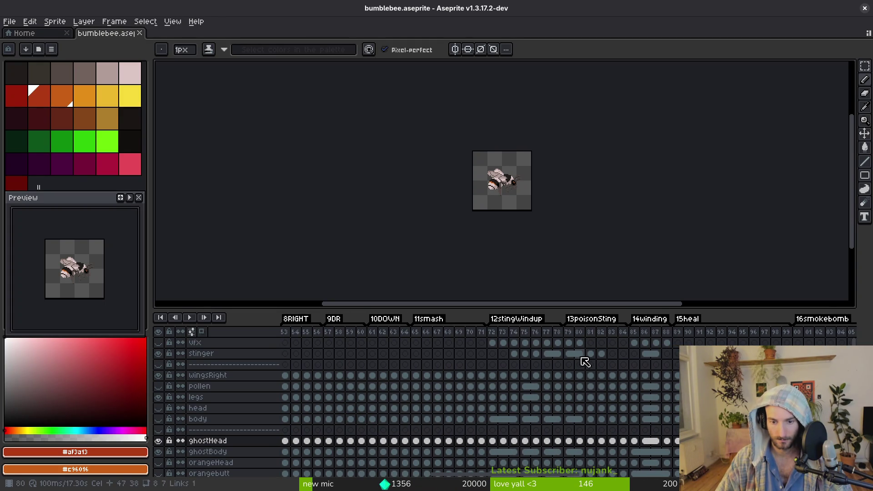
{"action": "left_click", "coordinate": [503, 354]}
{"action": "scroll", "coordinate": [523, 196], "scroll_direction": "up", "scroll_amount": 3}
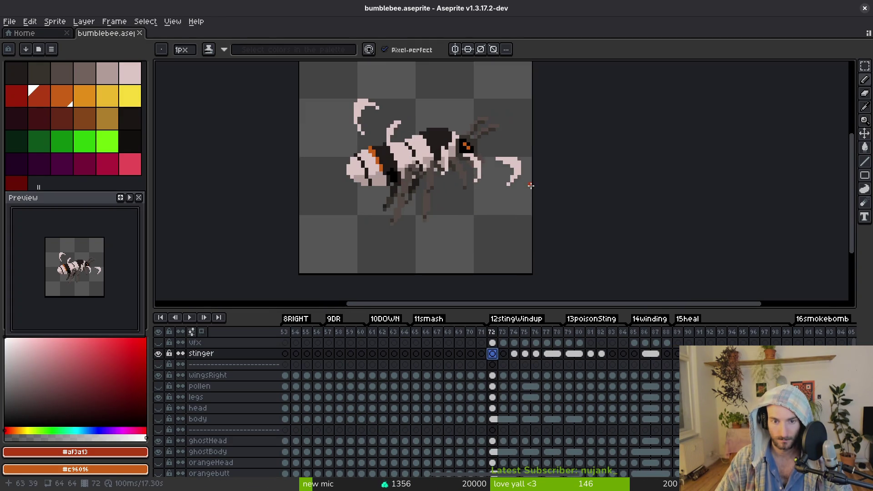
{"action": "key", "text": "i"}
{"action": "key", "text": "Right"}
{"action": "key", "text": "Right"}
{"action": "key", "text": "Right"}
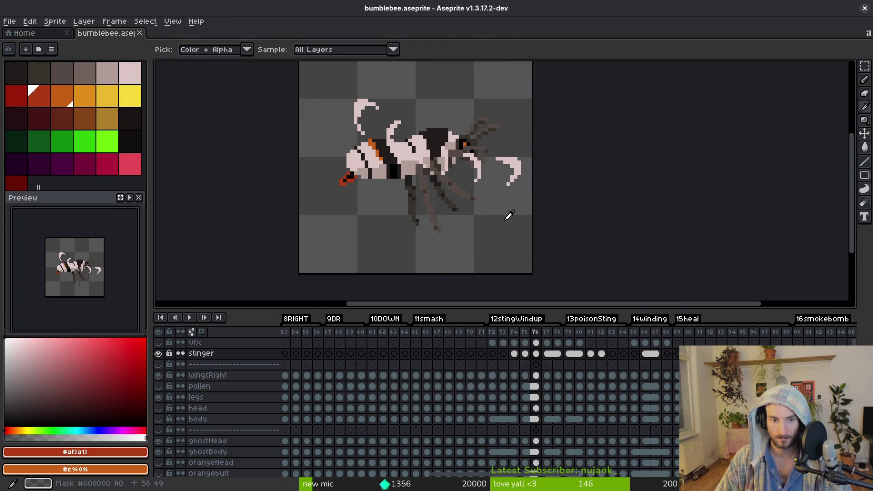
{"action": "key", "text": "Right"}
{"action": "key", "text": "Left"}
{"action": "key", "text": "Left"}
{"action": "key", "text": "Left"}
{"action": "key", "text": "Left"}
{"action": "key", "text": "Right"}
{"action": "key", "text": "Right"}
{"action": "key", "text": "Right"}
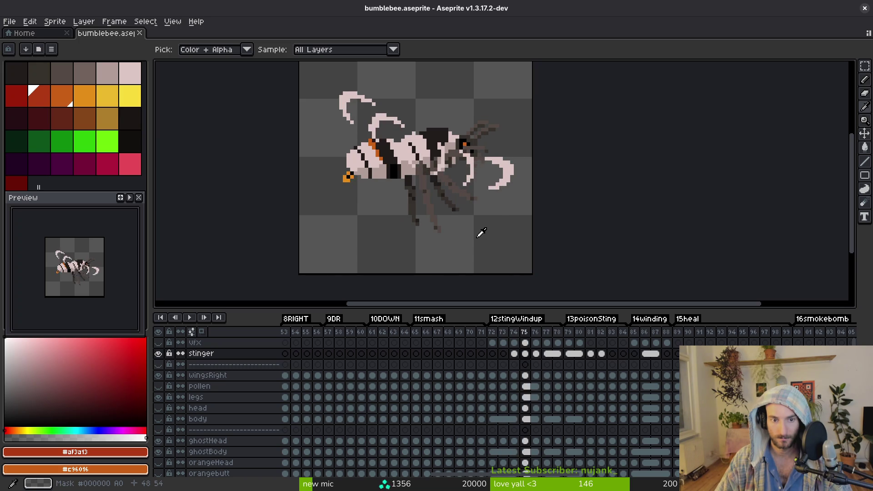
{"action": "key", "text": "Left"}
{"action": "key", "text": "Left"}
{"action": "key", "text": "Left"}
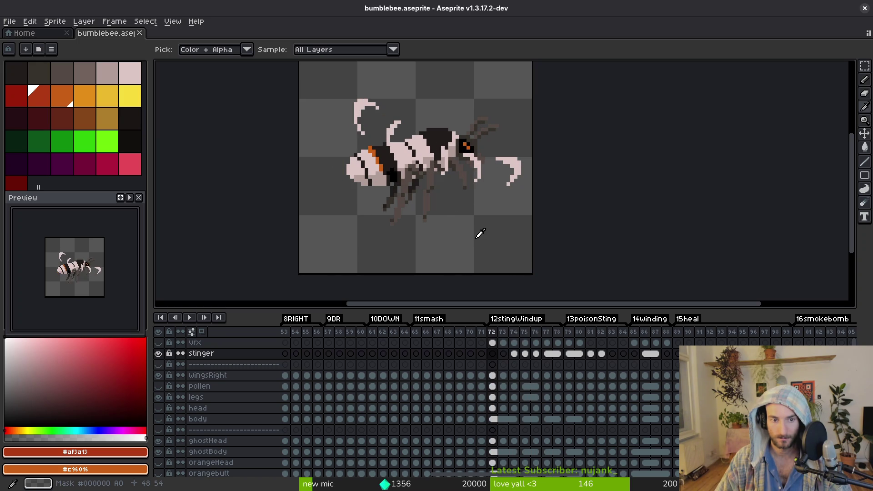
{"action": "key", "text": "Right"}
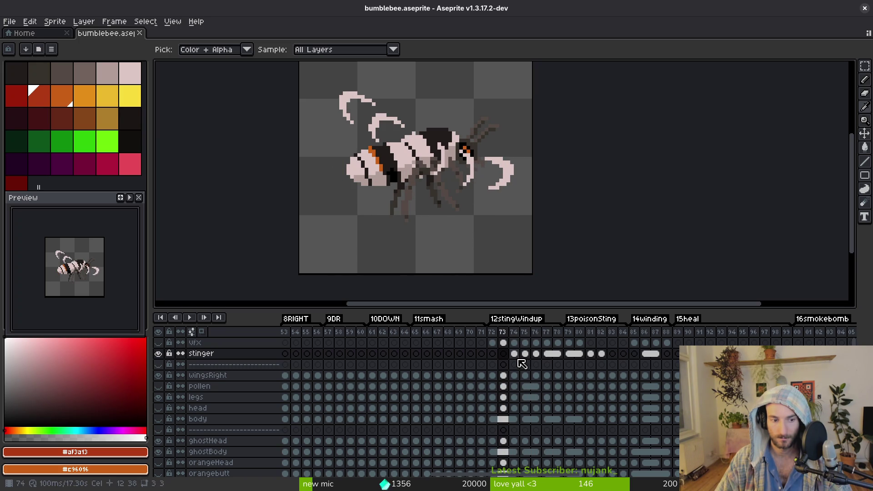
{"action": "key", "text": "Right"}
{"action": "key", "text": "Right"}
{"action": "key", "text": "Right"}
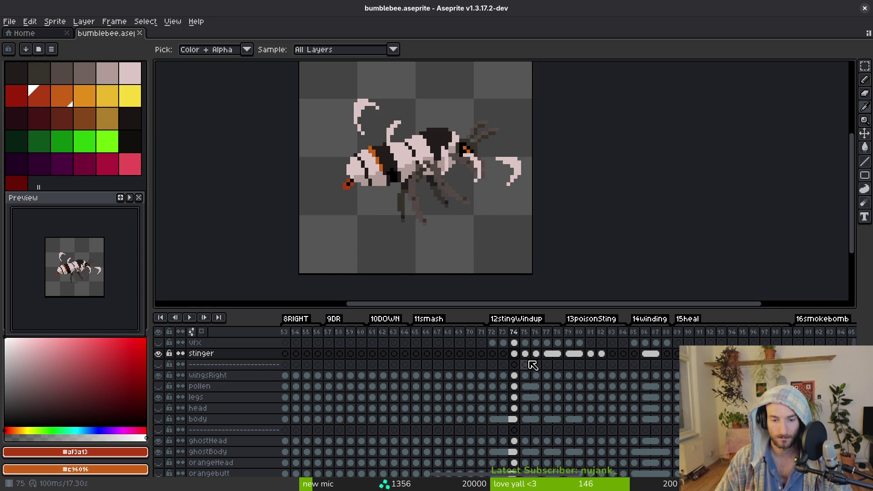
{"action": "left_click", "coordinate": [548, 360]}
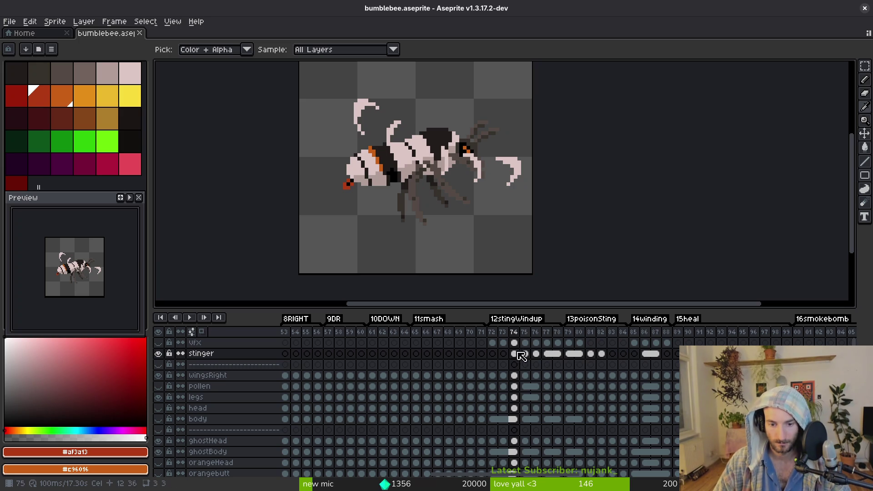
{"action": "key", "text": "Left"}
{"action": "key", "text": "Right"}
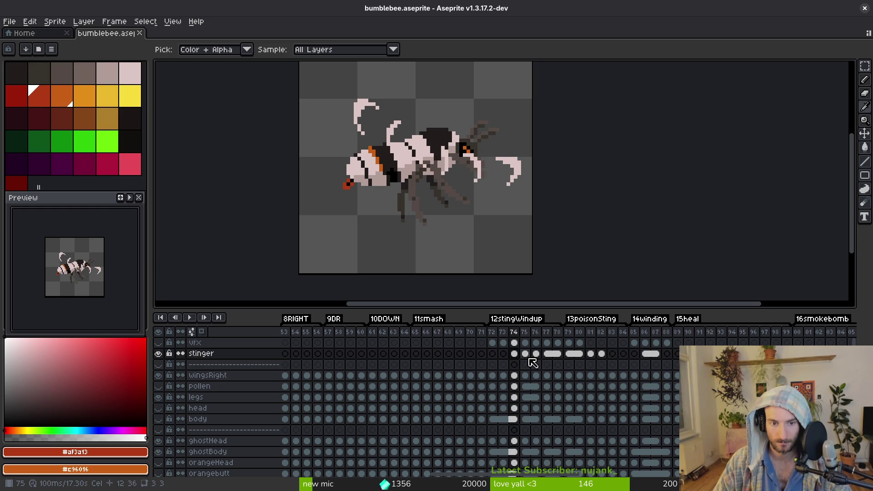
{"action": "key", "text": "Right"}
{"action": "key", "text": "Right"}
{"action": "key", "text": "Right"}
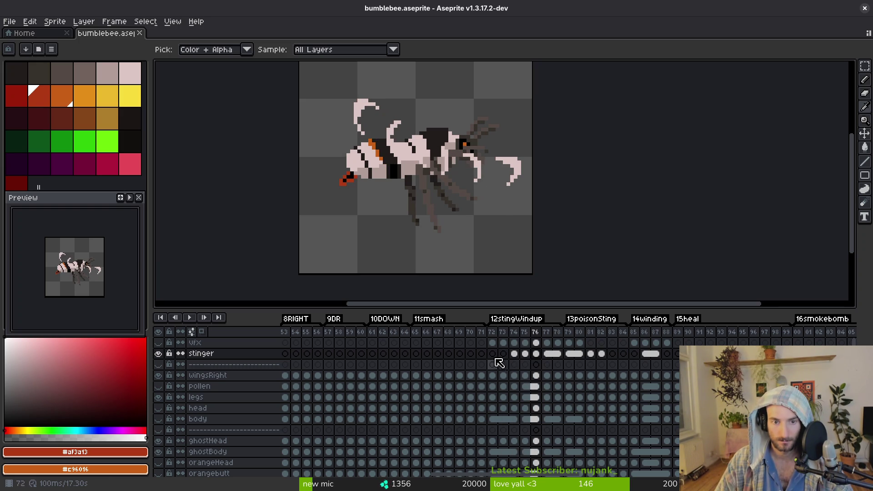
{"action": "key", "text": "Left"}
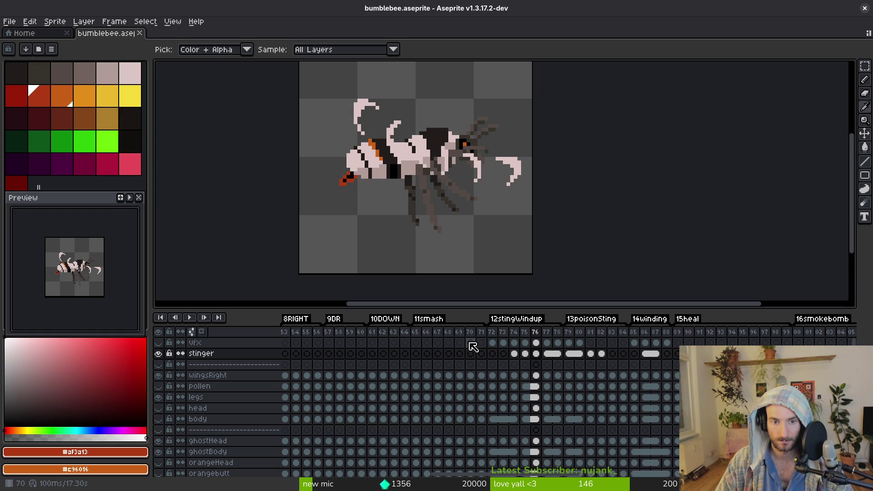
{"action": "key", "text": "Left"}
{"action": "key", "text": "Left"}
{"action": "key", "text": "Left"}
{"action": "key", "text": "Right"}
{"action": "key", "text": "Left"}
{"action": "key", "text": "Left"}
{"action": "key", "text": "Right"}
{"action": "key", "text": "Right"}
{"action": "key", "text": "Right"}
{"action": "key", "text": "Right"}
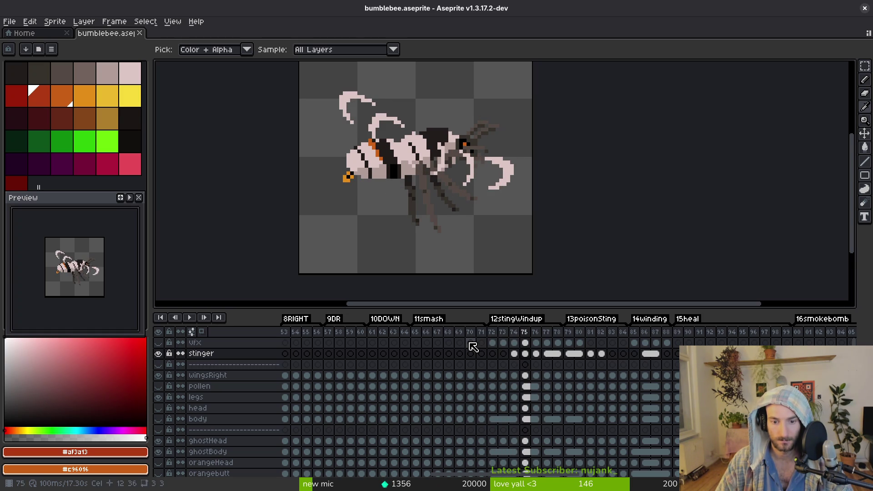
{"action": "key", "text": "Right"}
{"action": "key", "text": "Right"}
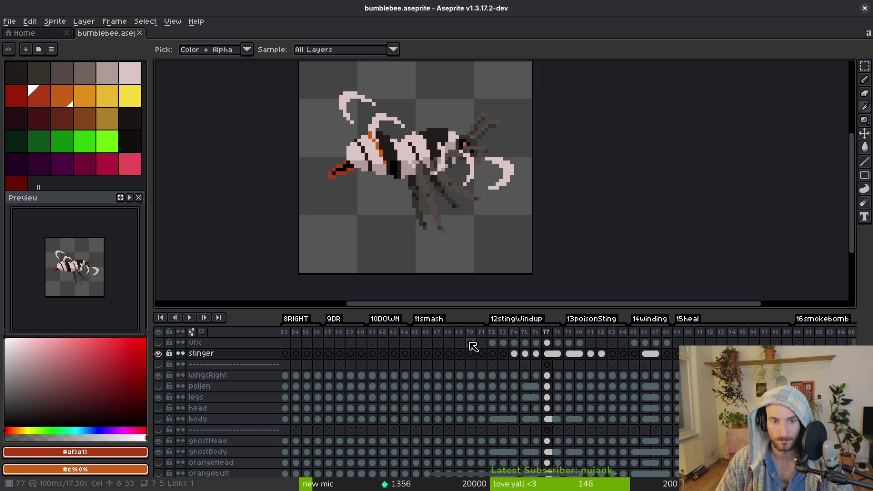
{"action": "key", "text": "Right"}
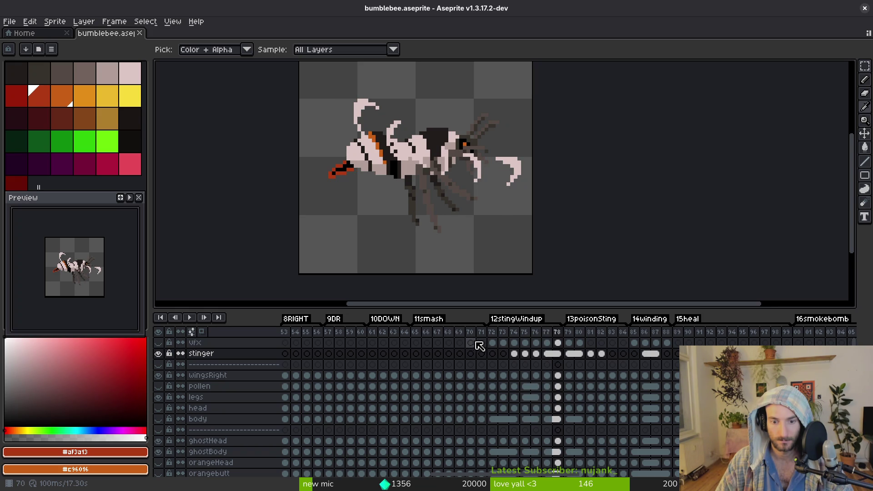
{"action": "key", "text": "Left"}
{"action": "key", "text": "Right"}
{"action": "key", "text": "Left"}
{"action": "key", "text": "Left"}
{"action": "key", "text": "Right"}
{"action": "key", "text": "Left"}
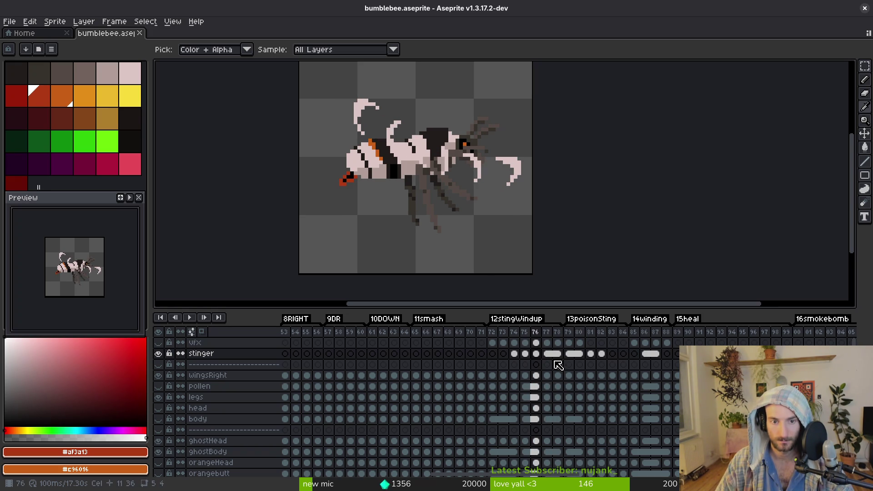
{"action": "key", "text": "Right"}
{"action": "key", "text": "Right"}
{"action": "key", "text": "Left"}
{"action": "key", "text": "Right"}
{"action": "key", "text": "Left"}
{"action": "key", "text": "Left"}
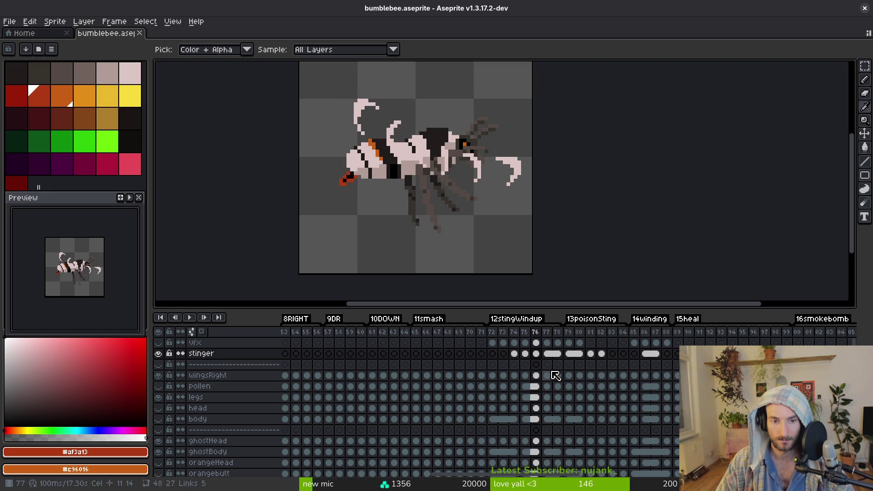
{"action": "key", "text": "Right"}
{"action": "key", "text": "Left"}
{"action": "key", "text": "Right"}
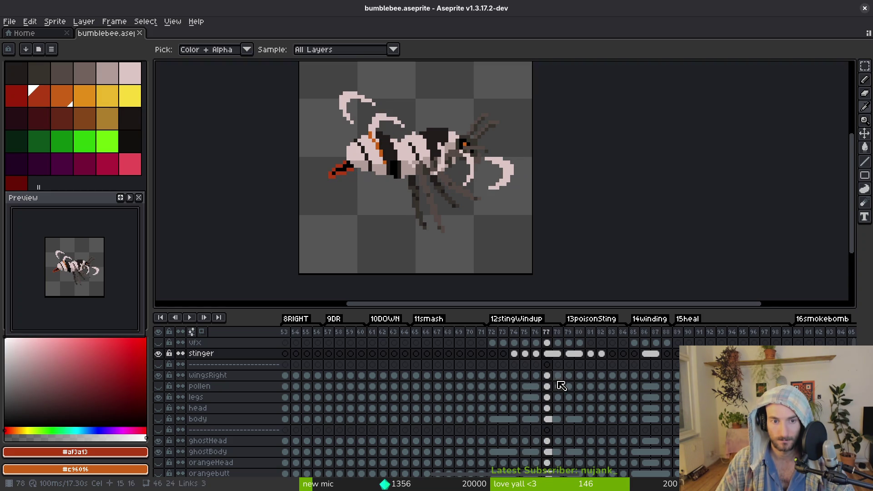
{"action": "key", "text": "Left"}
{"action": "key", "text": "Left"}
{"action": "key", "text": "Right"}
{"action": "key", "text": "Left"}
{"action": "key", "text": "Left"}
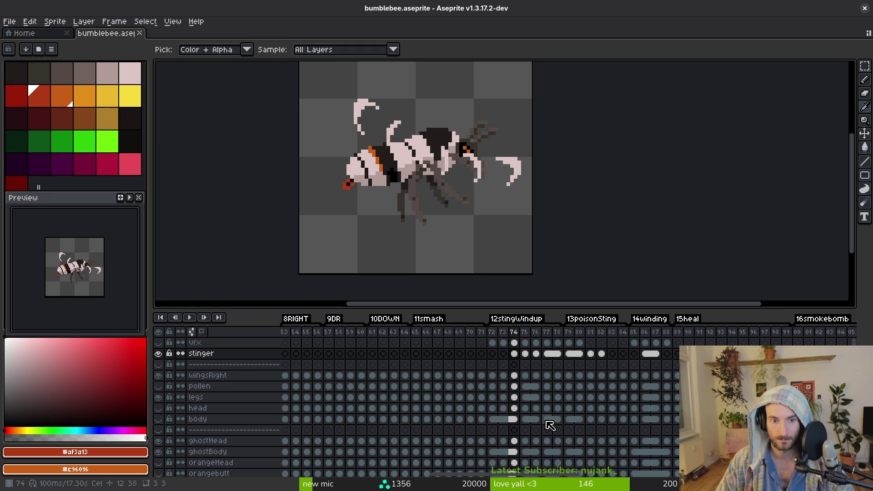
{"action": "key", "text": "Left"}
{"action": "key", "text": "Left"}
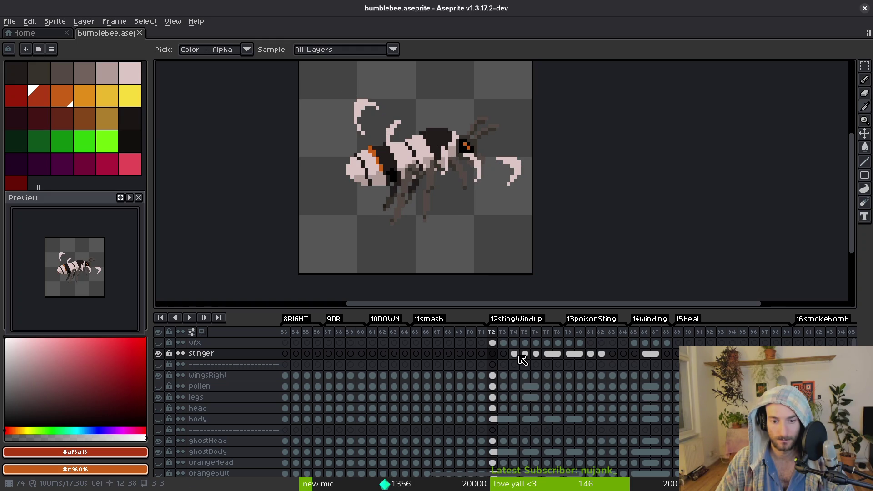
{"action": "left_click", "coordinate": [516, 355]}
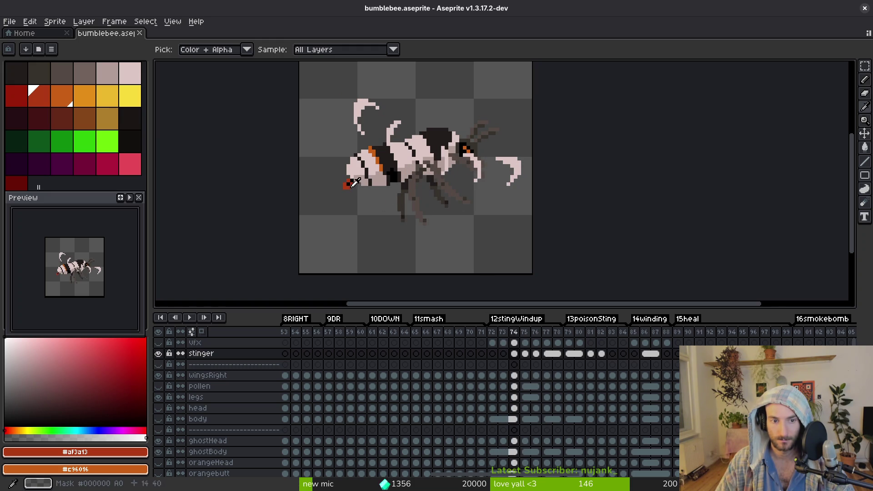
{"action": "key", "text": "Right"}
{"action": "left_click", "coordinate": [514, 354]}
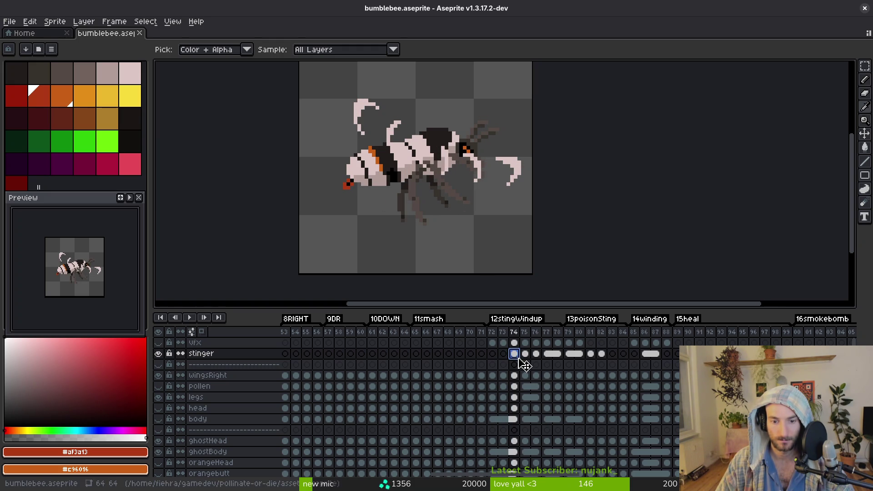
{"action": "left_click_drag", "start_coordinate": [511, 358], "coordinate": [493, 359]}
On frame 73, marquee-select the stinger and move it down 2 pixels
{"action": "left_click", "coordinate": [525, 359]}
{"action": "left_click", "coordinate": [504, 357]}
{"action": "key", "text": "m"}
{"action": "scroll", "coordinate": [353, 163], "scroll_direction": "up", "scroll_amount": 3}
{"action": "left_click_drag", "start_coordinate": [346, 157], "coordinate": [449, 245]}
{"action": "mouse_move", "coordinate": [403, 206]}
{"action": "left_mouse_down"}
{"action": "mouse_move", "coordinate": [400, 235]}
{"action": "mouse_move", "coordinate": [410, 237]}
{"action": "left_mouse_up"}
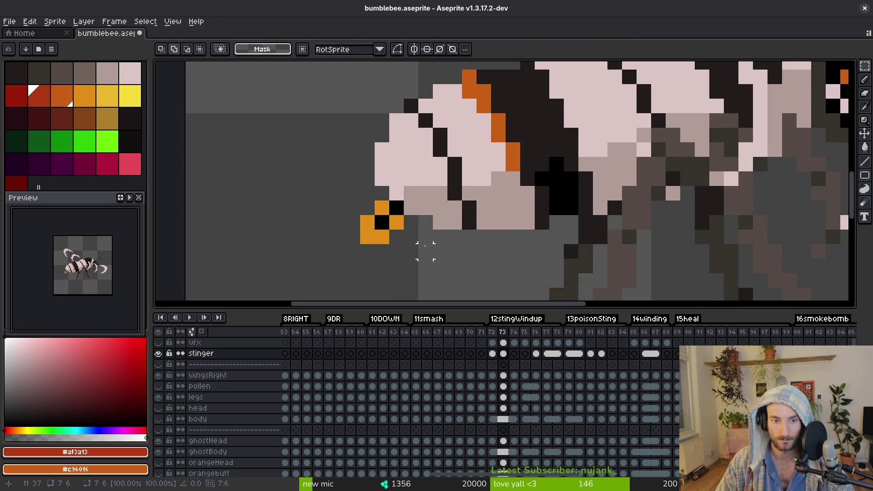
{"action": "scroll", "coordinate": [411, 237], "scroll_direction": "down", "scroll_amount": 3}
{"action": "left_click_drag", "start_coordinate": [516, 242], "coordinate": [495, 215]}
Shift the stinger down and to the left on frame 74
{"action": "left_click", "coordinate": [536, 354]}
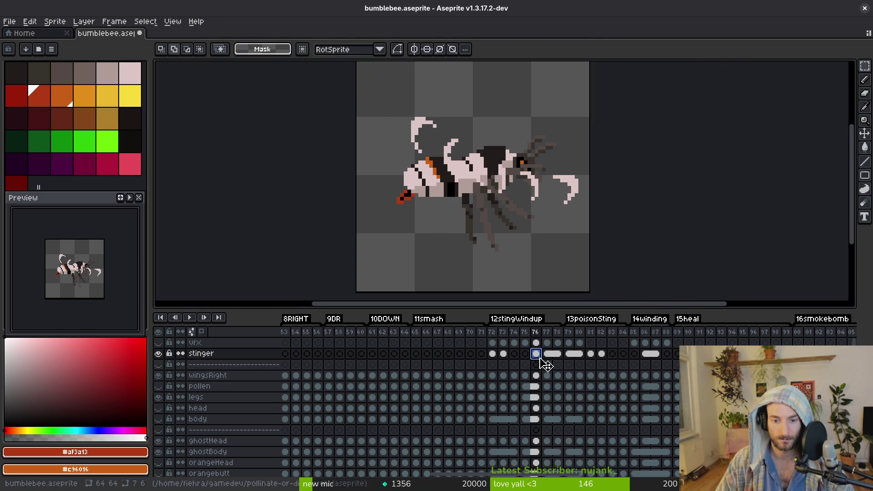
{"action": "left_click", "coordinate": [515, 354]}
{"action": "scroll", "coordinate": [405, 200], "scroll_direction": "up", "scroll_amount": 3}
{"action": "left_click_drag", "start_coordinate": [328, 146], "coordinate": [438, 247]}
{"action": "left_click_drag", "start_coordinate": [415, 220], "coordinate": [389, 231]}
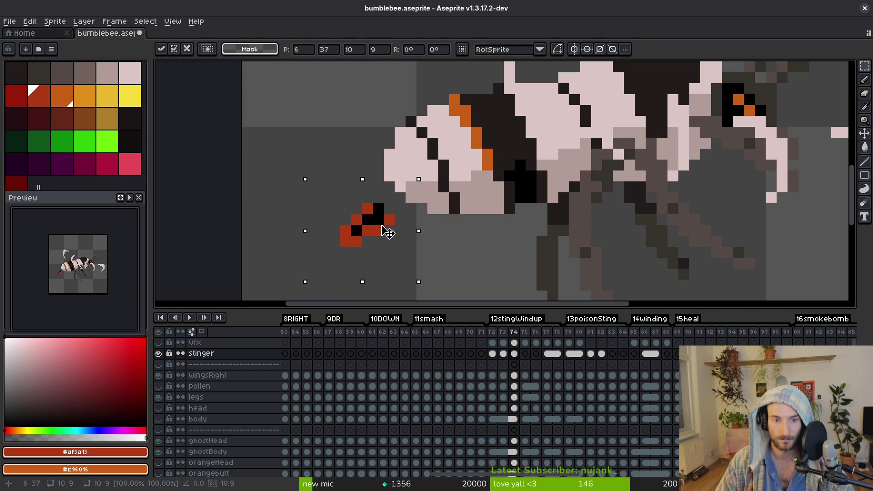
{"action": "key", "text": "Return"}
{"action": "scroll", "coordinate": [396, 210], "scroll_direction": "down", "scroll_amount": 3}
Move the stinger down on frame 75
{"action": "key", "text": "Right"}
{"action": "scroll", "coordinate": [513, 259], "scroll_direction": "up", "scroll_amount": 3}
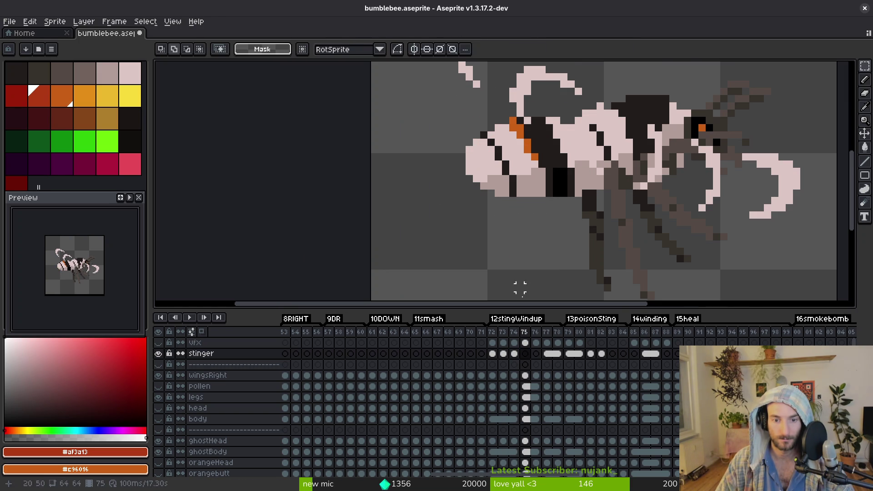
{"action": "left_click", "coordinate": [548, 354]}
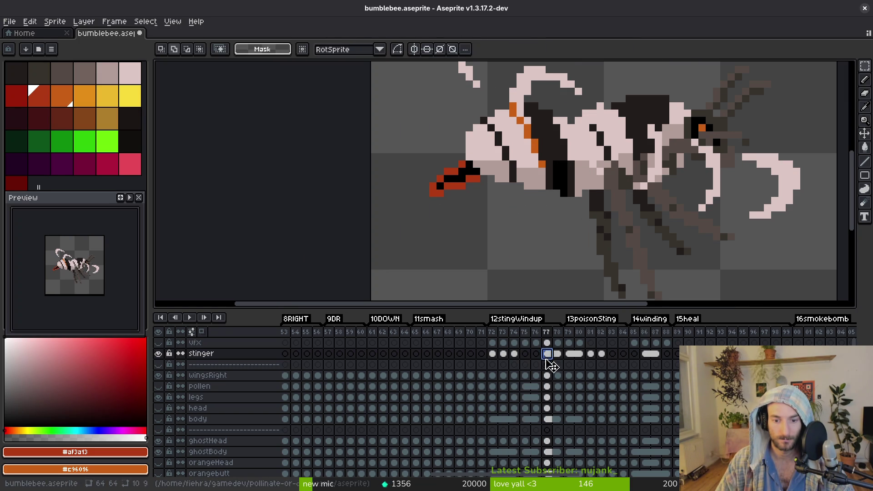
{"action": "left_click", "coordinate": [525, 354]}
{"action": "left_click_drag", "start_coordinate": [387, 133], "coordinate": [492, 218]}
{"action": "mouse_move", "coordinate": [458, 191]}
{"action": "left_mouse_down"}
{"action": "mouse_move", "coordinate": [459, 204]}
{"action": "mouse_move", "coordinate": [464, 197]}
{"action": "left_mouse_up"}
{"action": "key", "text": "Return"}
{"action": "scroll", "coordinate": [487, 204], "scroll_direction": "down", "scroll_amount": 3}
Move the stinger cel from frame 78 to frame 76 and unlink it from frame 75
{"action": "key", "text": "Right"}
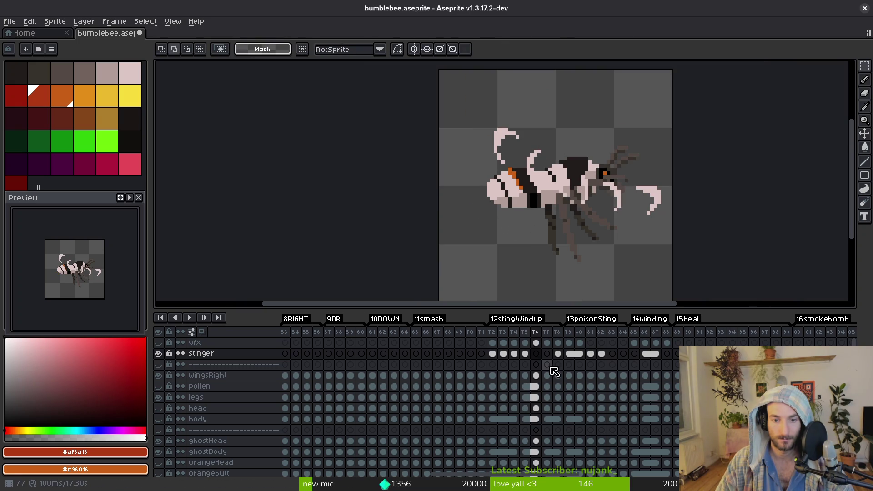
{"action": "left_click", "coordinate": [558, 357]}
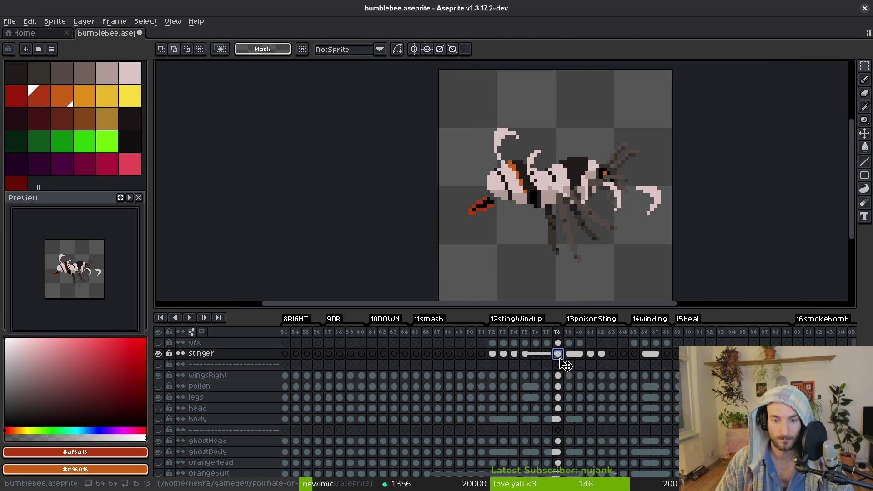
{"action": "left_click_drag", "start_coordinate": [561, 361], "coordinate": [540, 362]}
{"action": "scroll", "coordinate": [502, 262], "scroll_direction": "right", "scroll_amount": 2}
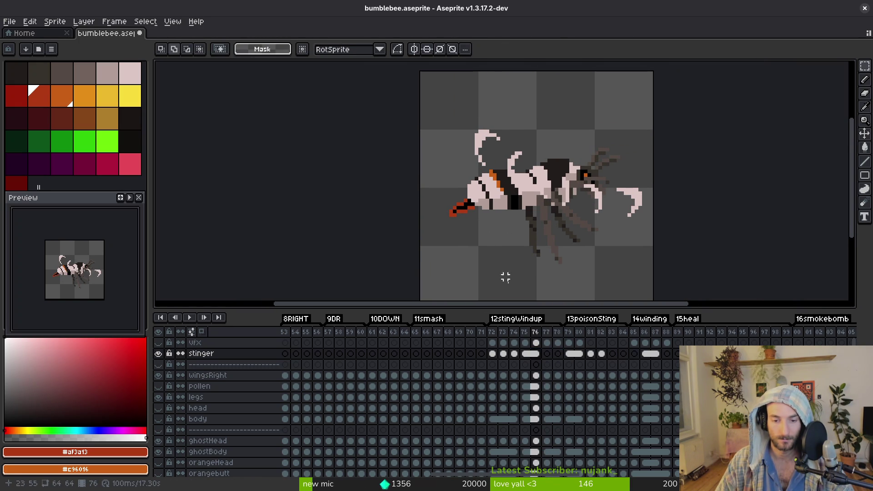
{"action": "left_click", "coordinate": [568, 357]}
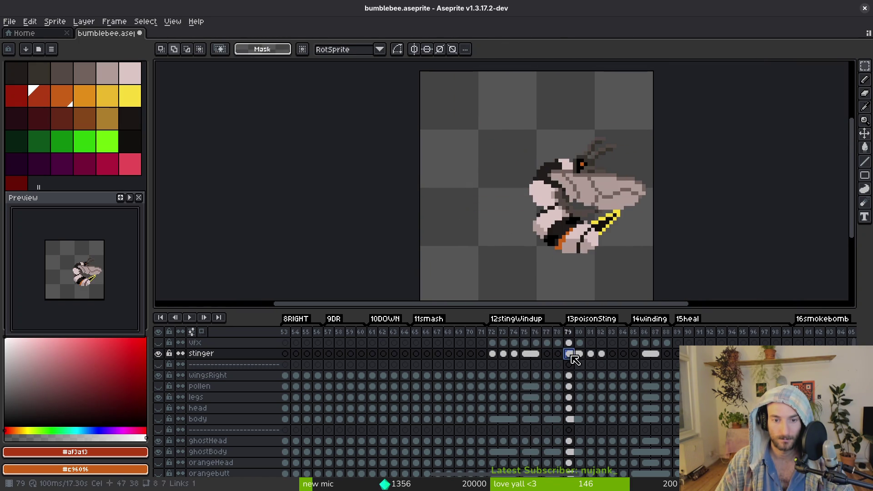
{"action": "right_click", "coordinate": [536, 357]}
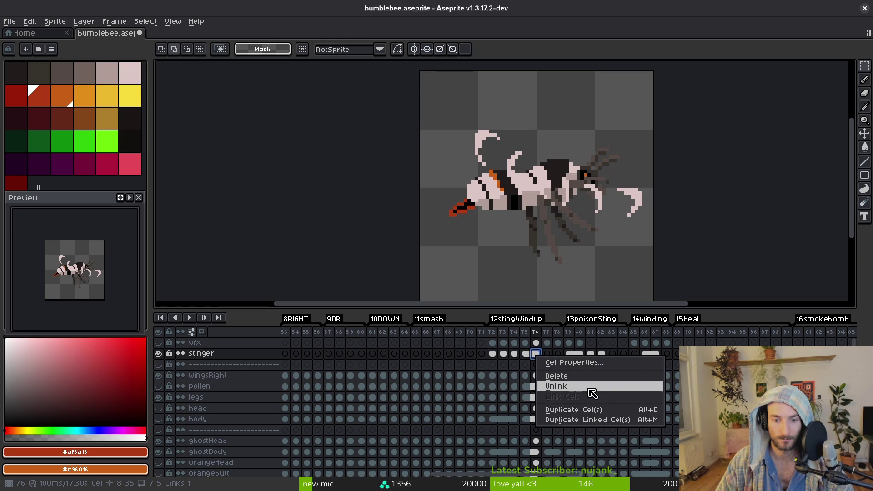
{"action": "left_click", "coordinate": [586, 386]}
{"action": "left_click", "coordinate": [547, 387]}
{"action": "left_click", "coordinate": [556, 383]}
{"action": "left_click", "coordinate": [549, 391]}
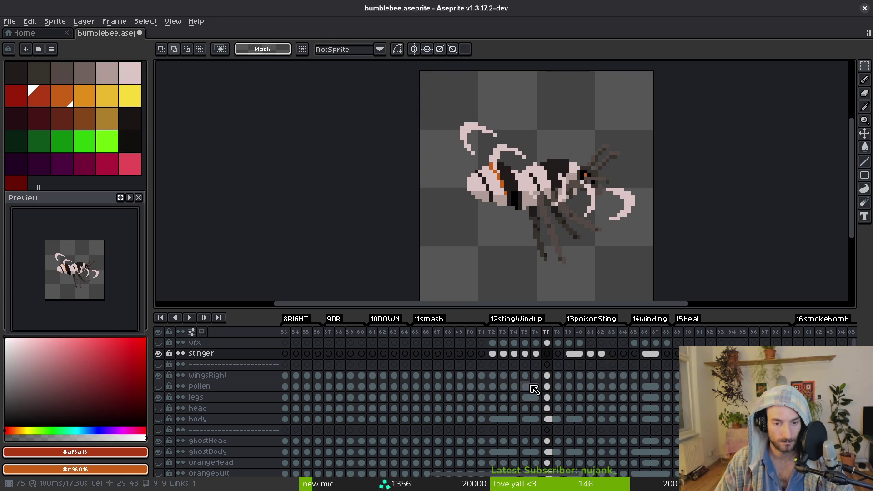
Show the body layer and move its frame 77 cel one frame earlier
{"action": "scroll", "coordinate": [410, 396], "scroll_direction": "down", "scroll_amount": 1}
{"action": "left_click", "coordinate": [159, 408]}
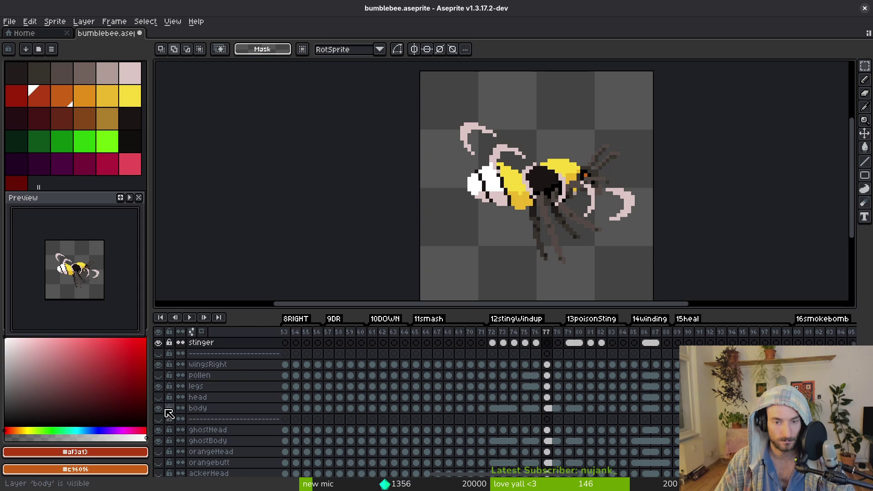
{"action": "left_click", "coordinate": [549, 409]}
{"action": "left_click_drag", "start_coordinate": [548, 414], "coordinate": [537, 413]}
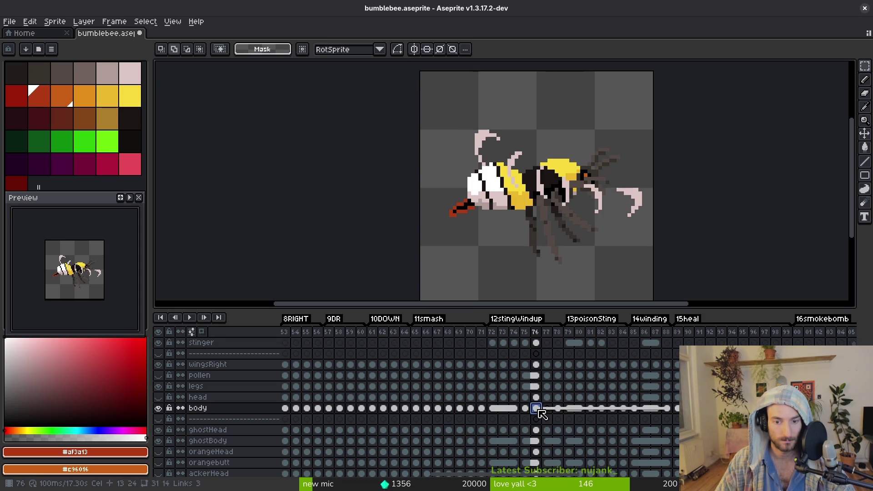
Move the stinger down on frame 76 and save bumblebee.aseprite
{"action": "left_click", "coordinate": [530, 346]}
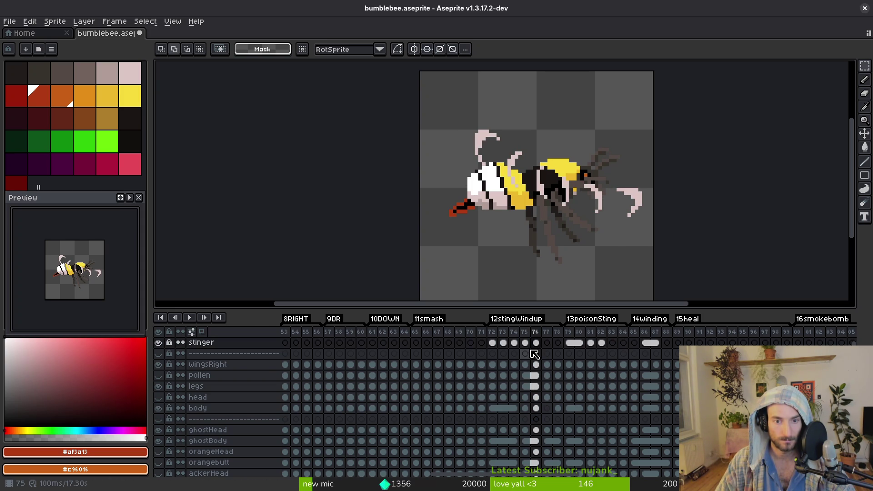
{"action": "scroll", "coordinate": [539, 362], "scroll_direction": "up", "scroll_amount": 1}
{"action": "left_click", "coordinate": [537, 353]}
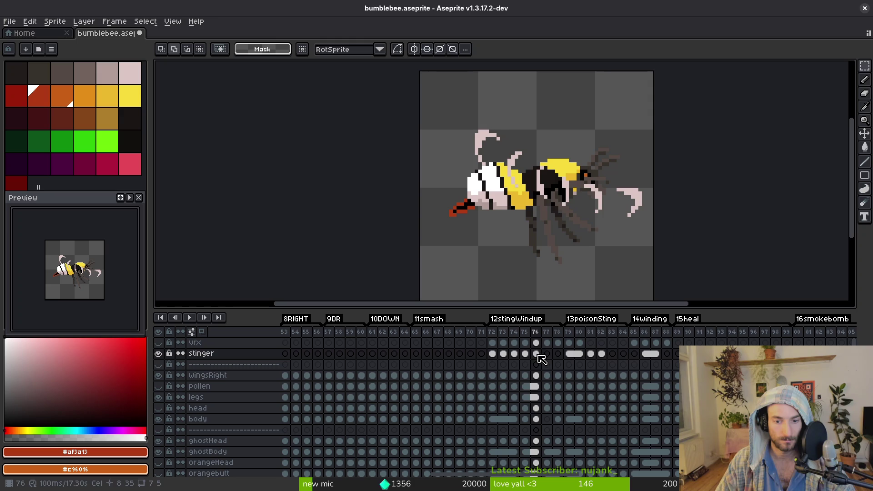
{"action": "scroll", "coordinate": [443, 197], "scroll_direction": "up", "scroll_amount": 2}
{"action": "mouse_move", "coordinate": [431, 180]}
{"action": "left_mouse_down"}
{"action": "mouse_move", "coordinate": [504, 231]}
{"action": "mouse_move", "coordinate": [521, 260]}
{"action": "left_mouse_up"}
{"action": "mouse_move", "coordinate": [490, 226]}
{"action": "left_mouse_down"}
{"action": "mouse_move", "coordinate": [483, 219]}
{"action": "mouse_move", "coordinate": [481, 235]}
{"action": "mouse_move", "coordinate": [488, 227]}
{"action": "left_mouse_up"}
{"action": "key", "text": "Return"}
{"action": "scroll", "coordinate": [504, 232], "scroll_direction": "down", "scroll_amount": 4}
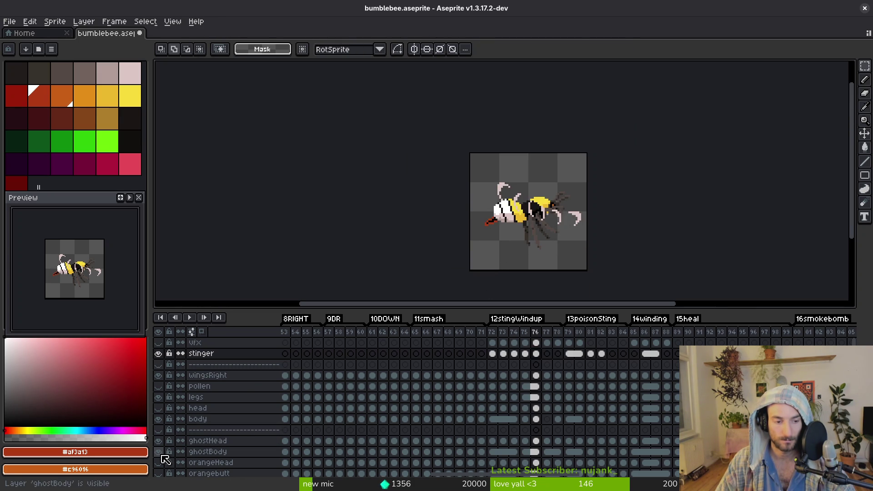
{"action": "key", "text": "ctrl+s"}
Nudge the frame 76 stinger up one pixel, comparing against the neighbouring frame
{"action": "scroll", "coordinate": [502, 227], "scroll_direction": "up", "scroll_amount": 3}
{"action": "key", "text": "i"}
{"action": "key", "text": "Left"}
{"action": "key", "text": "Left"}
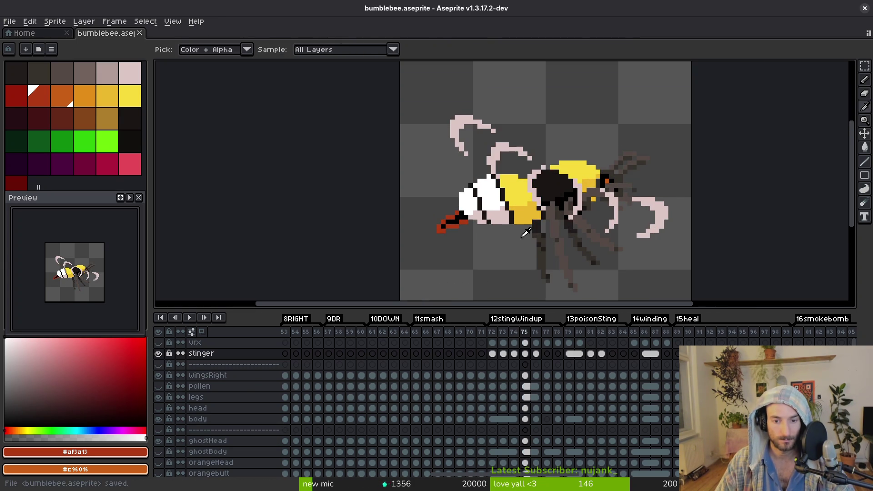
{"action": "key", "text": "Right"}
{"action": "key", "text": "Right"}
{"action": "key", "text": "m"}
{"action": "scroll", "coordinate": [458, 222], "scroll_direction": "up", "scroll_amount": 2}
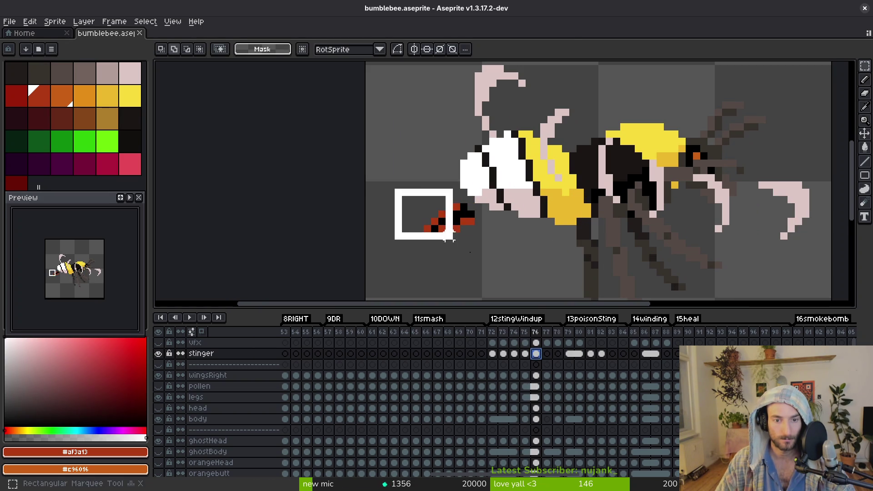
{"action": "left_click_drag", "start_coordinate": [392, 178], "coordinate": [491, 264]}
{"action": "left_click_drag", "start_coordinate": [454, 231], "coordinate": [461, 224]}
{"action": "key", "text": "Return"}
{"action": "scroll", "coordinate": [477, 228], "scroll_direction": "down", "scroll_amount": 3}
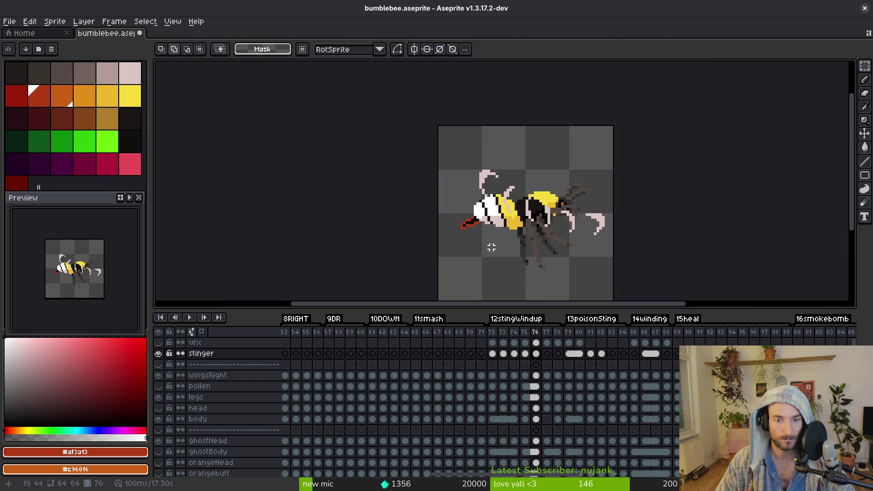
{"action": "key", "text": "i"}
{"action": "key", "text": "Left"}
{"action": "key", "text": "Right"}
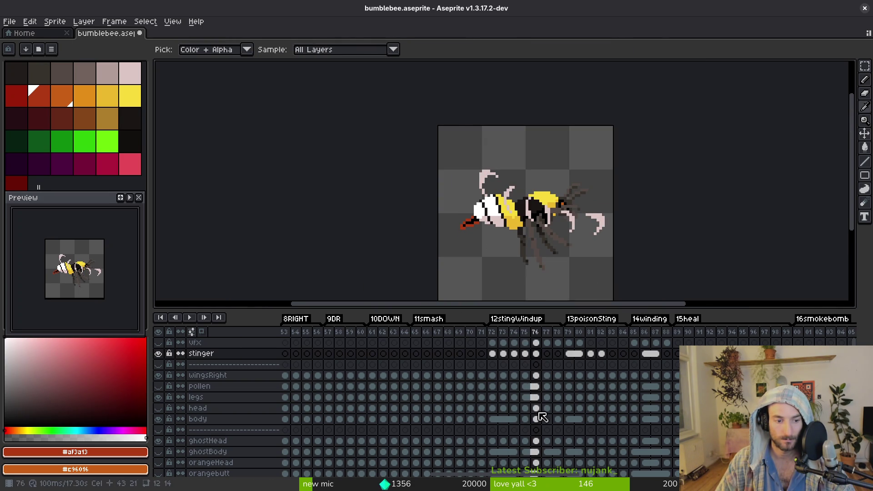
{"action": "left_click", "coordinate": [539, 398]}
{"action": "left_click", "coordinate": [549, 400]}
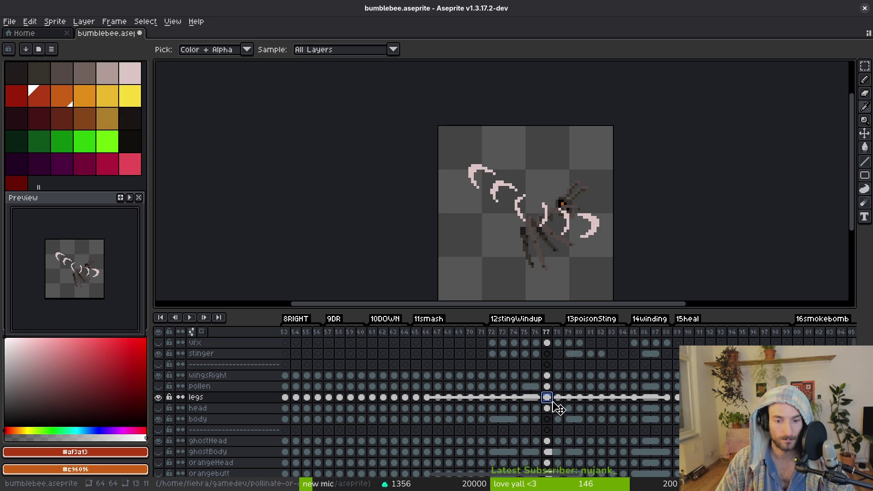
{"action": "left_click_drag", "start_coordinate": [558, 406], "coordinate": [545, 404]}
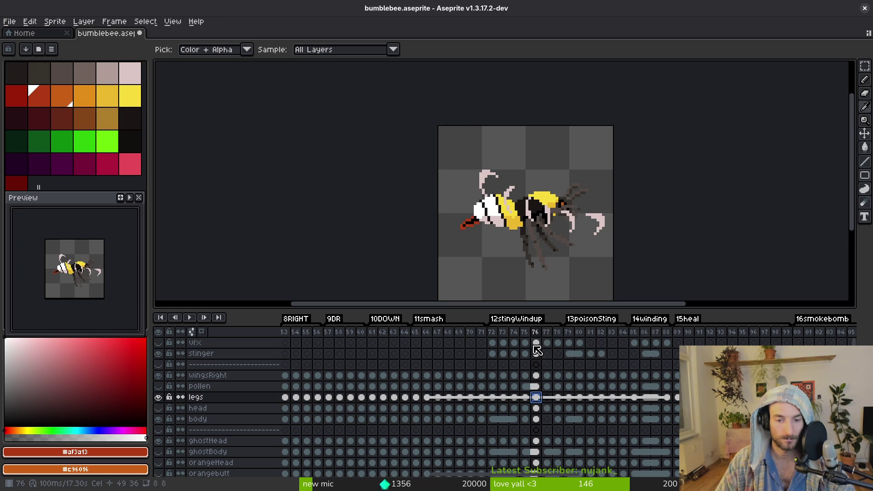
{"action": "key", "text": "Left"}
{"action": "key", "text": "Right"}
{"action": "key", "text": "ctrl+z"}
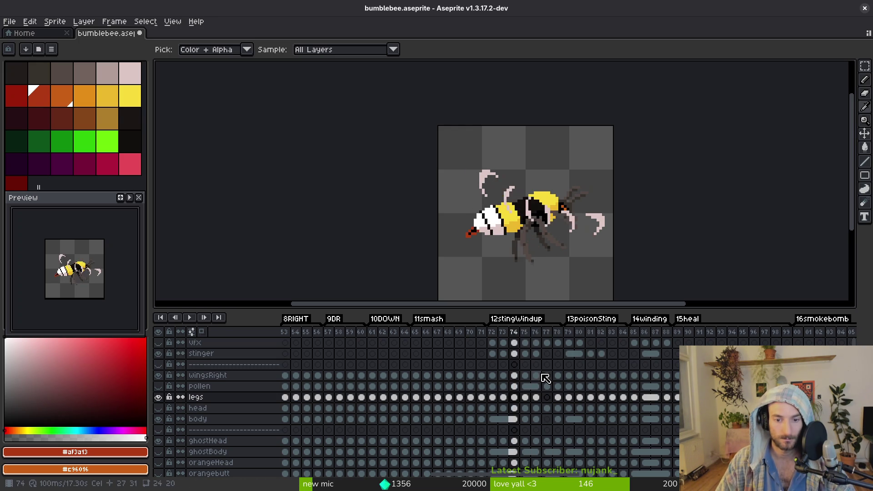
{"action": "key", "text": "Right"}
{"action": "key", "text": "Right"}
{"action": "key", "text": "Right"}
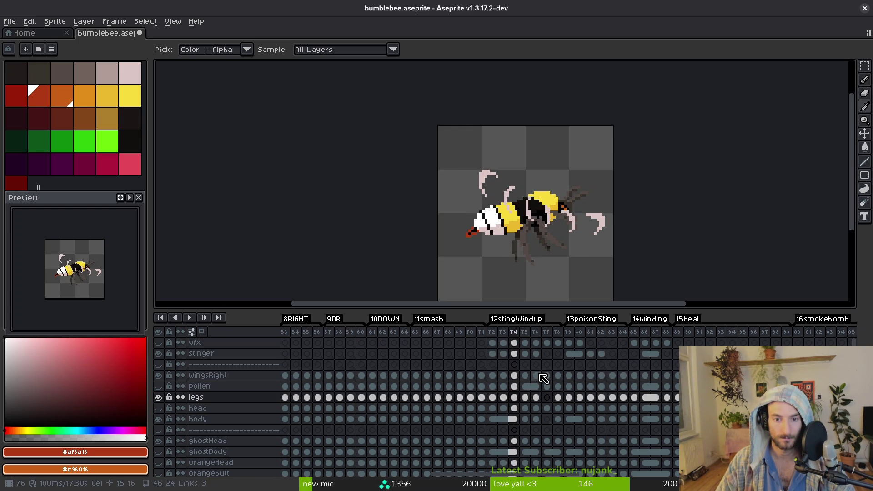
{"action": "key", "text": "ctrl+y"}
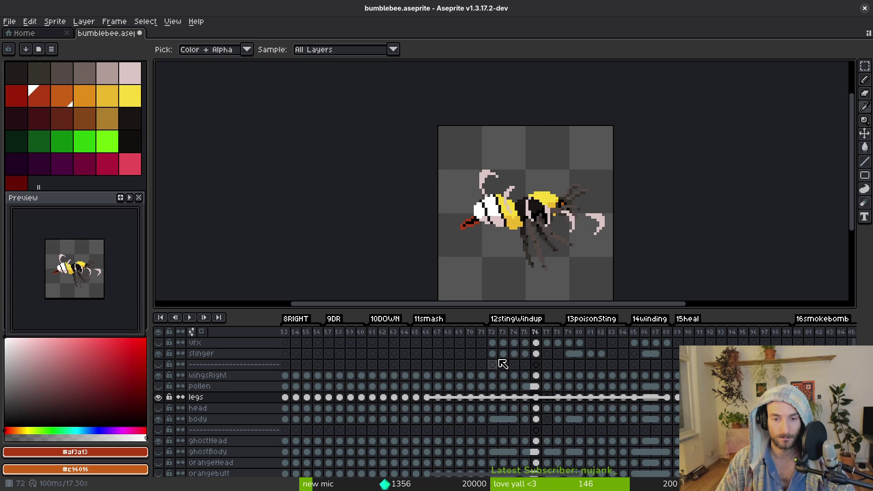
{"action": "key", "text": "ctrl+z"}
{"action": "key", "text": "ctrl+y"}
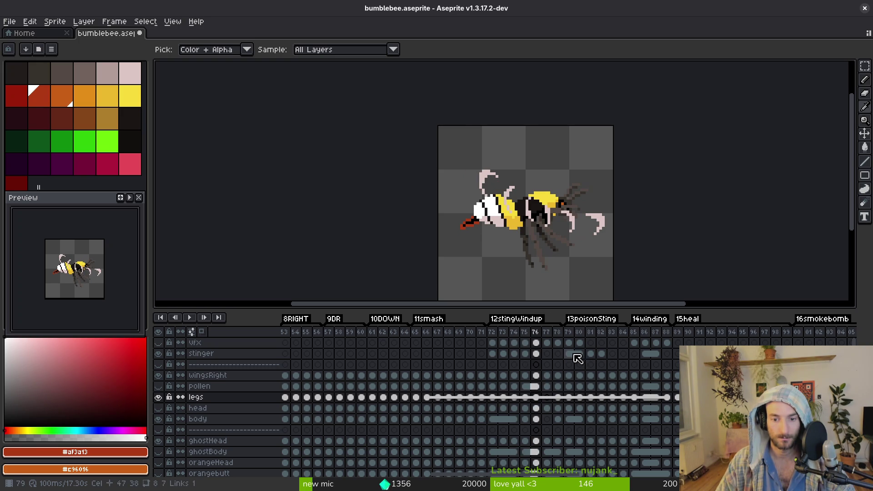
{"action": "left_click", "coordinate": [571, 355]}
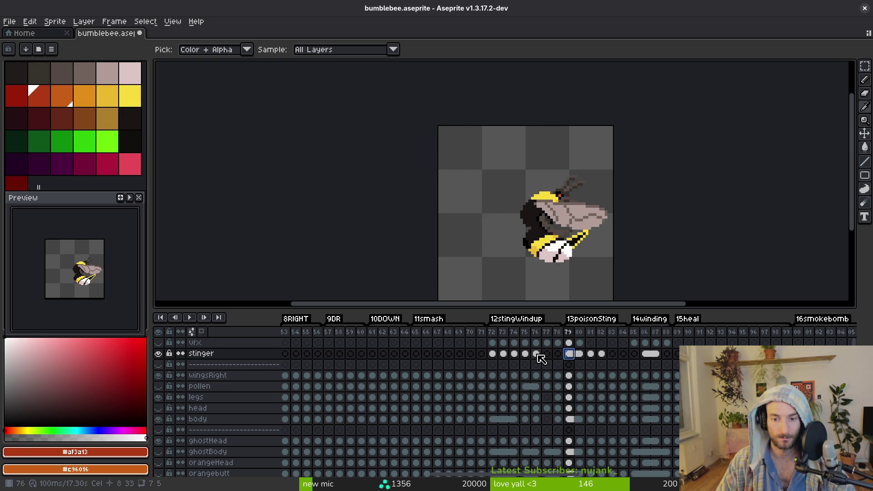
{"action": "left_click", "coordinate": [537, 354]}
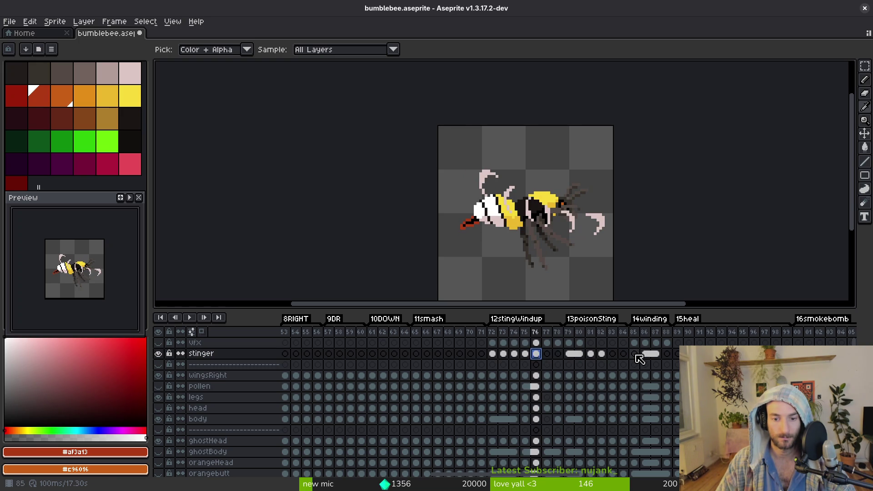
{"action": "left_click", "coordinate": [636, 355]}
{"action": "left_click", "coordinate": [651, 359]}
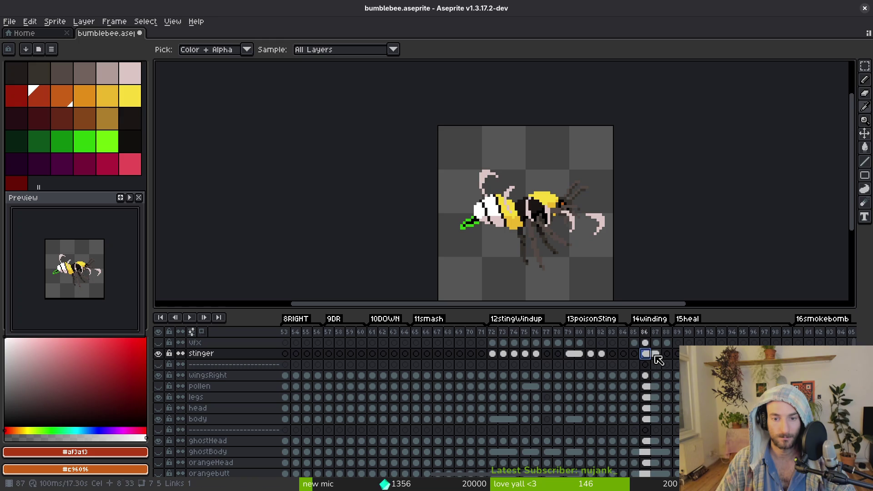
{"action": "left_click", "coordinate": [658, 355]}
{"action": "left_click", "coordinate": [666, 354]}
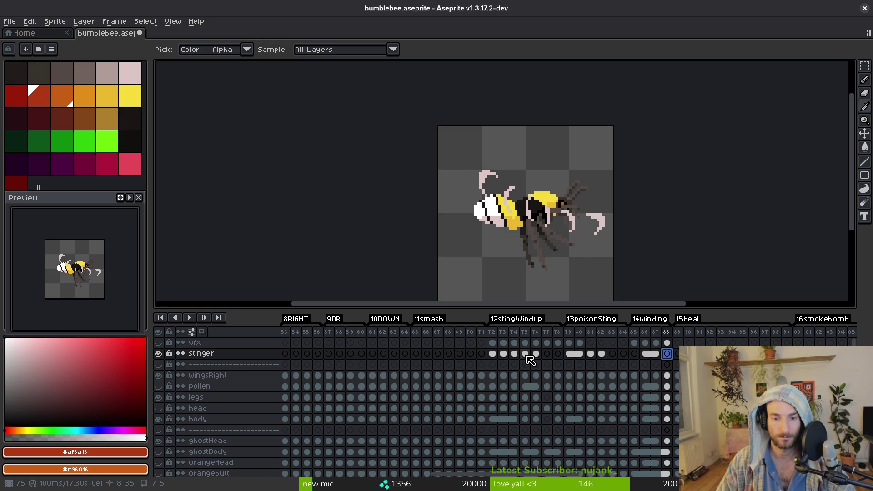
{"action": "left_click", "coordinate": [527, 359]}
{"action": "left_click", "coordinate": [538, 365]}
{"action": "key", "text": "Return"}
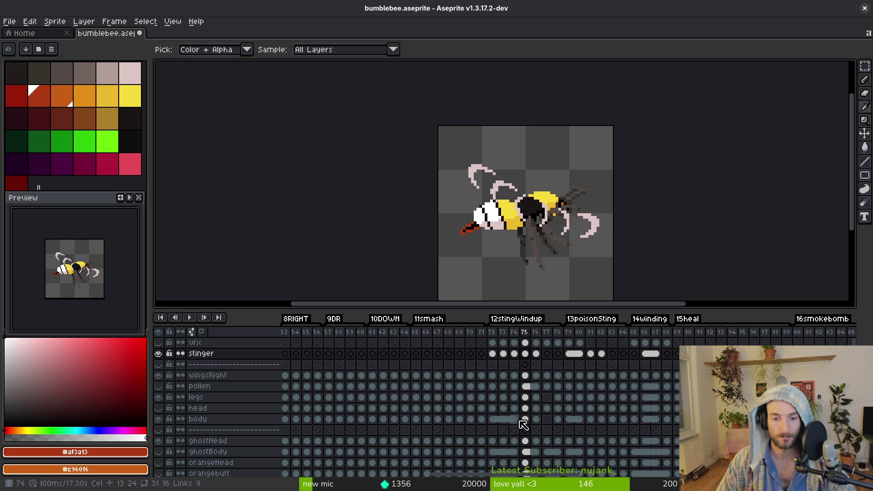
{"action": "left_click_drag", "start_coordinate": [514, 419], "coordinate": [536, 419]}
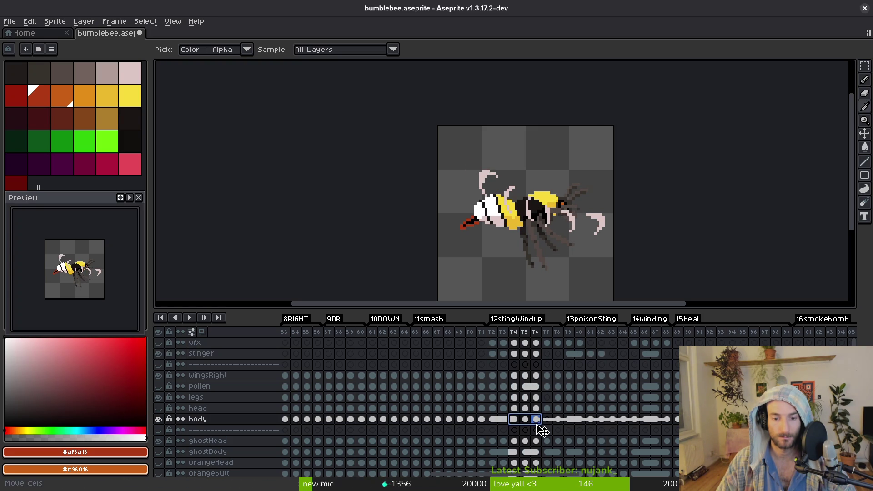
{"action": "left_click", "coordinate": [493, 354]}
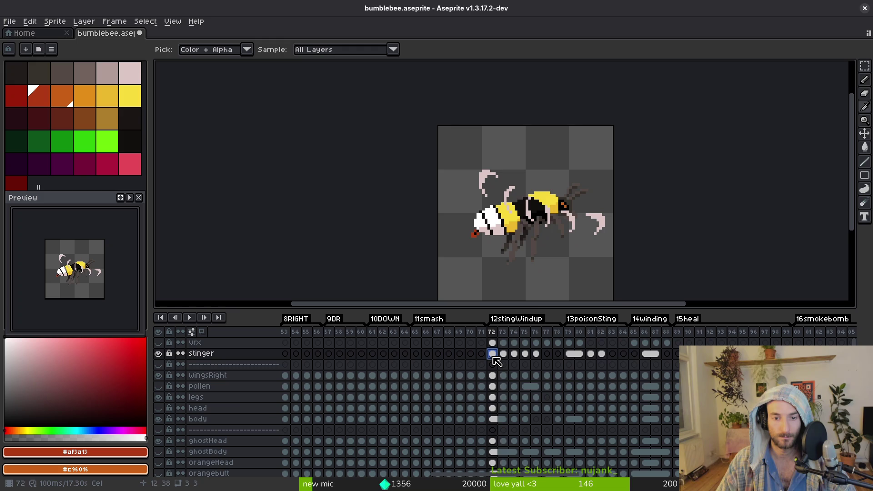
{"action": "key", "text": "Right"}
{"action": "key", "text": "Right"}
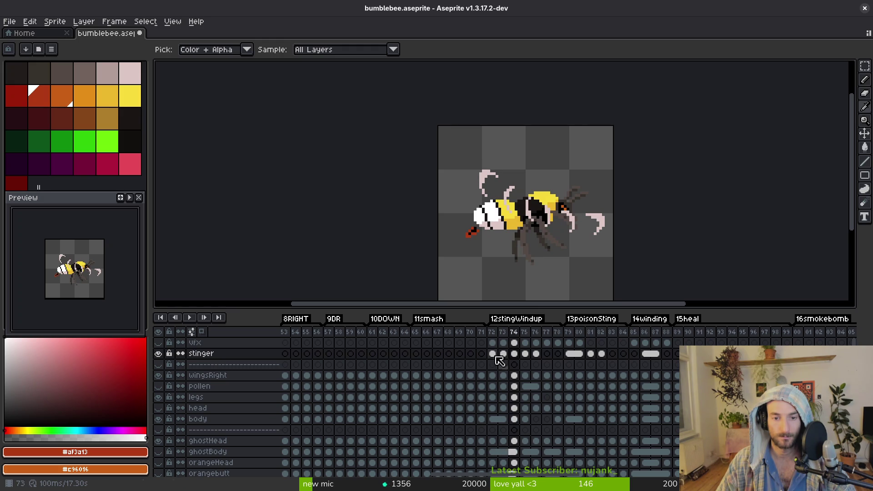
{"action": "key", "text": "Left"}
{"action": "key", "text": "Left"}
{"action": "key", "text": "Right"}
{"action": "key", "text": "Right"}
{"action": "key", "text": "Right"}
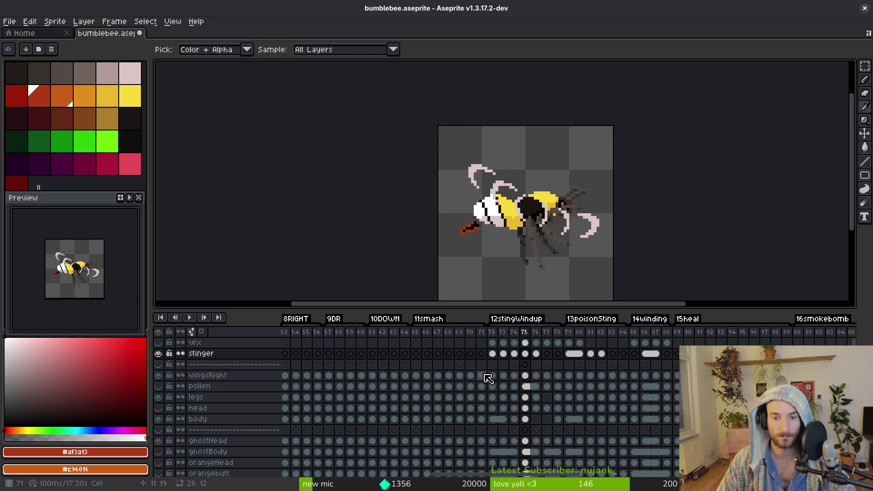
{"action": "key", "text": "Right"}
{"action": "key", "text": "Left"}
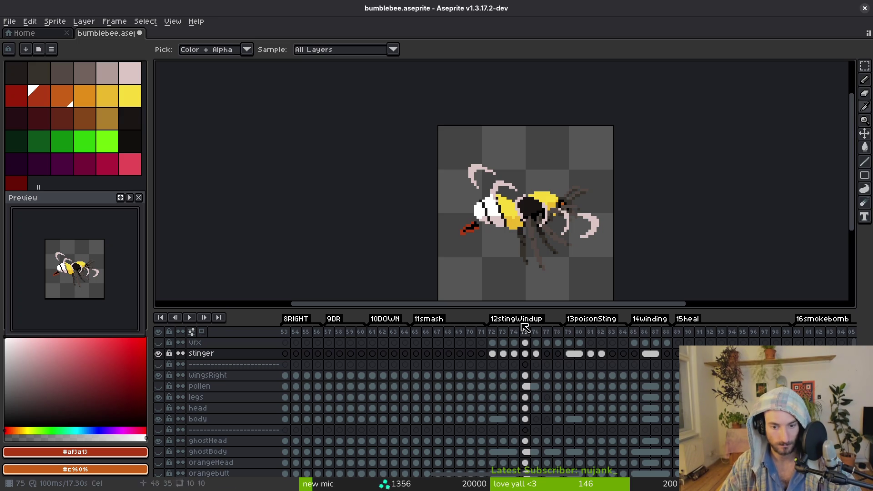
{"action": "key", "text": "Left"}
{"action": "key", "text": "Right"}
{"action": "key", "text": "Left"}
{"action": "key", "text": "Right"}
{"action": "key", "text": "Left"}
{"action": "key", "text": "Right"}
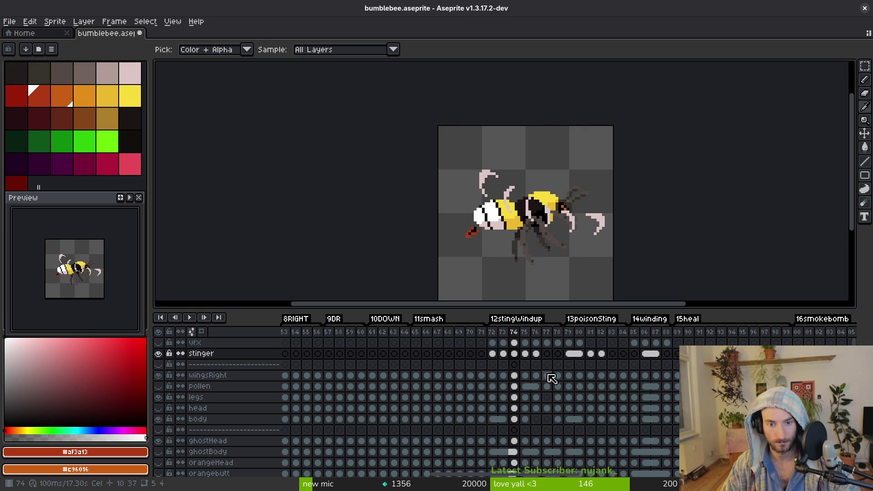
{"action": "key", "text": "Return"}
{"action": "key", "text": "m"}
{"action": "scroll", "coordinate": [500, 241], "scroll_direction": "up", "scroll_amount": 2}
{"action": "scroll", "coordinate": [547, 259], "scroll_direction": "down", "scroll_amount": 1}
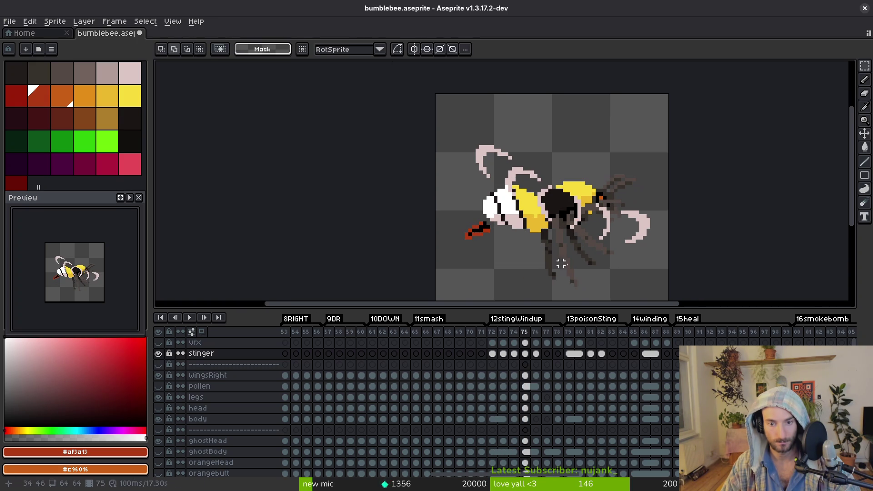
{"action": "key", "text": "Right"}
{"action": "key", "text": "Right"}
{"action": "scroll", "coordinate": [553, 268], "scroll_direction": "down", "scroll_amount": 1}
{"action": "key", "text": "Left"}
{"action": "key", "text": "i"}
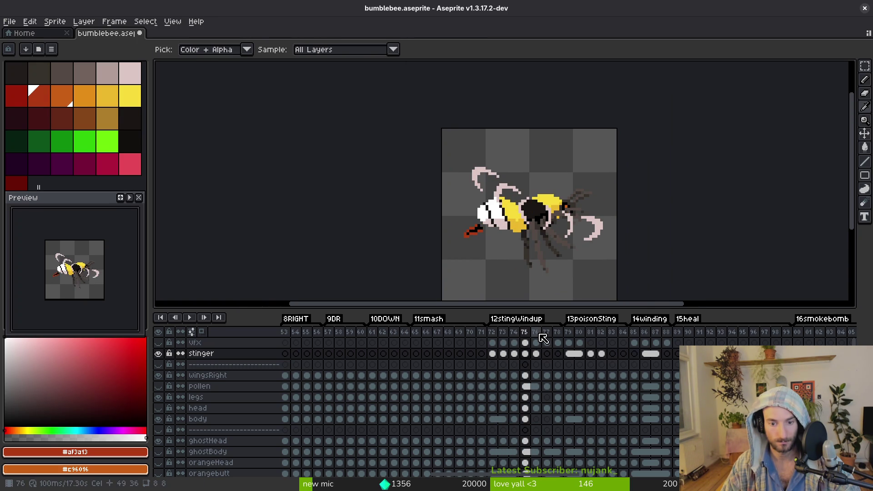
{"action": "left_click_drag", "start_coordinate": [540, 334], "coordinate": [559, 341]}
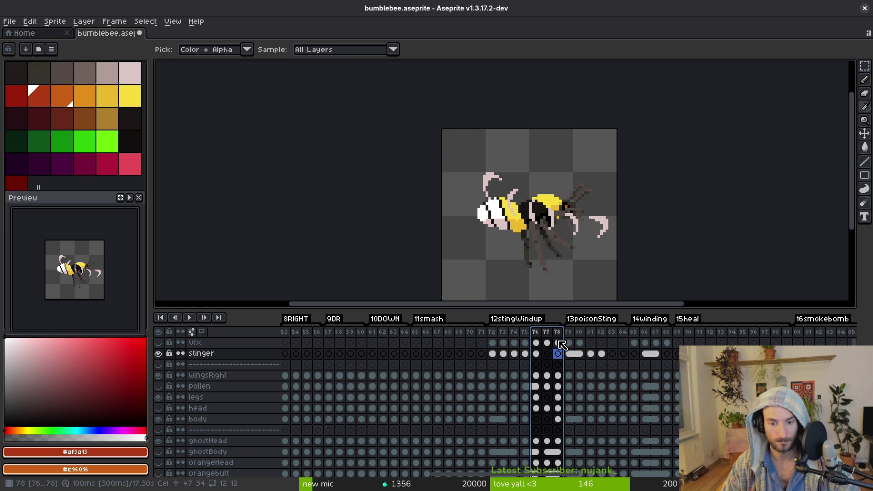
{"action": "key", "text": "Escape"}
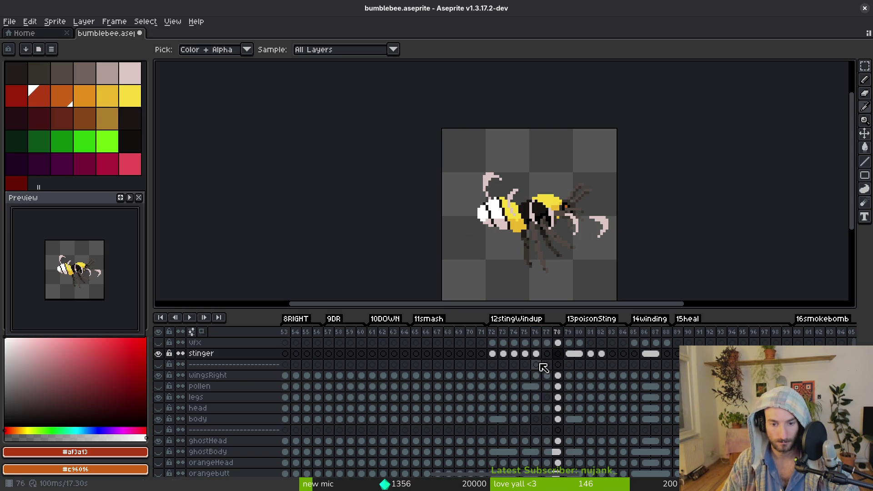
{"action": "scroll", "coordinate": [544, 367], "scroll_direction": "down", "scroll_amount": 2}
{"action": "scroll", "coordinate": [543, 368], "scroll_direction": "up", "scroll_amount": 2}
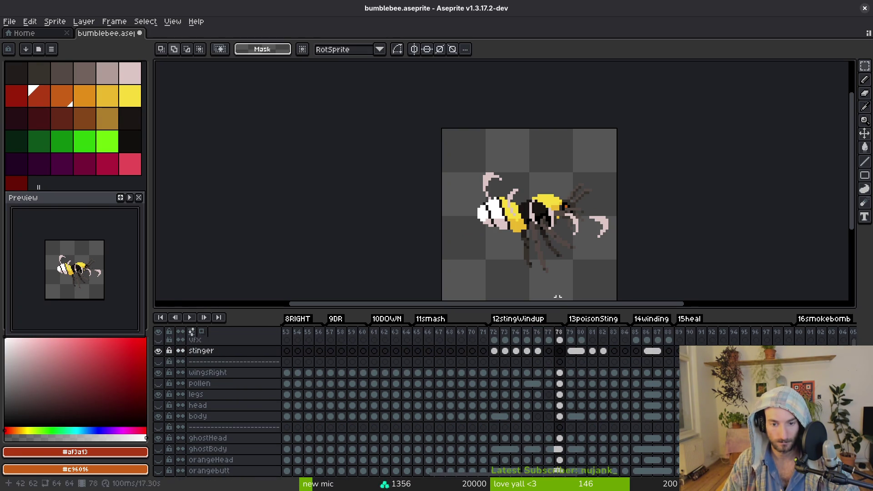
{"action": "mouse_move", "coordinate": [182, 310]}
{"action": "left_mouse_down"}
{"action": "mouse_move", "coordinate": [182, 248]}
{"action": "mouse_move", "coordinate": [182, 260]}
{"action": "left_mouse_up"}
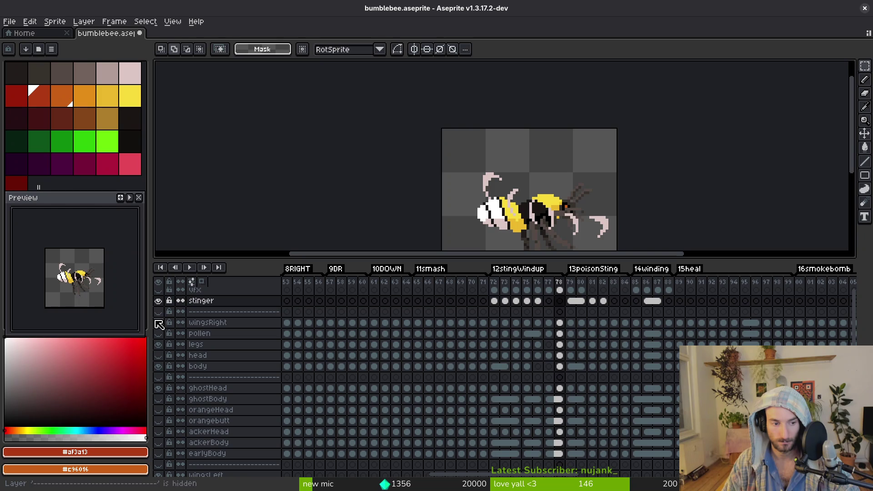
Hide the pollen, head, body and ghostBody layers so only the stinger shows
{"action": "left_click_drag", "start_coordinate": [158, 366], "coordinate": [157, 333]}
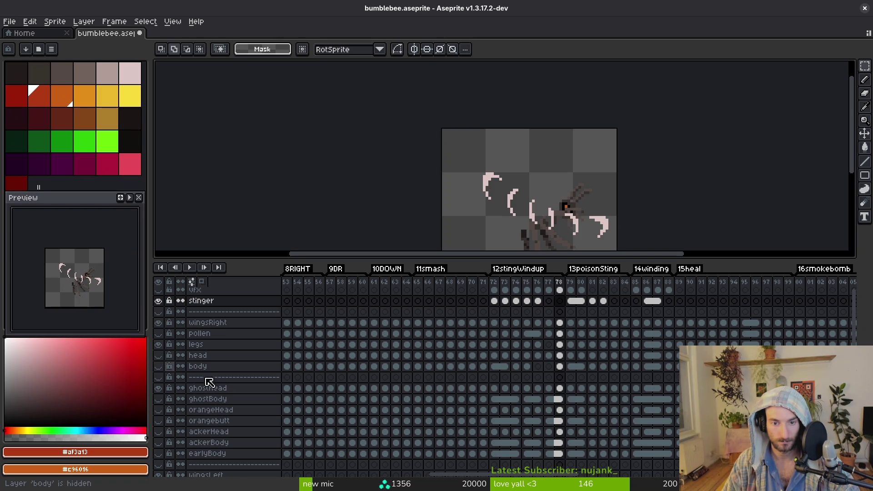
{"action": "left_click", "coordinate": [158, 398]}
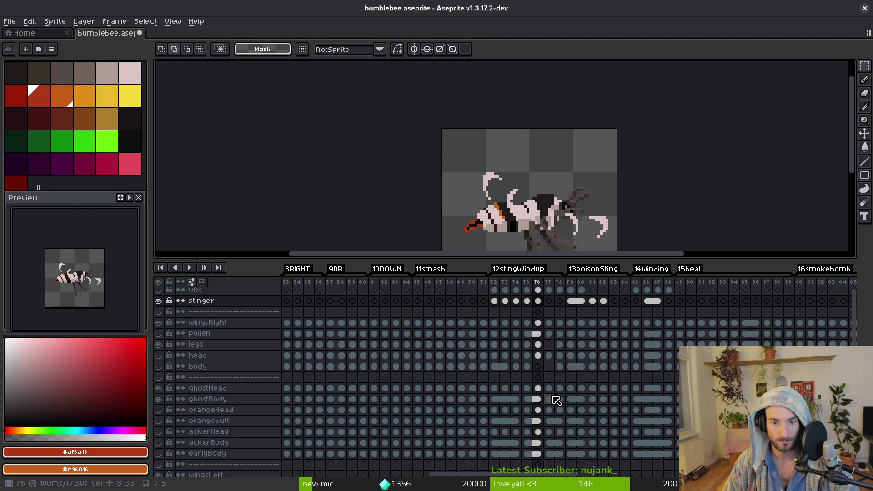
{"action": "left_click_drag", "start_coordinate": [566, 258], "coordinate": [565, 301]}
{"action": "scroll", "coordinate": [170, 374], "scroll_direction": "up", "scroll_amount": 1}
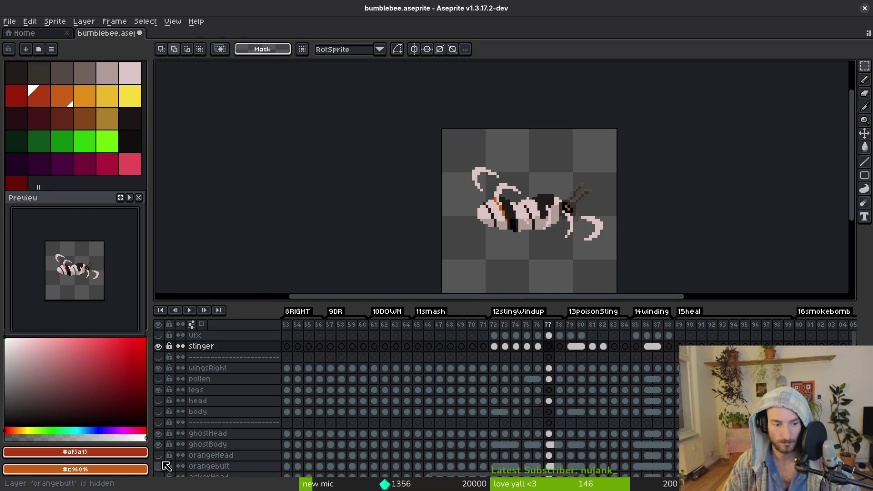
{"action": "left_click", "coordinate": [159, 444]}
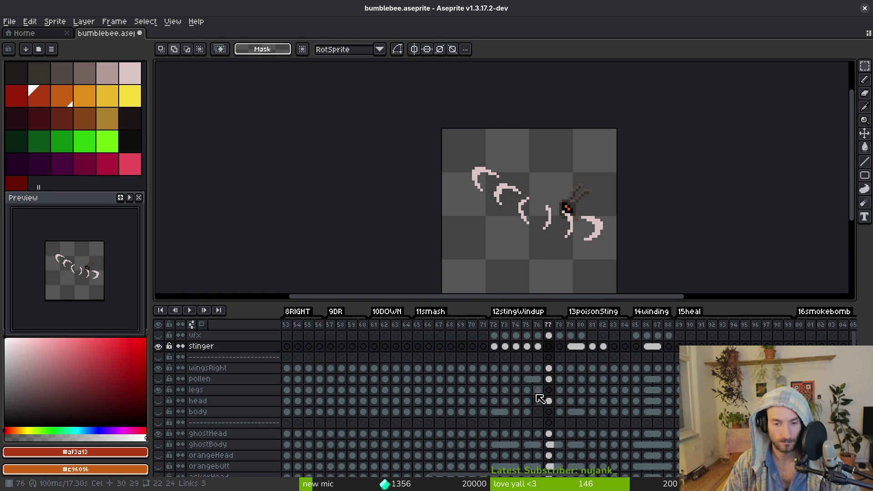
Step around stingWindup frames 74–76, then select frames 76 to 78 as a range
{"action": "left_click", "coordinate": [541, 326]}
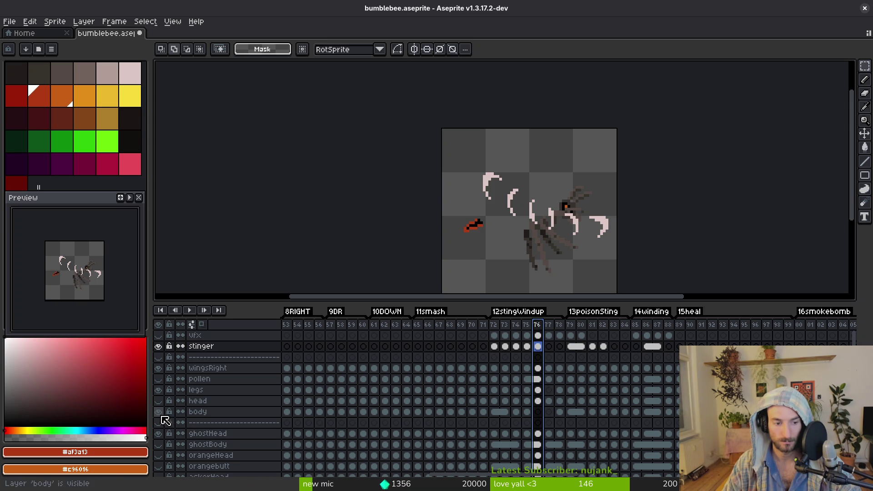
{"action": "key", "text": "Left"}
{"action": "key", "text": "Left"}
{"action": "key", "text": "Right"}
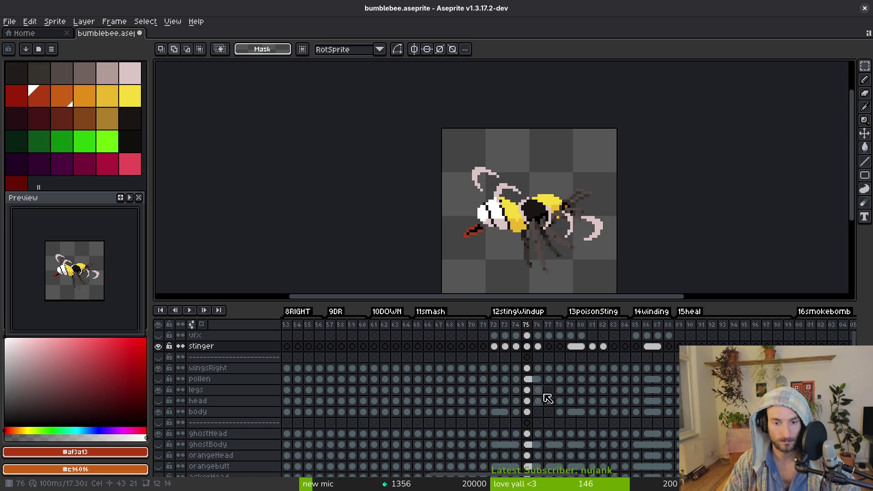
{"action": "mouse_move", "coordinate": [538, 324]}
{"action": "left_mouse_down"}
{"action": "mouse_move", "coordinate": [560, 324]}
{"action": "mouse_move", "coordinate": [563, 334]}
{"action": "left_mouse_up"}
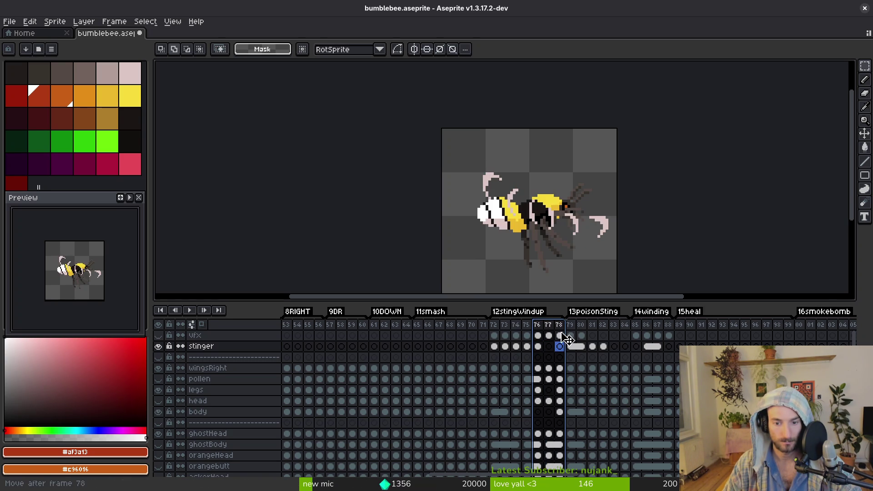
Drop frames 76–78 right after frame 71, then step through frames 75–79 to preview
{"action": "left_click_drag", "start_coordinate": [486, 340], "coordinate": [486, 341]}
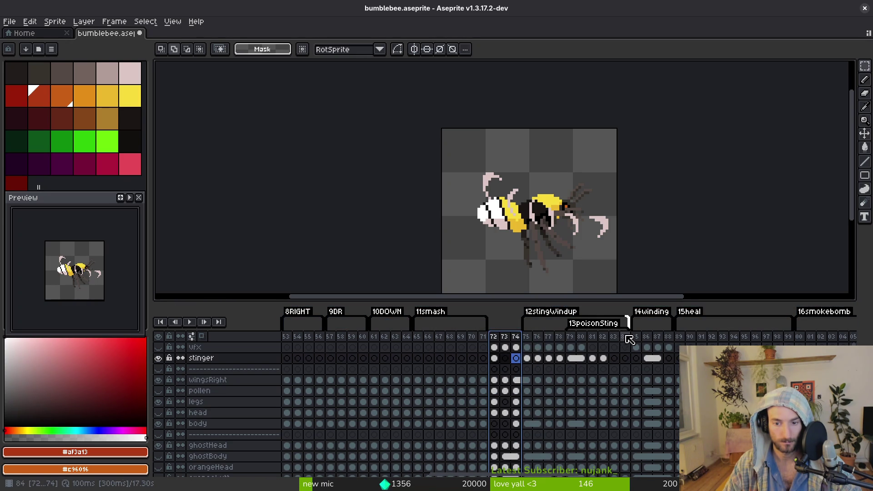
{"action": "left_click", "coordinate": [526, 347]}
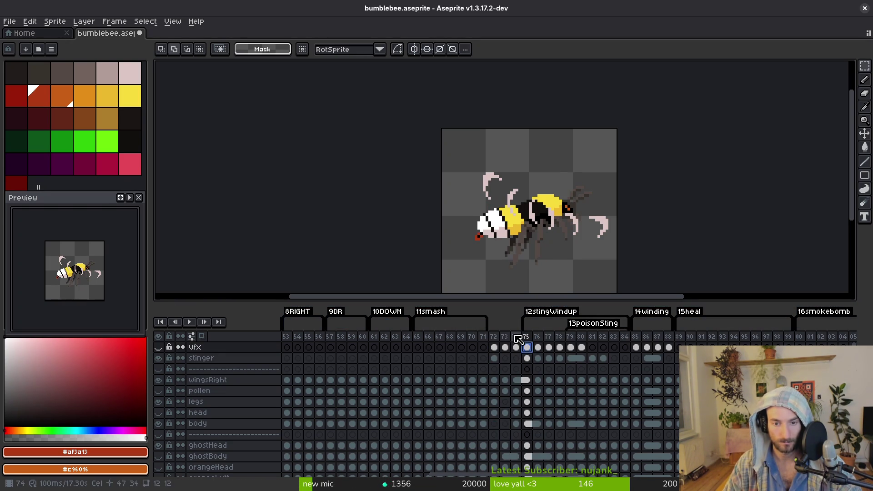
{"action": "key", "text": "Right"}
{"action": "key", "text": "Right"}
{"action": "key", "text": "Right"}
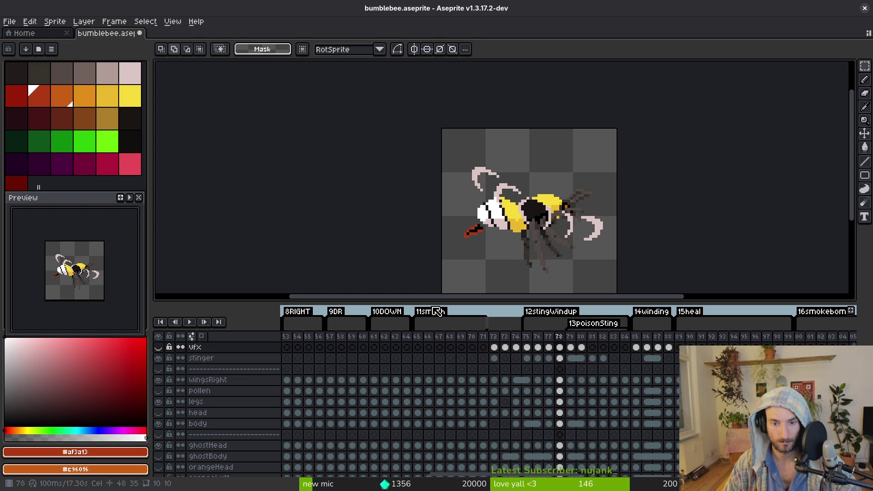
{"action": "key", "text": "Right"}
{"action": "key", "text": "Left"}
{"action": "key", "text": "Left"}
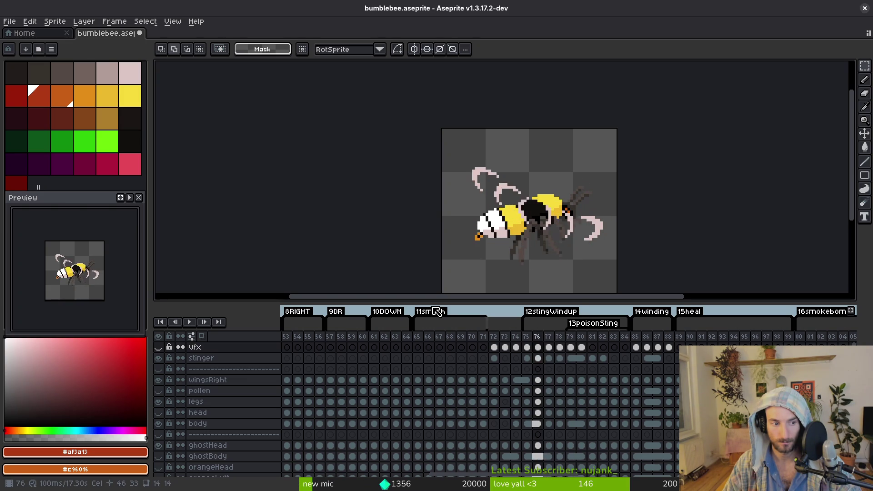
{"action": "key", "text": "Right"}
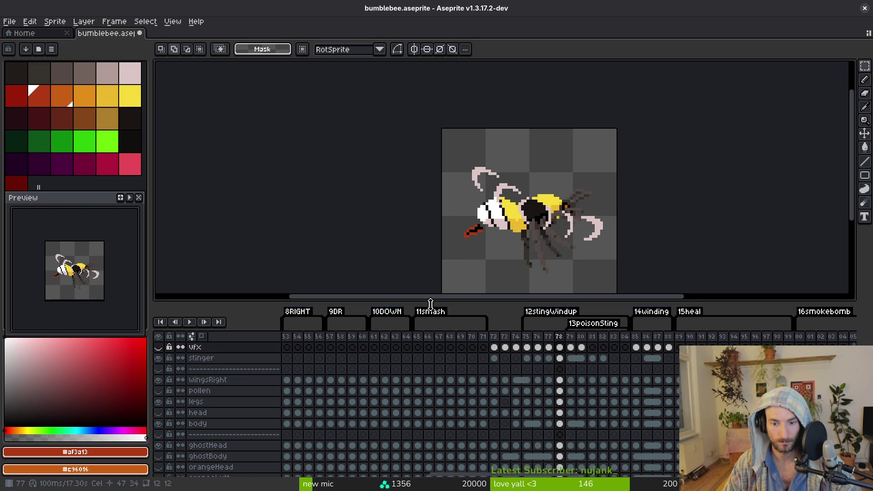
{"action": "key", "text": "Left"}
{"action": "key", "text": "Left"}
{"action": "key", "text": "Left"}
{"action": "key", "text": "Right"}
{"action": "key", "text": "Right"}
{"action": "key", "text": "Right"}
{"action": "key", "text": "Right"}
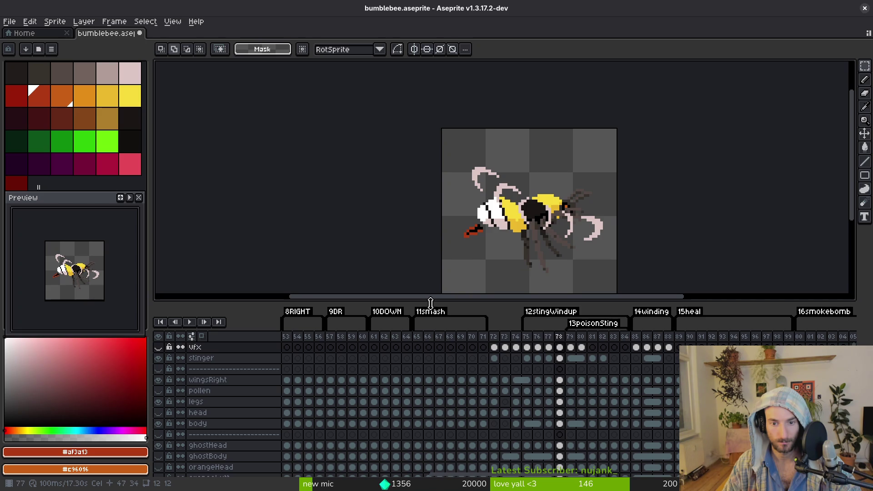
{"action": "left_click", "coordinate": [515, 347]}
{"action": "left_click", "coordinate": [495, 358]}
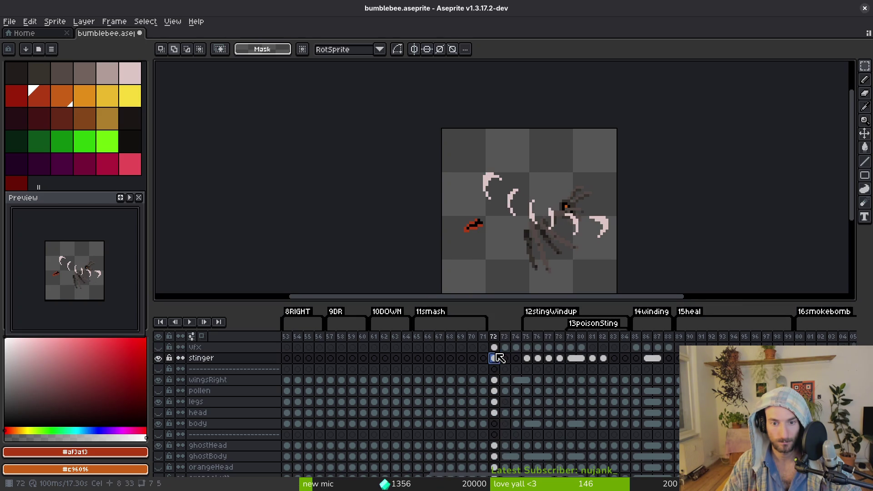
{"action": "left_click", "coordinate": [560, 358]}
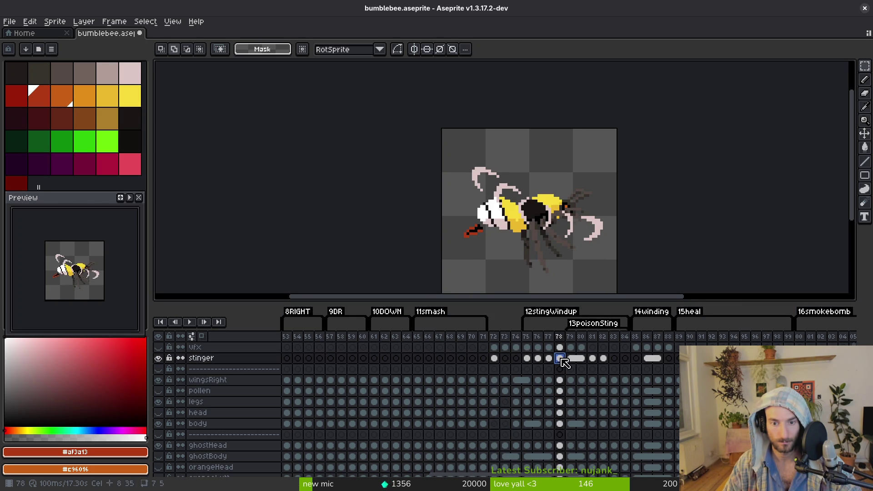
{"action": "left_click", "coordinate": [494, 347]}
{"action": "left_click", "coordinate": [560, 359]}
{"action": "left_click", "coordinate": [495, 348]}
{"action": "left_click", "coordinate": [560, 359]}
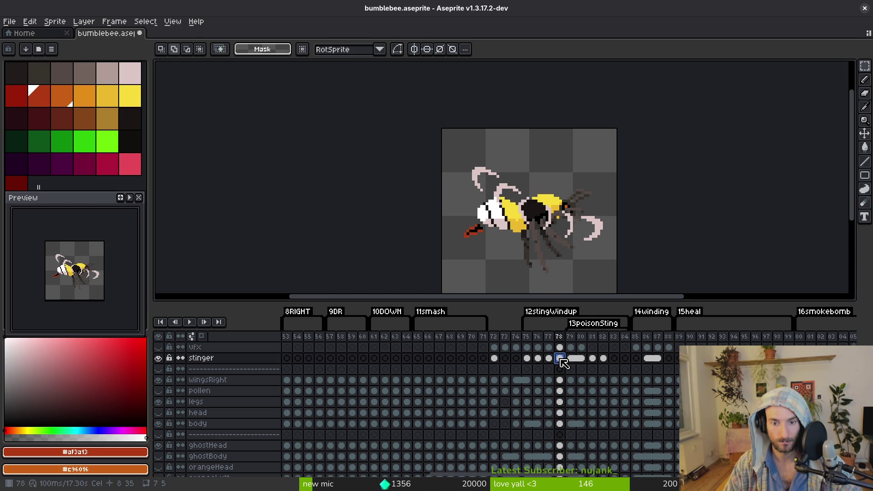
{"action": "left_click", "coordinate": [495, 358]}
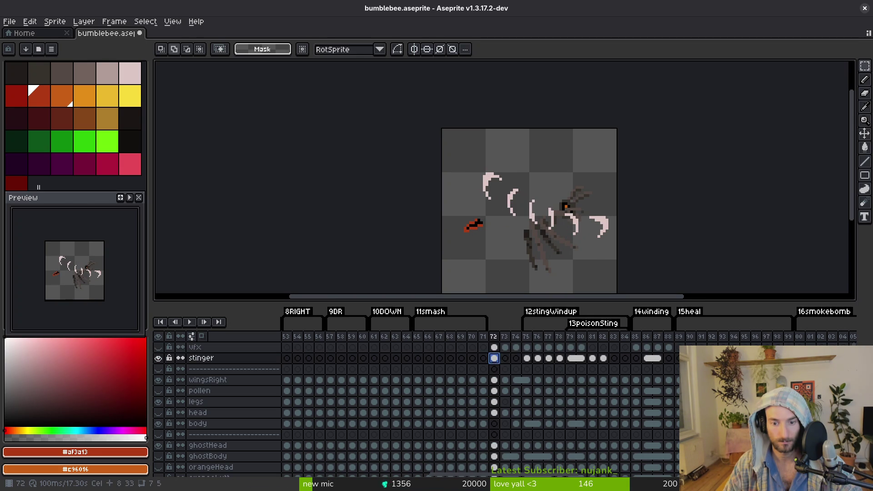
{"action": "left_click", "coordinate": [563, 362]}
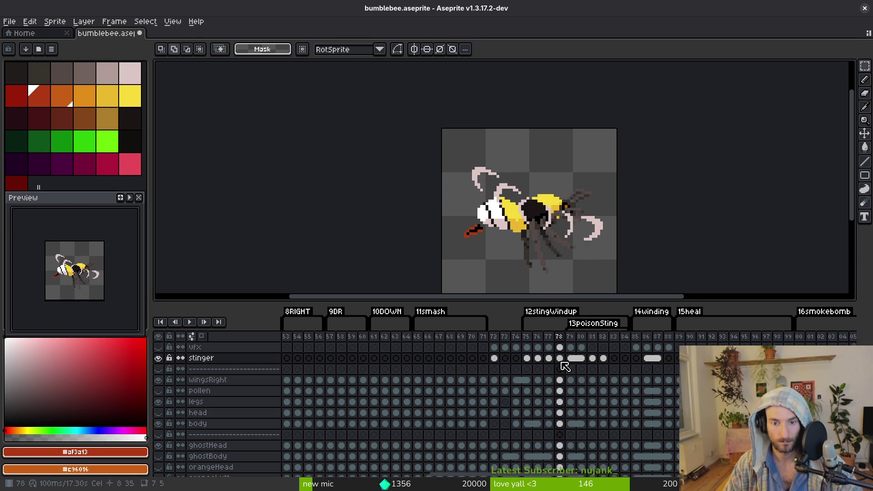
{"action": "key", "text": "Left"}
{"action": "key", "text": "Left"}
{"action": "key", "text": "Left"}
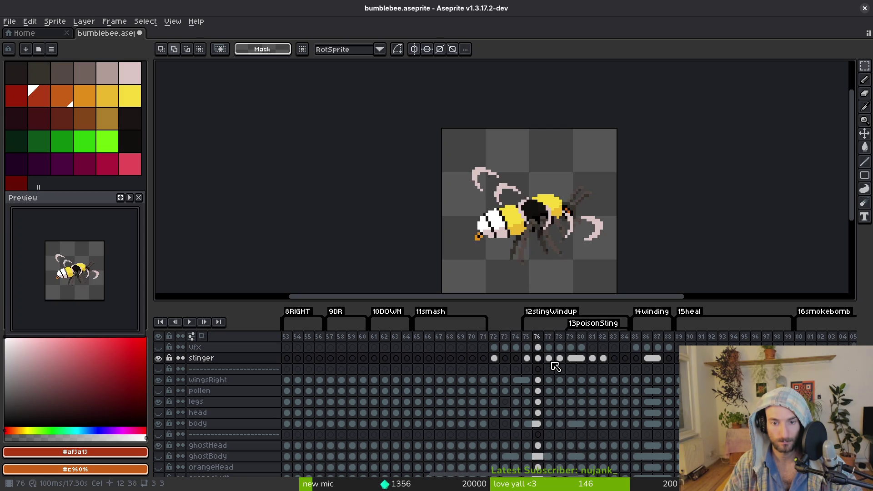
{"action": "key", "text": "Right"}
{"action": "key", "text": "Right"}
{"action": "key", "text": "Right"}
{"action": "key", "text": "Right"}
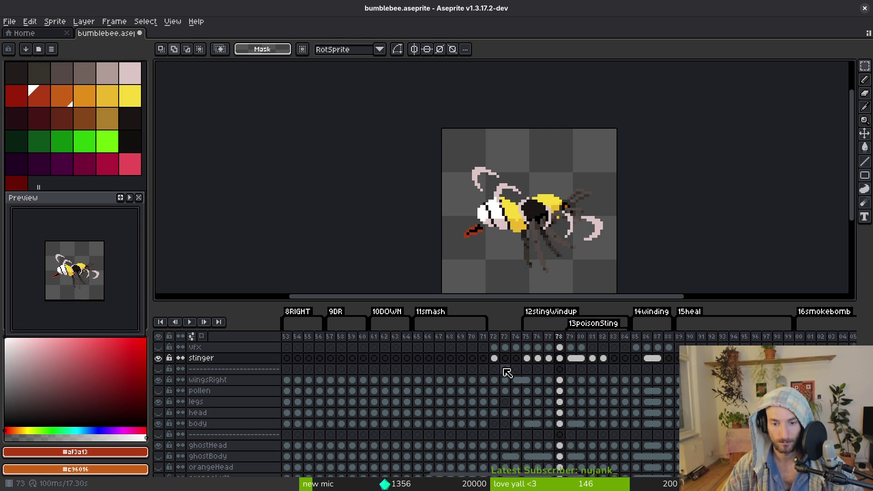
{"action": "key", "text": "Left"}
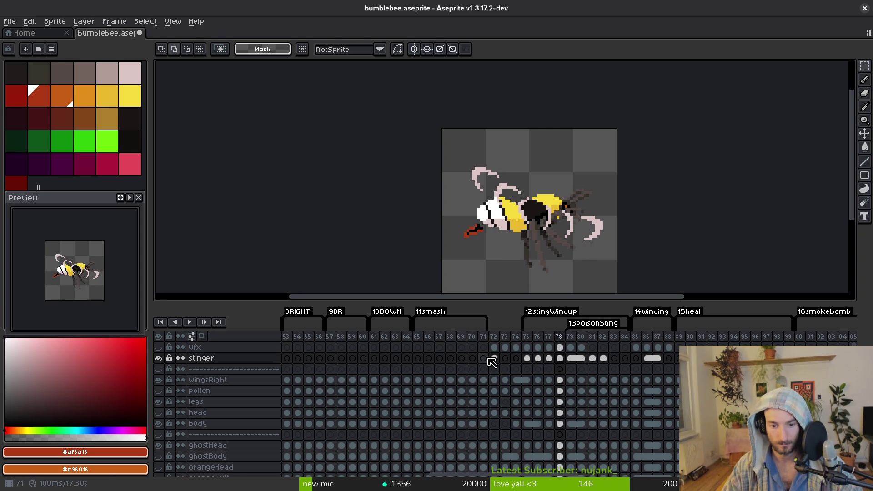
{"action": "left_click", "coordinate": [500, 359]}
{"action": "key", "text": "Right"}
{"action": "key", "text": "Right"}
On frame 77, move the stinger up closer to the bee's rear
{"action": "key", "text": "Left"}
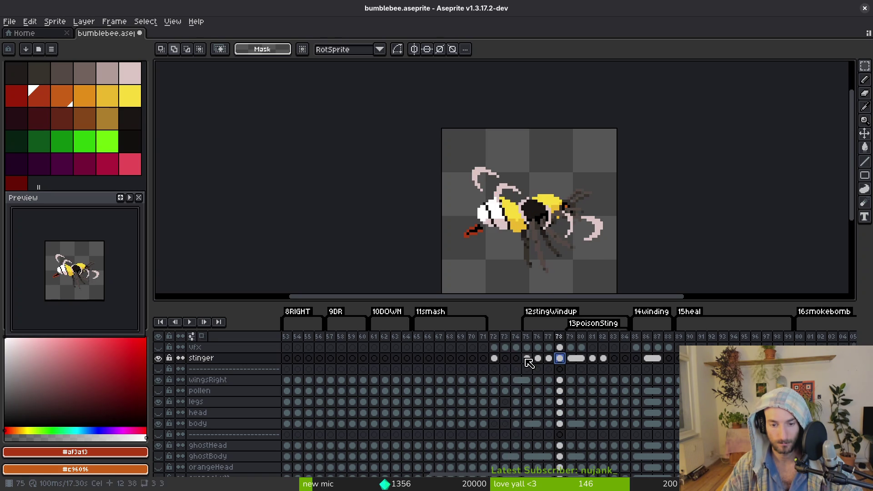
{"action": "left_click", "coordinate": [527, 358]}
{"action": "left_click", "coordinate": [539, 361]}
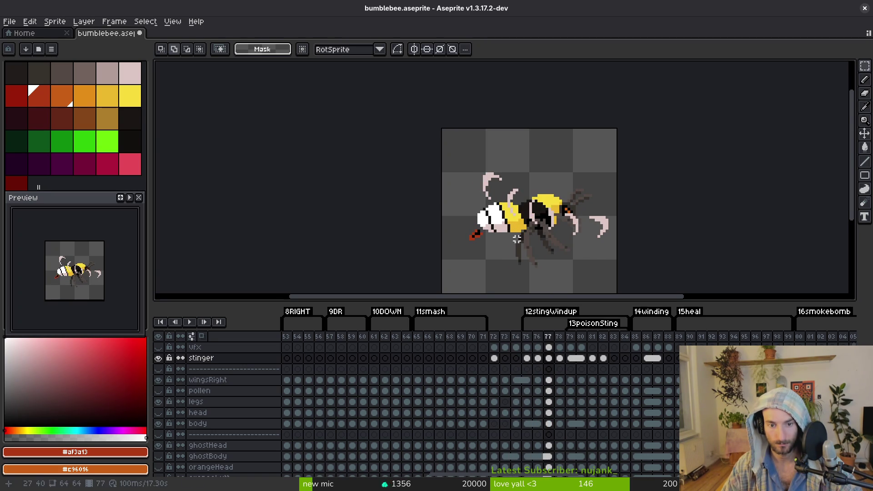
{"action": "scroll", "coordinate": [504, 286], "scroll_direction": "up", "scroll_amount": 2}
{"action": "key", "text": "Right"}
{"action": "scroll", "coordinate": [473, 245], "scroll_direction": "up", "scroll_amount": 2}
{"action": "left_click_drag", "start_coordinate": [411, 188], "coordinate": [525, 286]}
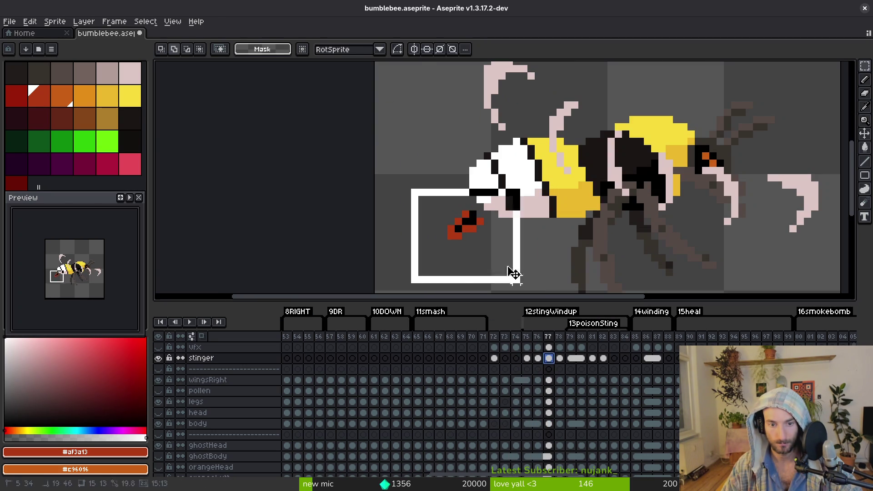
{"action": "left_click_drag", "start_coordinate": [471, 228], "coordinate": [480, 223]}
{"action": "key", "text": "Return"}
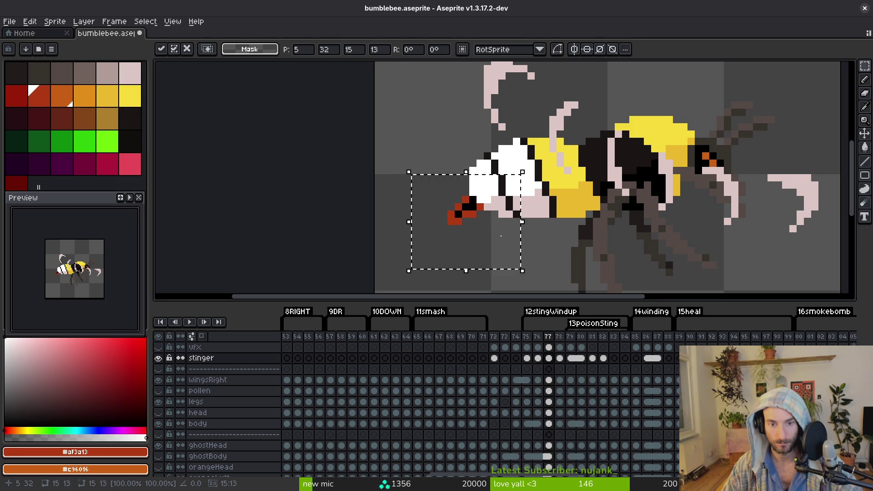
Compare with frame 76 and readjust the frame 77 stinger position
{"action": "key", "text": "i"}
{"action": "key", "text": "Left"}
{"action": "key", "text": "Right"}
{"action": "key", "text": "m"}
{"action": "left_click_drag", "start_coordinate": [438, 194], "coordinate": [522, 256]}
{"action": "key", "text": "Return"}
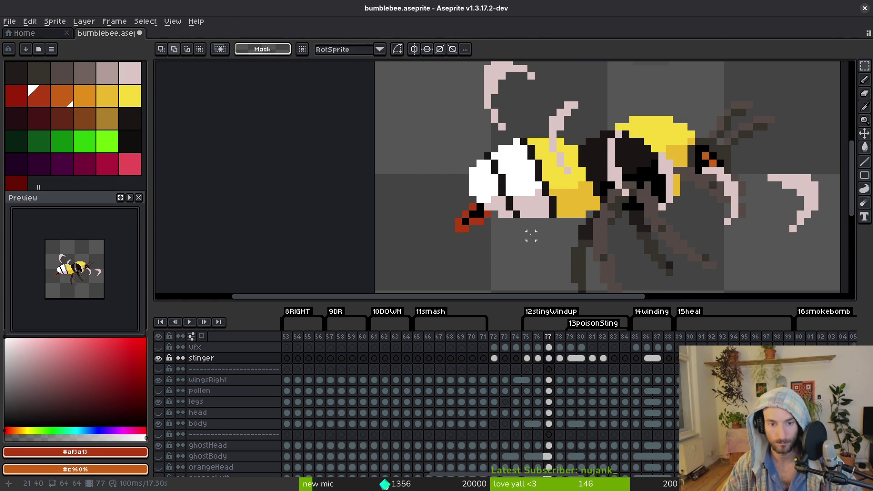
{"action": "scroll", "coordinate": [528, 237], "scroll_direction": "down", "scroll_amount": 4}
{"action": "scroll", "coordinate": [528, 244], "scroll_direction": "up", "scroll_amount": 2}
Move the stinger upward on frame 78, then step on to frame 79
{"action": "key", "text": "i"}
{"action": "key", "text": "Right"}
{"action": "key", "text": "m"}
{"action": "mouse_move", "coordinate": [449, 199]}
{"action": "left_mouse_down"}
{"action": "mouse_move", "coordinate": [520, 251]}
{"action": "mouse_move", "coordinate": [493, 201]}
{"action": "mouse_move", "coordinate": [494, 208]}
{"action": "left_mouse_up"}
{"action": "scroll", "coordinate": [502, 235], "scroll_direction": "up", "scroll_amount": 2}
{"action": "key", "text": "Return"}
{"action": "scroll", "coordinate": [509, 223], "scroll_direction": "down", "scroll_amount": 3}
{"action": "key", "text": "i"}
{"action": "key", "text": "Right"}
{"action": "key", "text": "Left"}
{"action": "key", "text": "Right"}
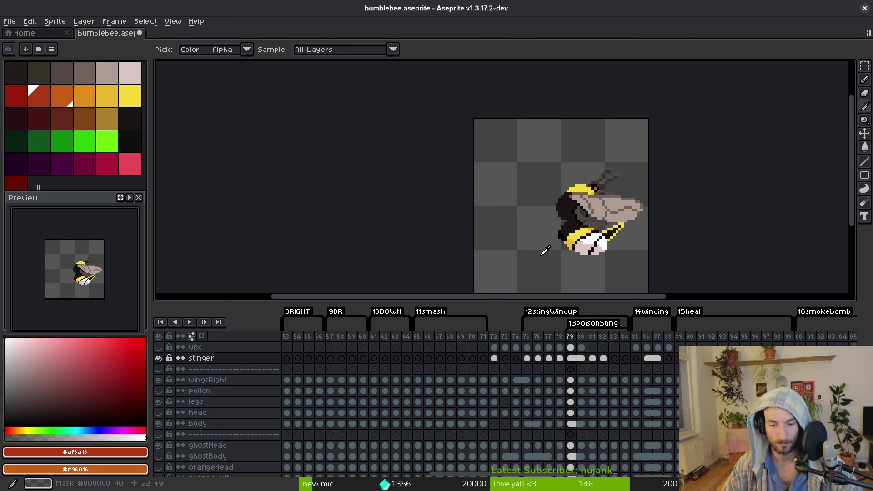
Hide the body layer, move the swirl frames back to 76–78, and show ghostBody
{"action": "key", "text": "Right"}
{"action": "key", "text": "Right"}
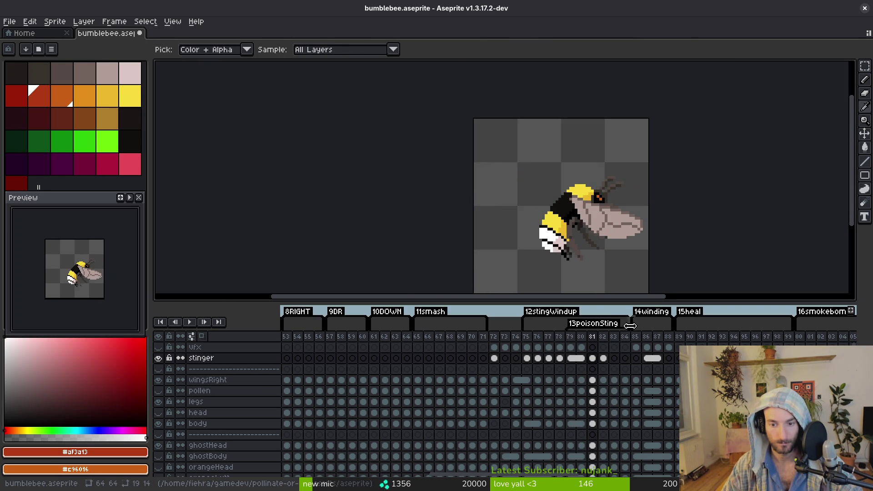
{"action": "scroll", "coordinate": [565, 364], "scroll_direction": "down", "scroll_amount": 2}
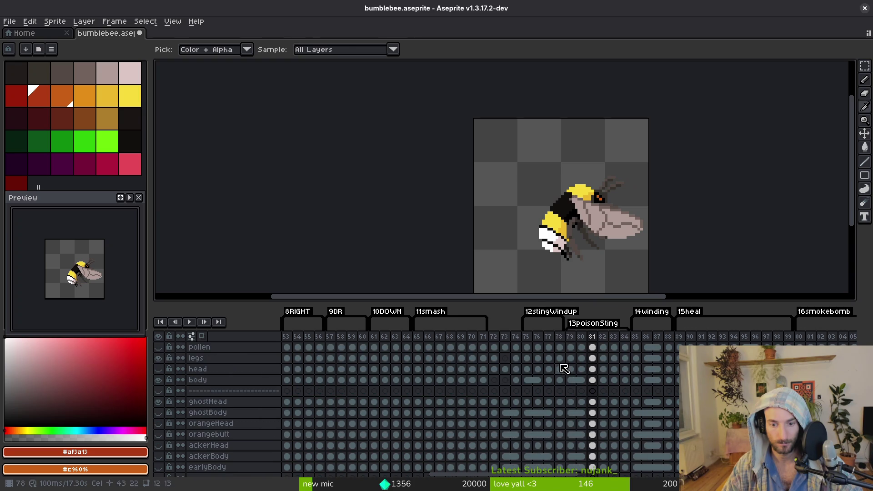
{"action": "key", "text": "m"}
{"action": "left_click_drag", "start_coordinate": [551, 297], "coordinate": [541, 243]}
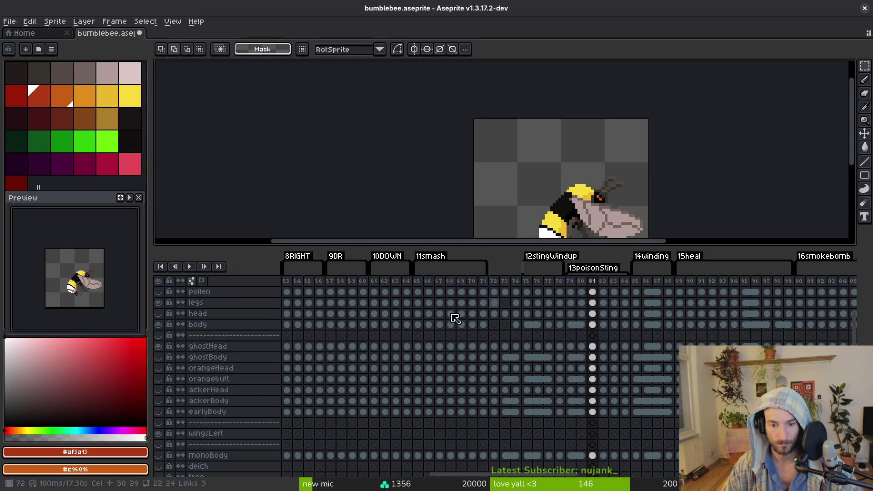
{"action": "left_click", "coordinate": [157, 325]}
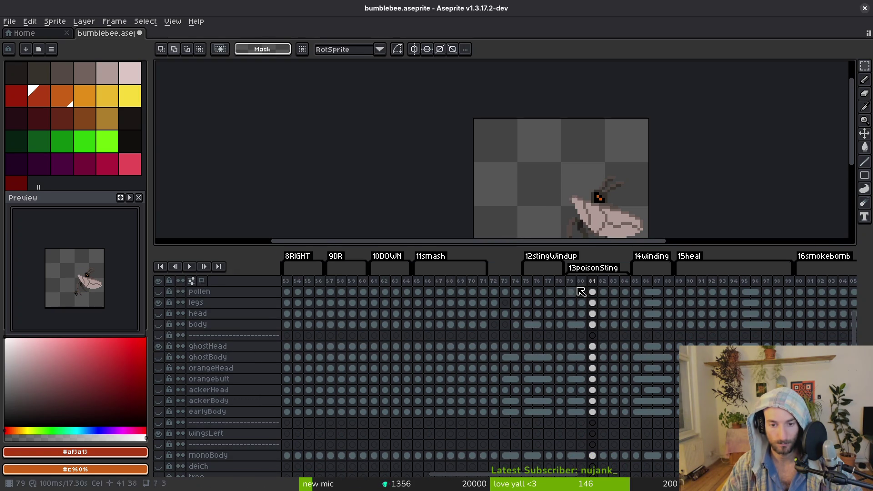
{"action": "left_click_drag", "start_coordinate": [494, 281], "coordinate": [564, 292]}
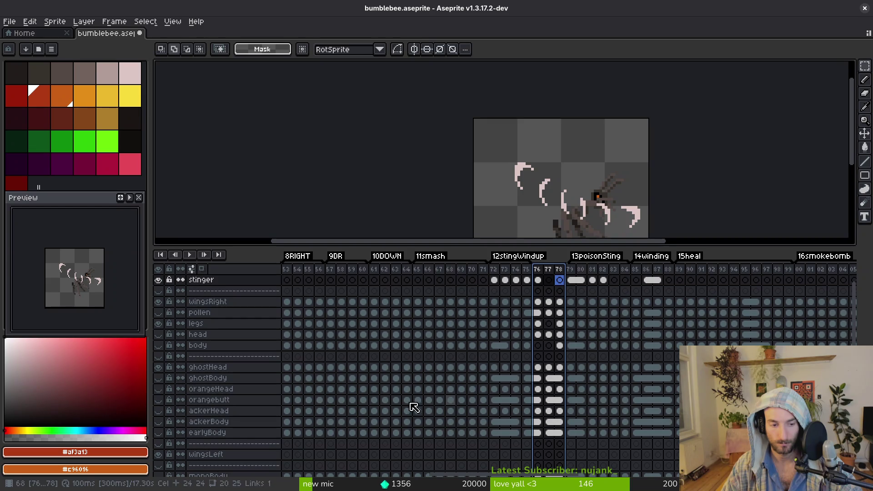
{"action": "left_click", "coordinate": [158, 378]}
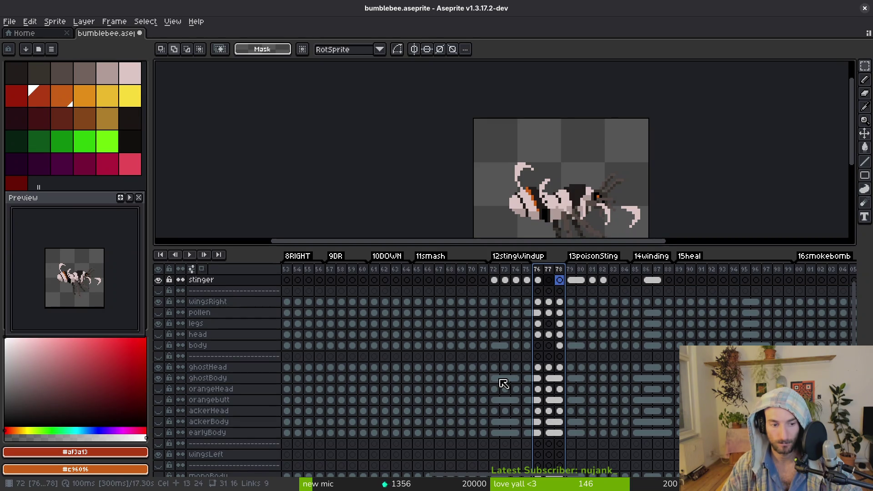
{"action": "scroll", "coordinate": [519, 334], "scroll_direction": "up", "scroll_amount": 1}
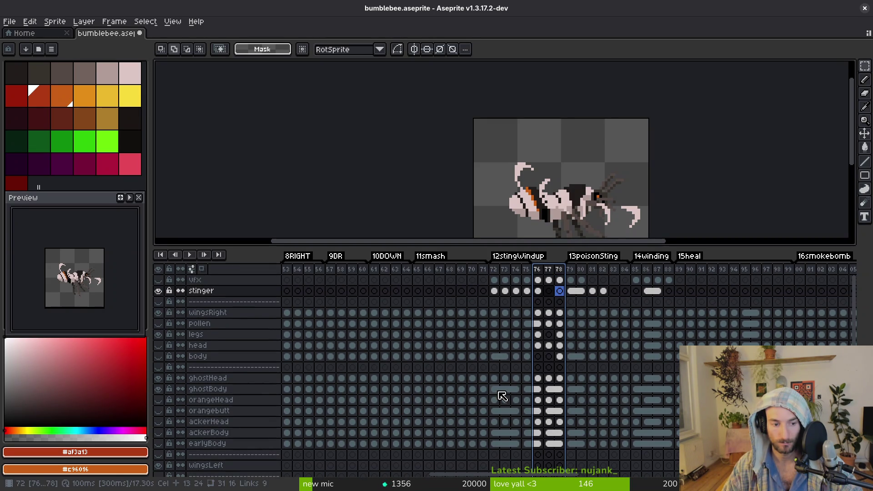
Move the orangebutt cel from frame 75 one frame earlier
{"action": "left_click", "coordinate": [527, 389]}
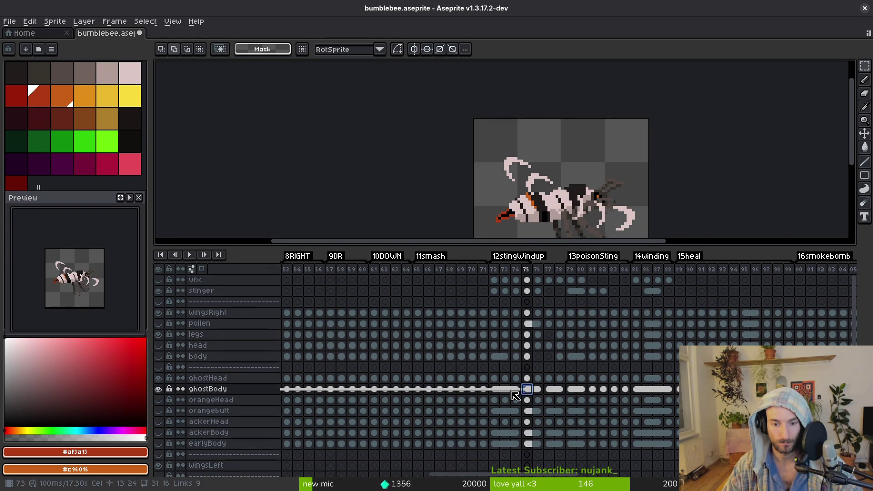
{"action": "key", "text": "Left"}
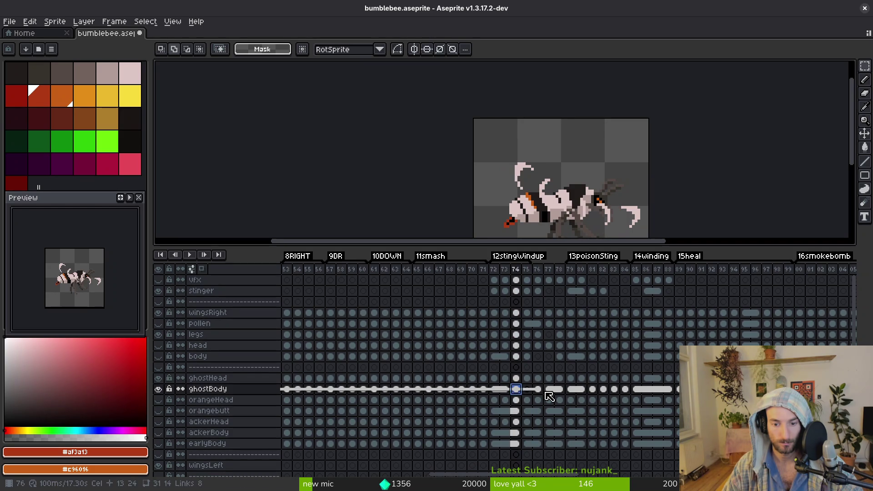
{"action": "left_click", "coordinate": [549, 390]}
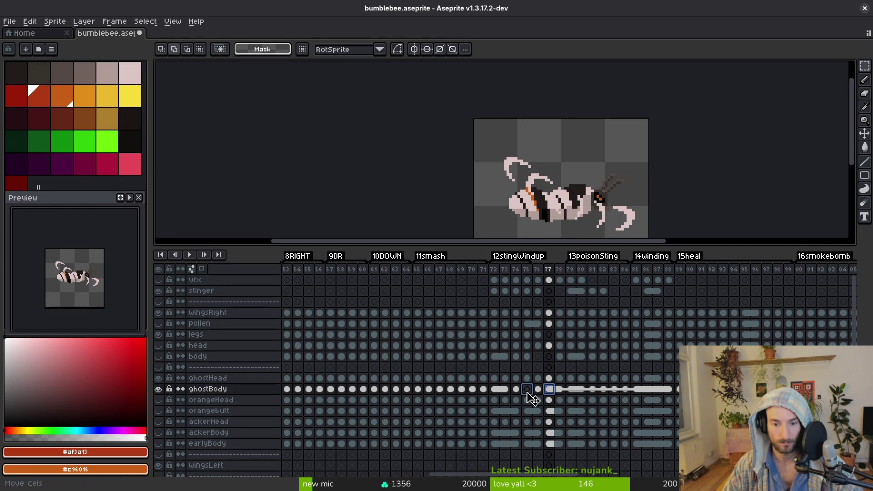
{"action": "key", "text": "Left"}
{"action": "key", "text": "Left"}
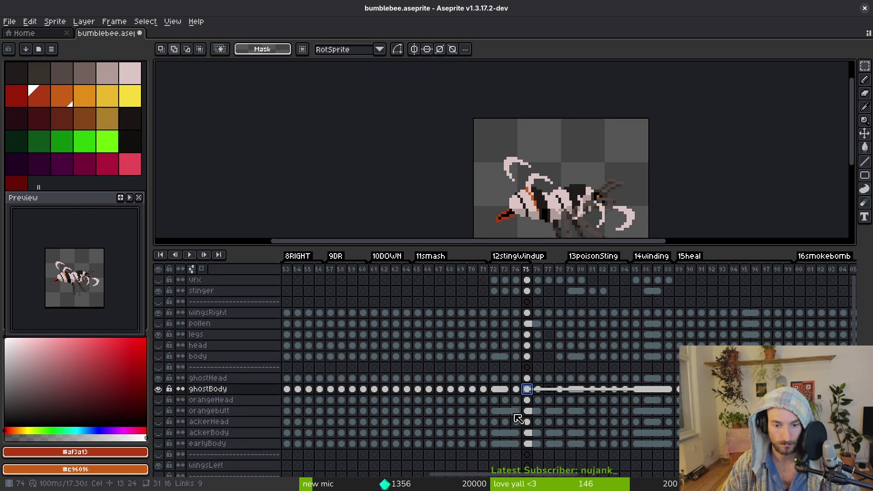
{"action": "left_click", "coordinate": [528, 412]}
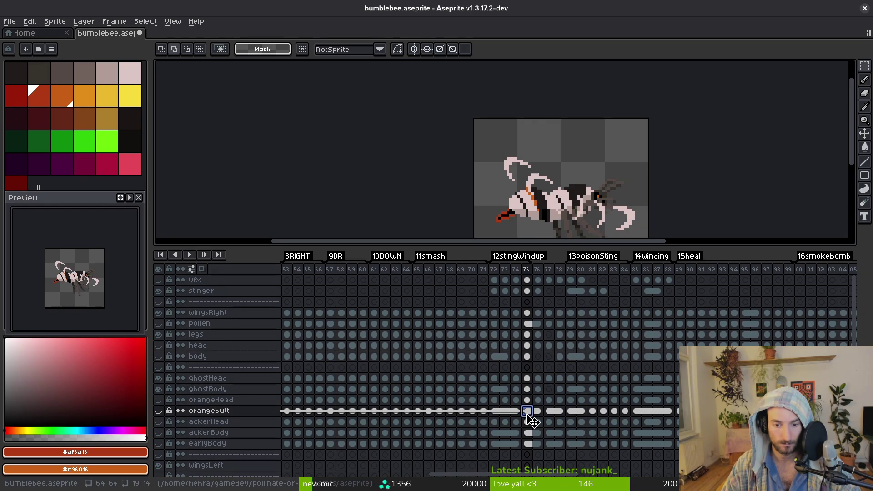
{"action": "left_click_drag", "start_coordinate": [529, 416], "coordinate": [518, 413]}
{"action": "left_click", "coordinate": [549, 413]}
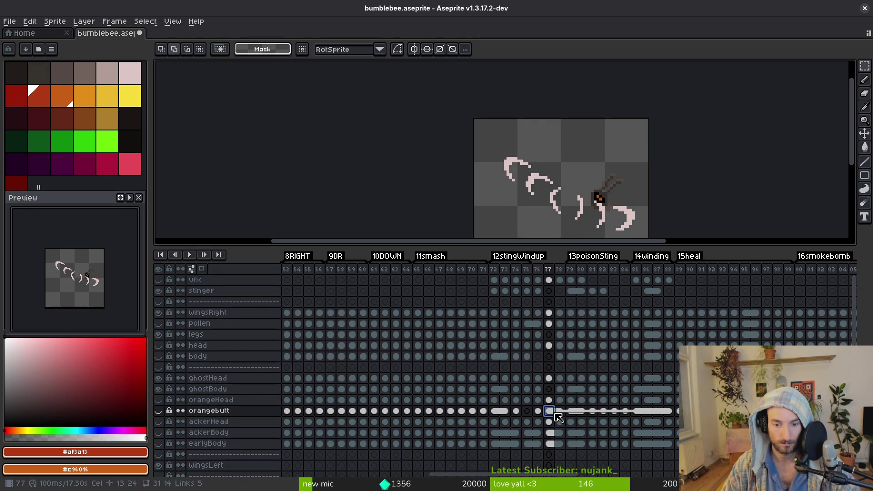
{"action": "key", "text": "Left"}
{"action": "key", "text": "Left"}
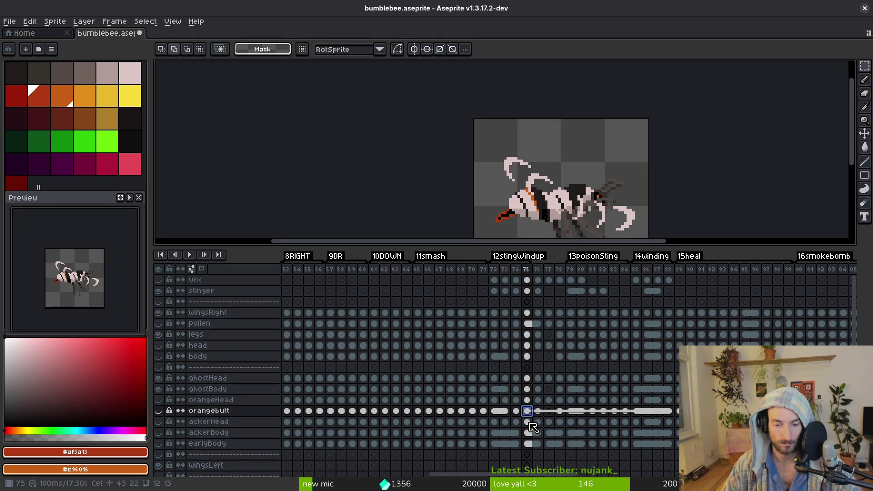
Shift the ackerBody and earlyBody cels to later frames and save bumblebee.aseprite
{"action": "left_click", "coordinate": [518, 433]}
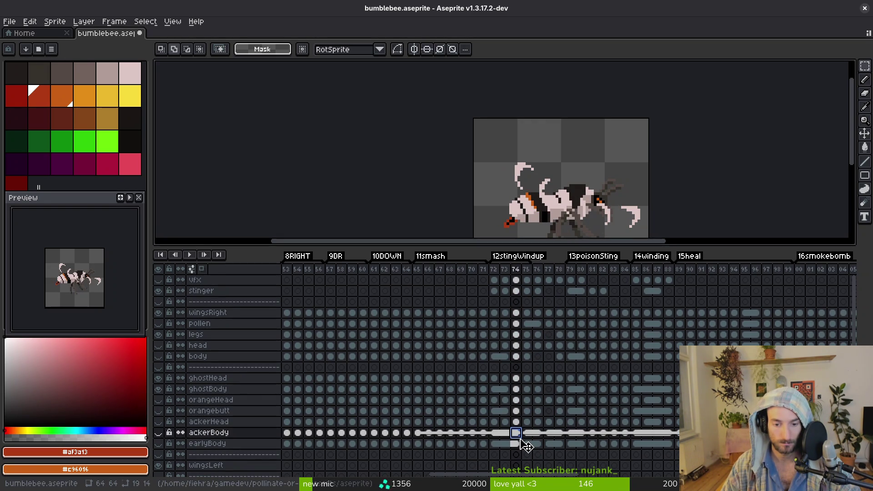
{"action": "left_click_drag", "start_coordinate": [520, 437], "coordinate": [540, 450]}
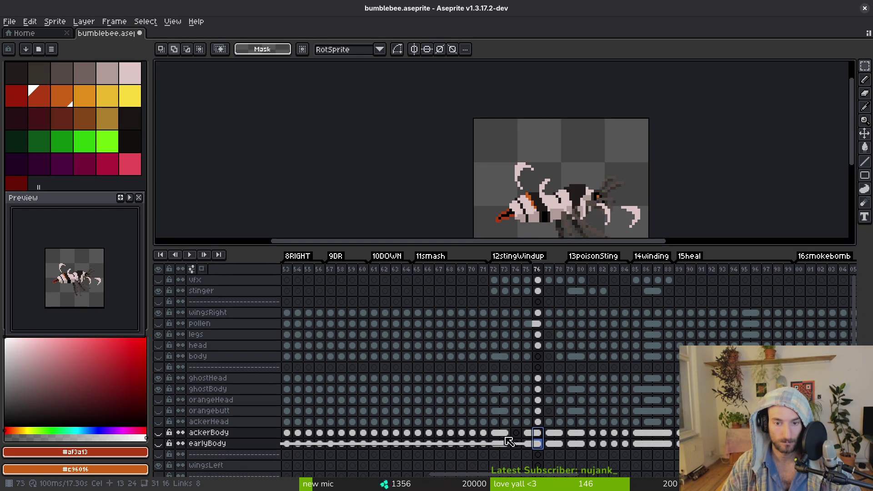
{"action": "mouse_move", "coordinate": [553, 437]}
{"action": "left_mouse_down"}
{"action": "mouse_move", "coordinate": [551, 454]}
{"action": "mouse_move", "coordinate": [550, 444]}
{"action": "mouse_move", "coordinate": [519, 450]}
{"action": "mouse_move", "coordinate": [531, 444]}
{"action": "mouse_move", "coordinate": [529, 451]}
{"action": "mouse_move", "coordinate": [560, 455]}
{"action": "mouse_move", "coordinate": [541, 452]}
{"action": "left_mouse_up"}
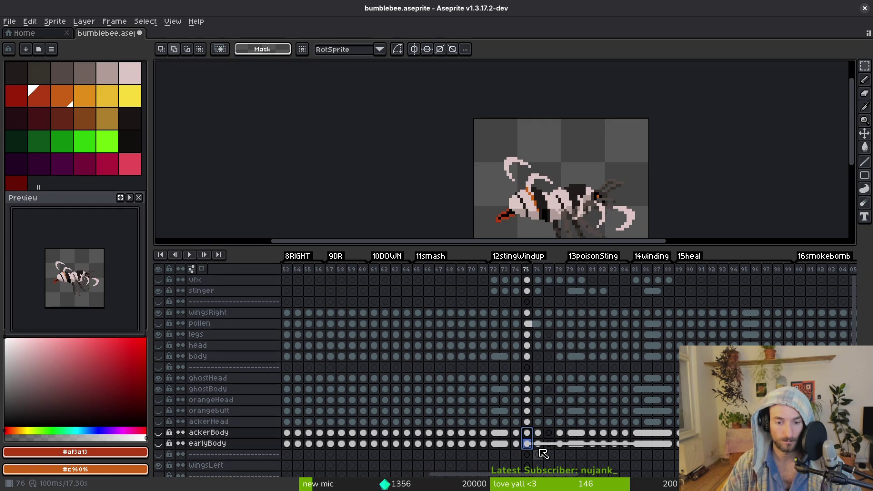
{"action": "key", "text": "ctrl+s"}
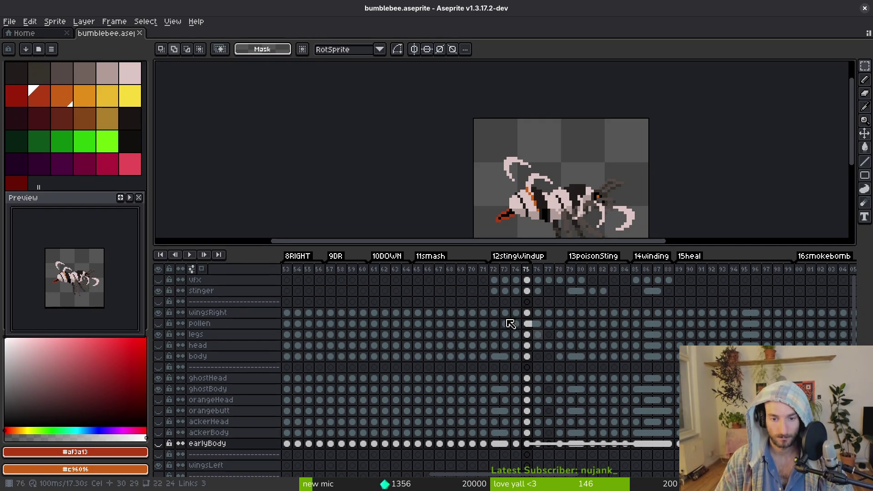
Select the ghostBody layer at frame 75 and compare frames 75 and 76
{"action": "left_click", "coordinate": [527, 390]}
{"action": "key", "text": "i"}
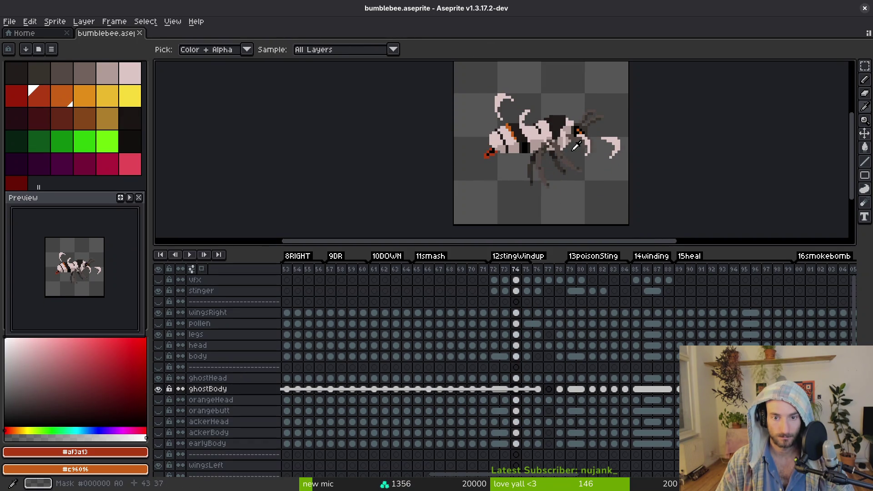
{"action": "key", "text": "Right"}
{"action": "key", "text": "Left"}
{"action": "key", "text": "Right"}
{"action": "key", "text": "Left"}
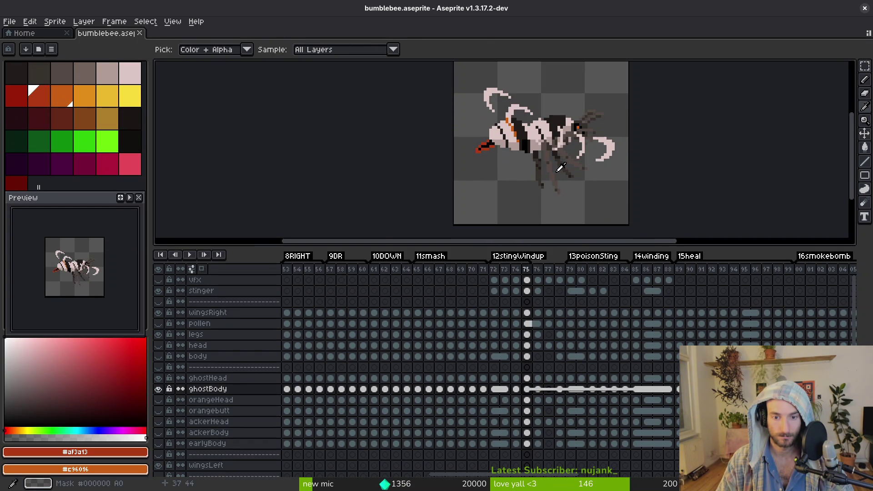
{"action": "key", "text": "Right"}
Delete stingWindup frames 76–78 so the animation totals 17.00s
{"action": "key", "text": "alt+c"}
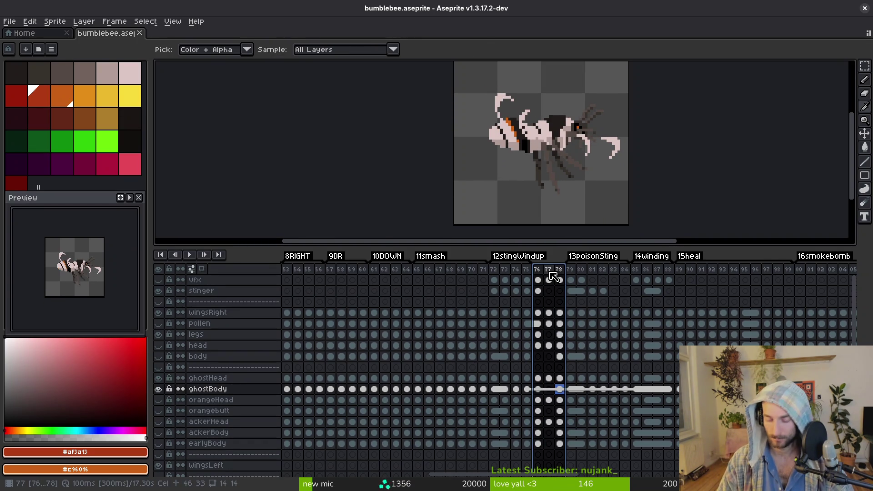
{"action": "key", "text": "alt+c"}
{"action": "key", "text": "alt+c"}
{"action": "left_click", "coordinate": [501, 287]}
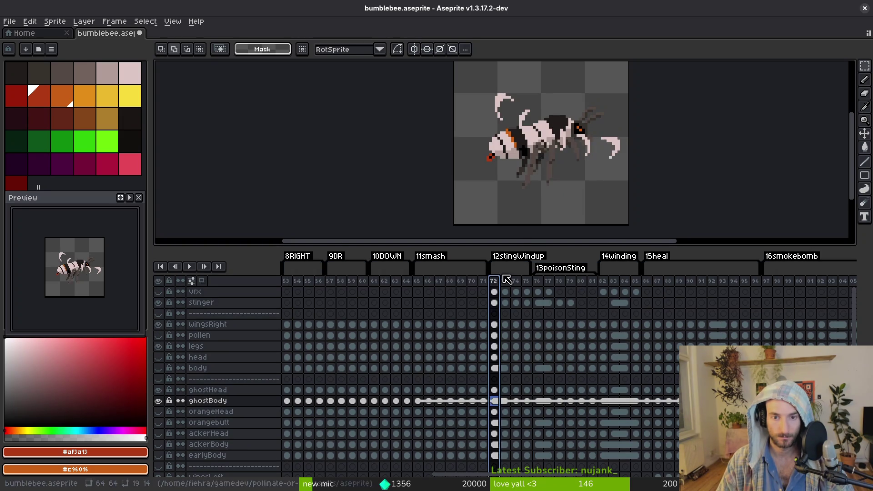
{"action": "key", "text": "Right"}
{"action": "key", "text": "Right"}
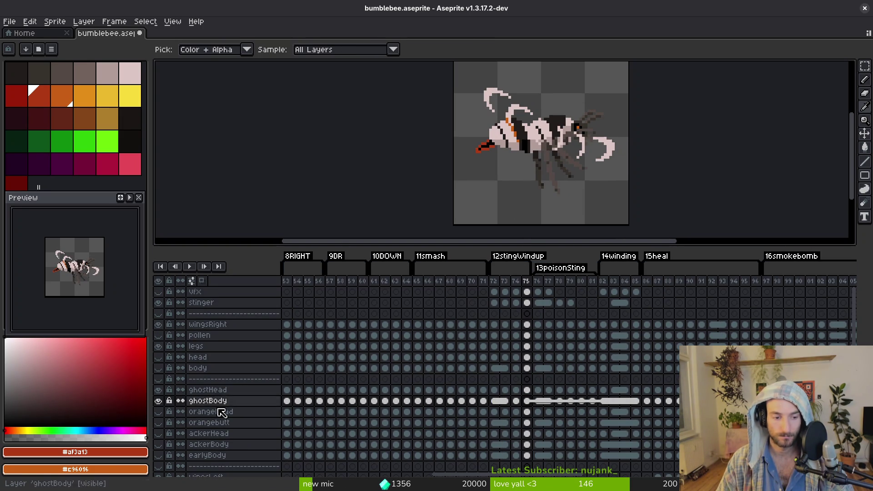
Hide ghostBody, show orangebutt, and review the coloured bee across windup frames 71–74
{"action": "left_click", "coordinate": [158, 401]}
{"action": "left_click", "coordinate": [159, 422]}
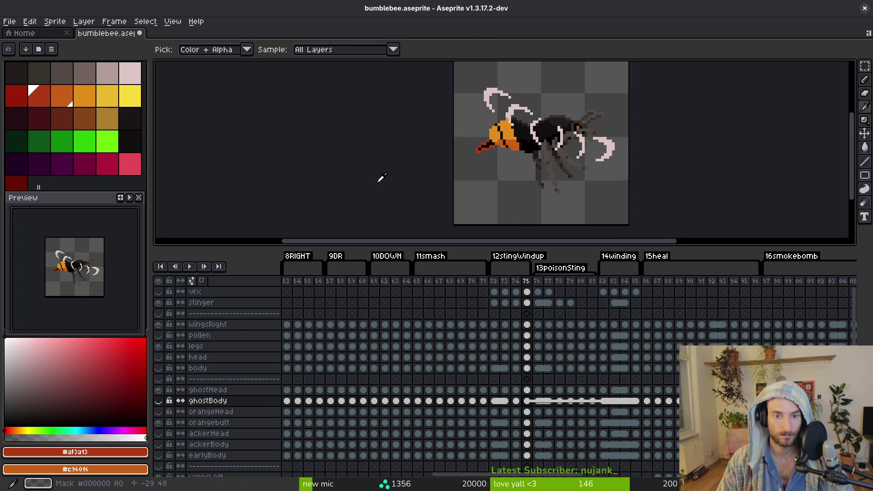
{"action": "key", "text": "Left"}
{"action": "key", "text": "Left"}
{"action": "key", "text": "Left"}
{"action": "key", "text": "Left"}
{"action": "key", "text": "Right"}
{"action": "key", "text": "Right"}
{"action": "key", "text": "Right"}
{"action": "key", "text": "Left"}
{"action": "key", "text": "Left"}
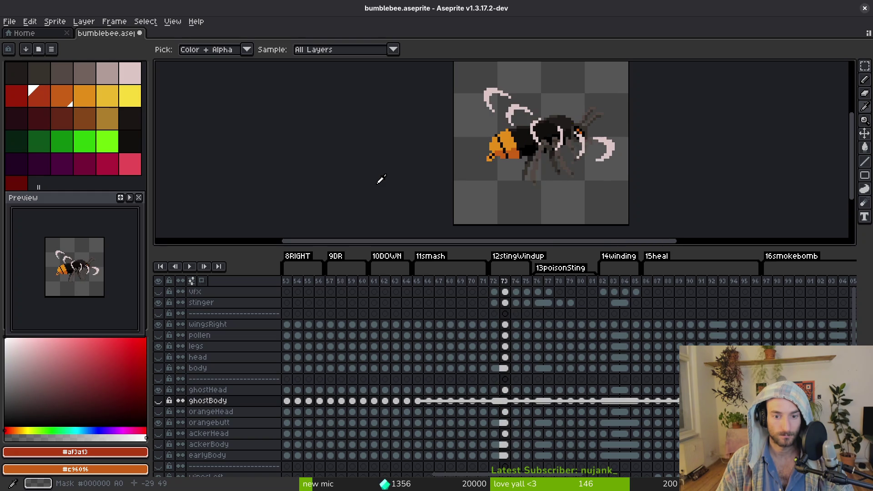
{"action": "key", "text": "Right"}
{"action": "key", "text": "Left"}
{"action": "key", "text": "Left"}
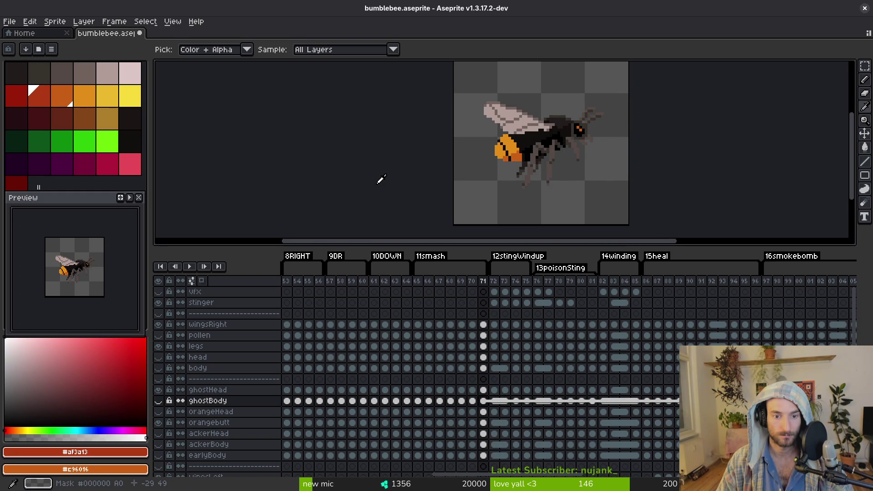
{"action": "key", "text": "Right"}
{"action": "key", "text": "Right"}
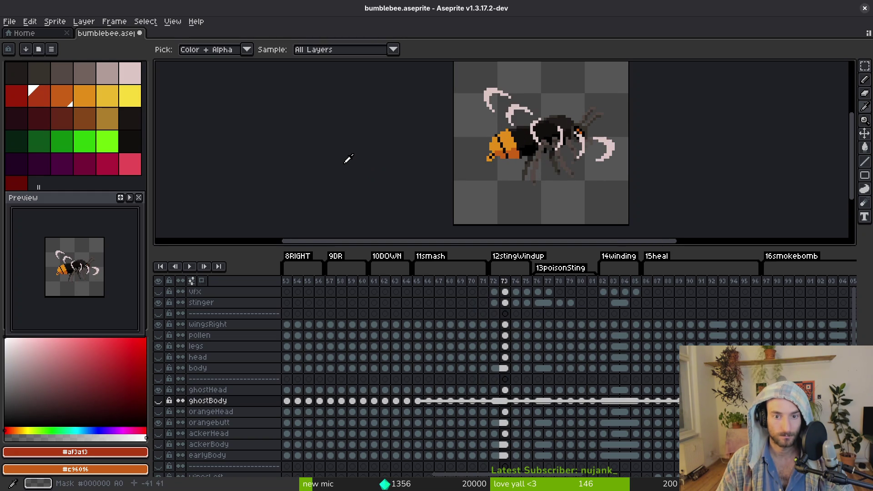
{"action": "key", "text": "Left"}
{"action": "key", "text": "Left"}
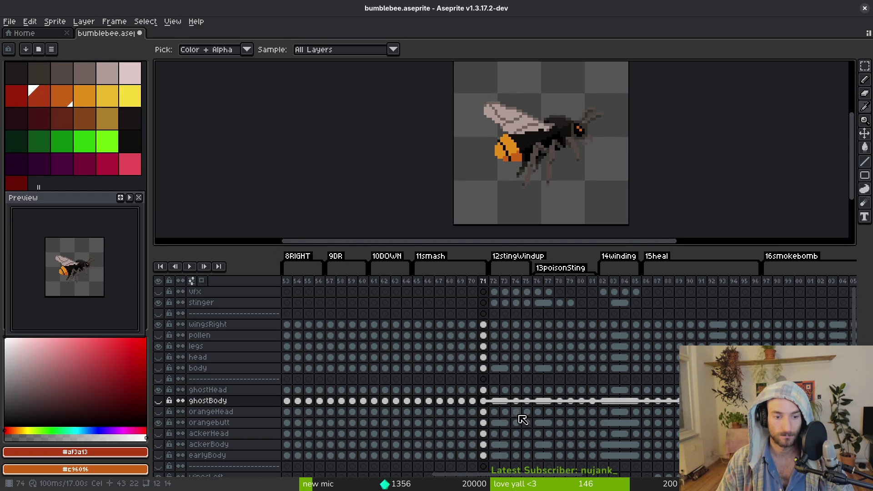
{"action": "left_click", "coordinate": [495, 405], "text": "shift"}
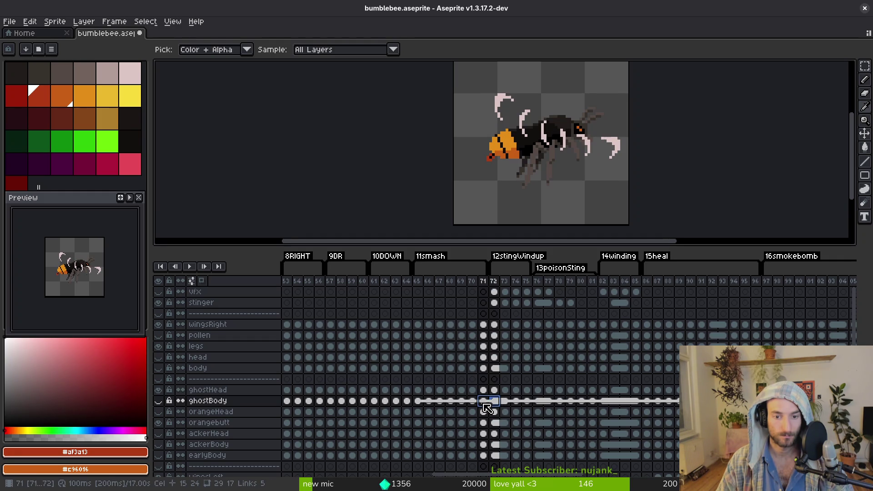
Review frames 71–73 and save bumblebee.aseprite
{"action": "left_click", "coordinate": [496, 405]}
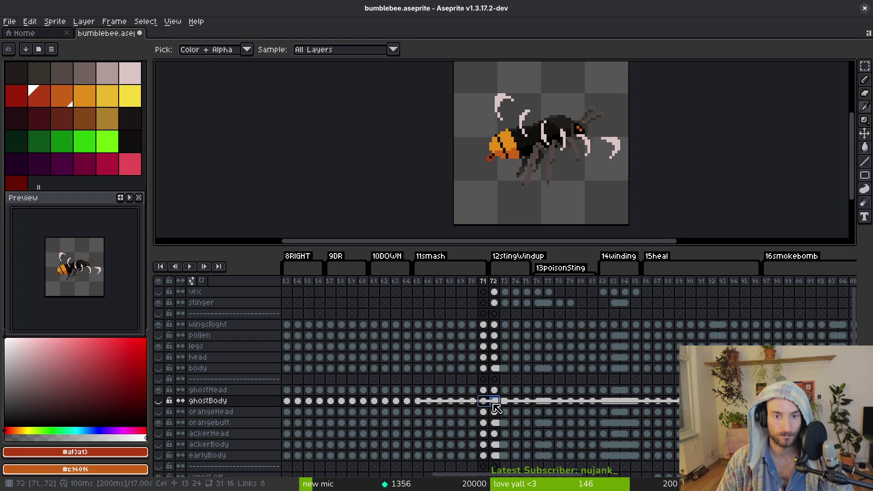
{"action": "left_click", "coordinate": [509, 406]}
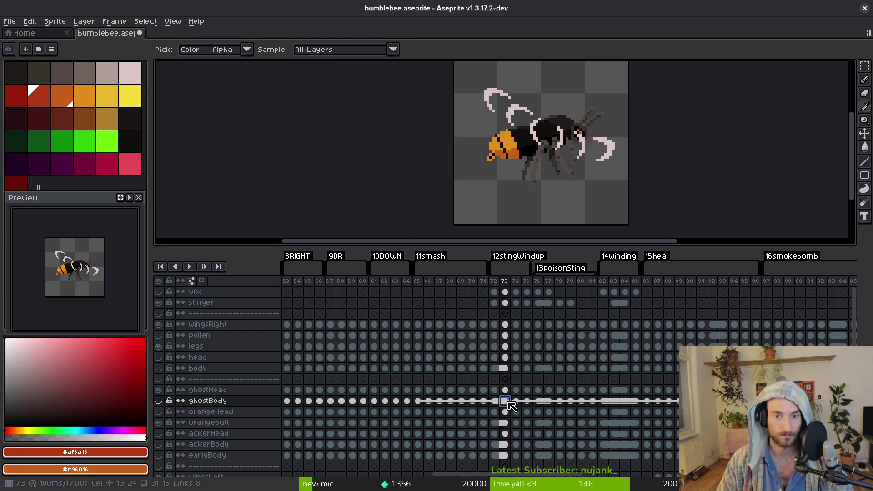
{"action": "left_click", "coordinate": [499, 405]}
{"action": "left_click", "coordinate": [488, 405]}
{"action": "left_click", "coordinate": [499, 405]}
{"action": "left_click", "coordinate": [509, 406]}
{"action": "key", "text": "ctrl+s"}
Compare body layer visibility, turn ghostBody back on, and inspect the cels at frames 82–83
{"action": "left_click", "coordinate": [158, 422]}
{"action": "left_click", "coordinate": [158, 444]}
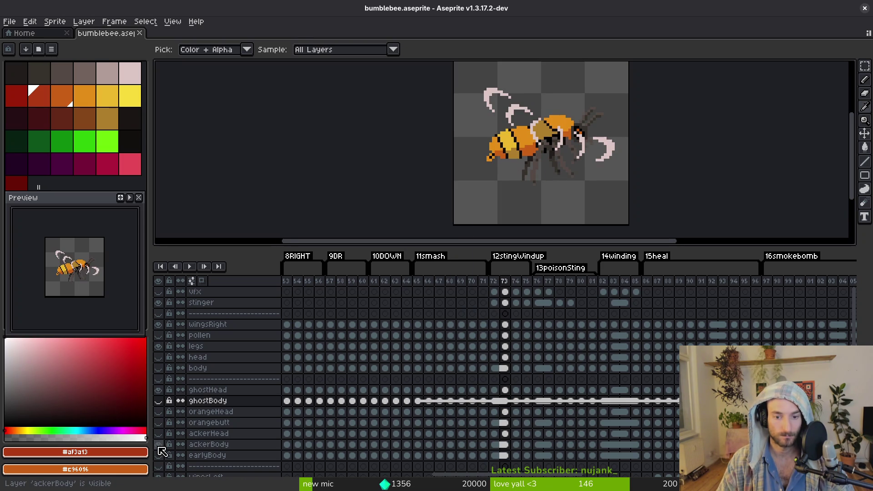
{"action": "left_click", "coordinate": [159, 401]}
{"action": "left_click", "coordinate": [619, 283]}
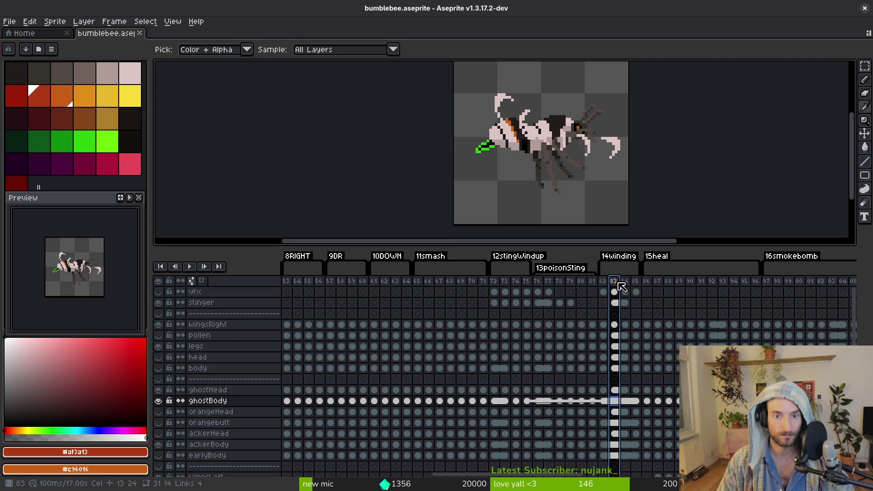
{"action": "left_click", "coordinate": [527, 281]}
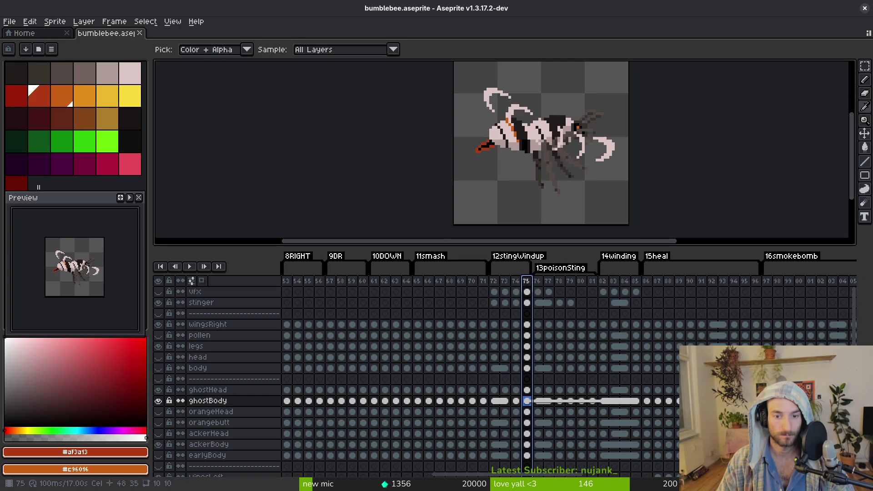
{"action": "left_click", "coordinate": [611, 281]}
{"action": "left_click", "coordinate": [615, 292]}
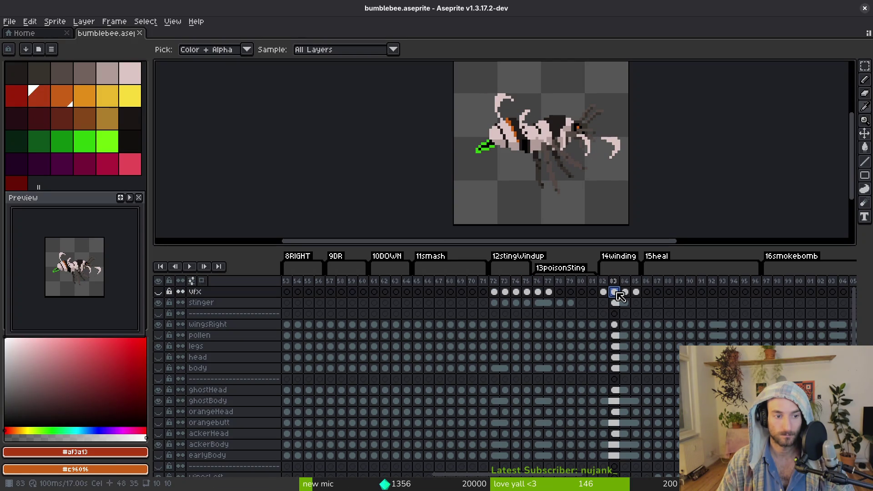
{"action": "left_click", "coordinate": [604, 324]}
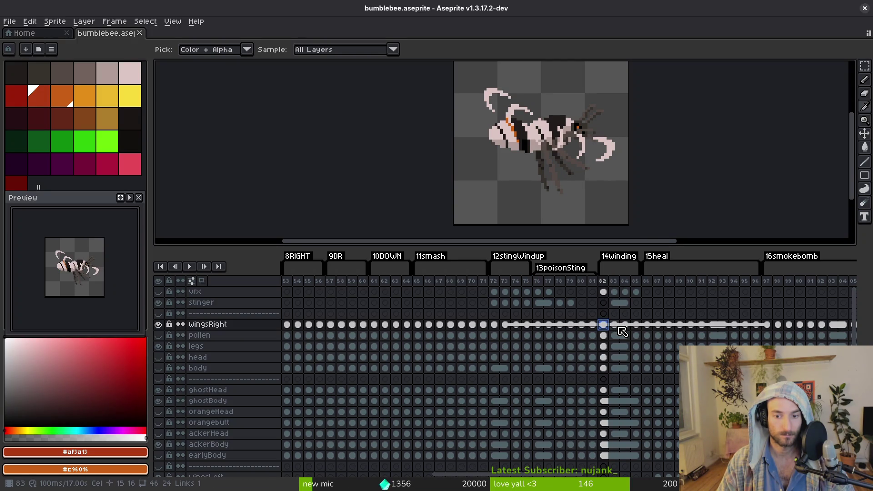
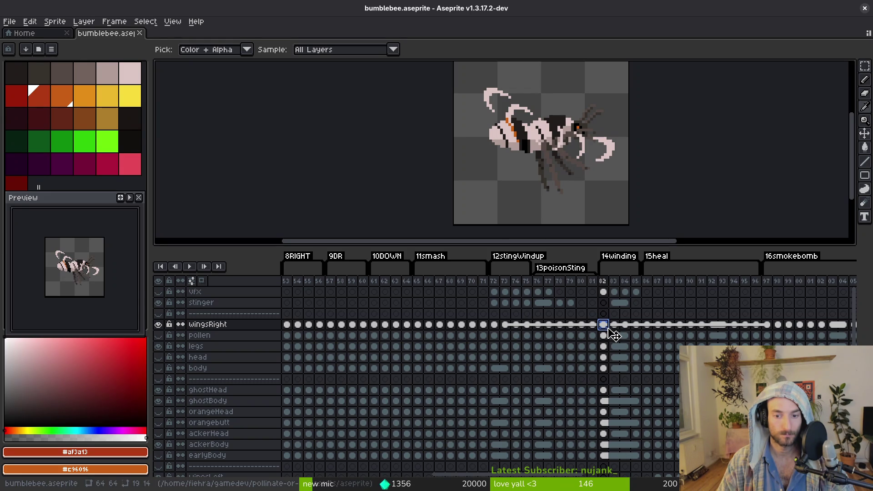
Step through frames 77–85 and undo/redo the last wingsRight cel change to compare
{"action": "key", "text": "Right"}
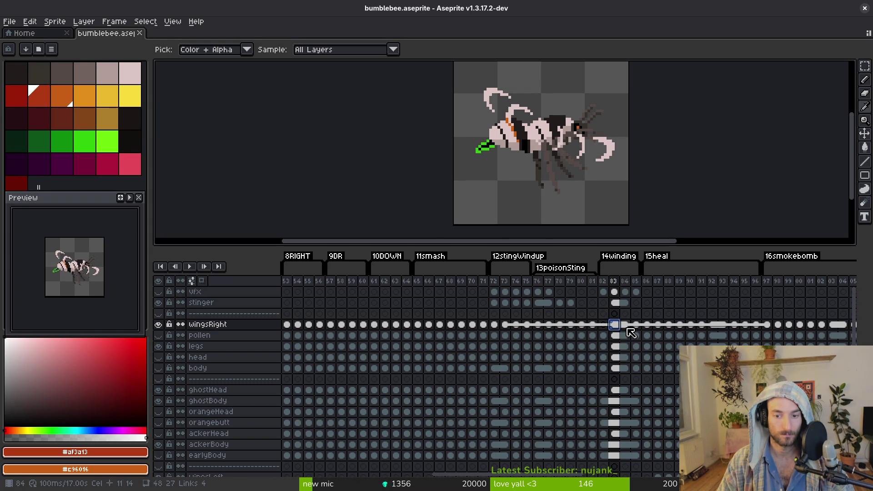
{"action": "key", "text": "Right"}
{"action": "key", "text": "Right"}
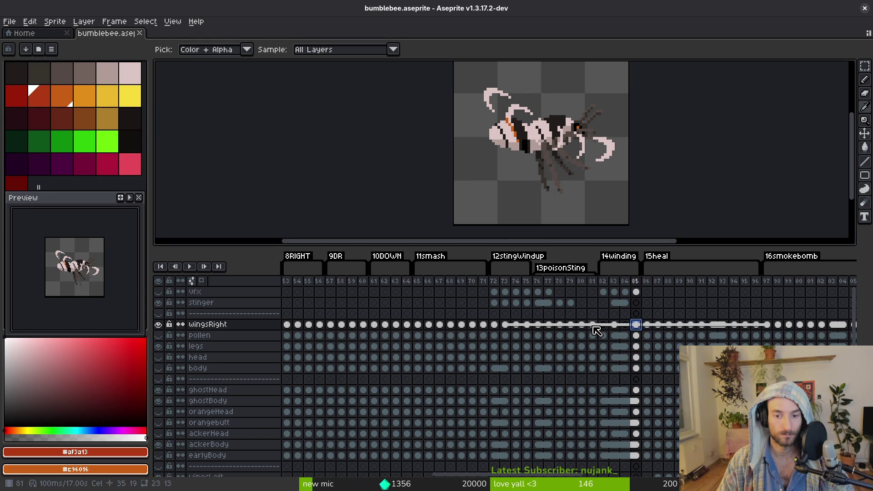
{"action": "key", "text": "Left"}
{"action": "key", "text": "Left"}
{"action": "key", "text": "Left"}
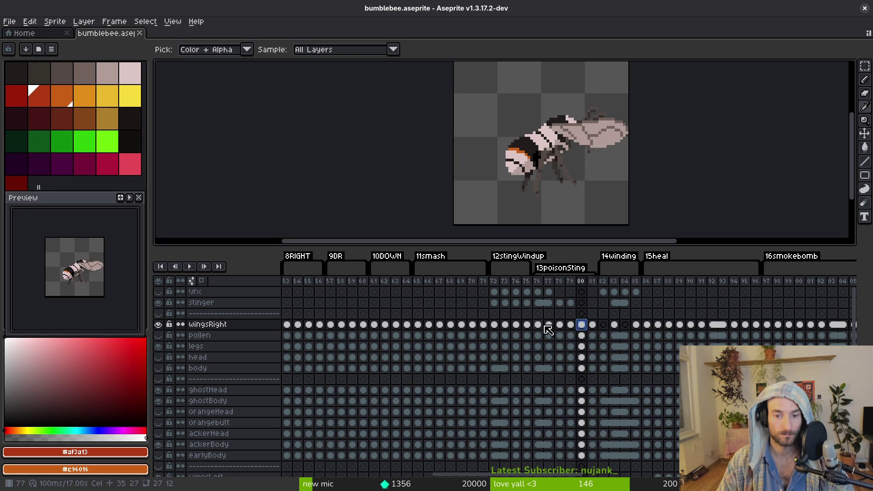
{"action": "left_click", "coordinate": [549, 325]}
{"action": "left_click", "coordinate": [636, 325]}
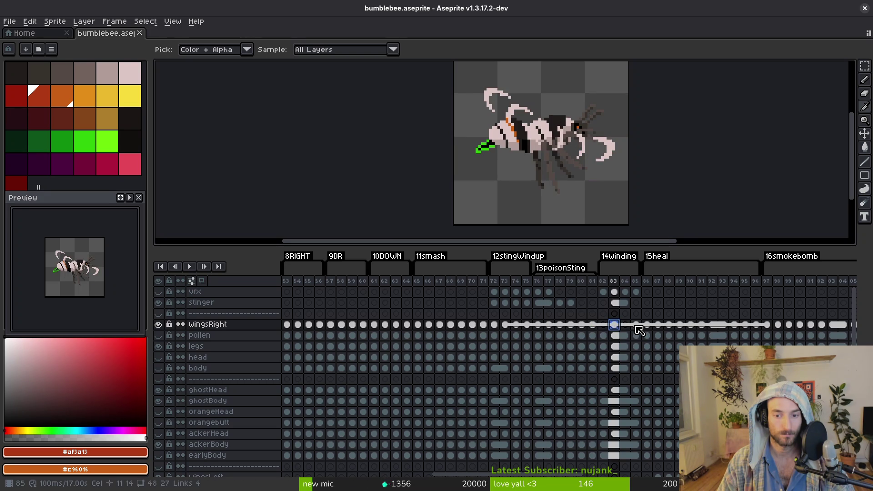
{"action": "key", "text": "ctrl+z"}
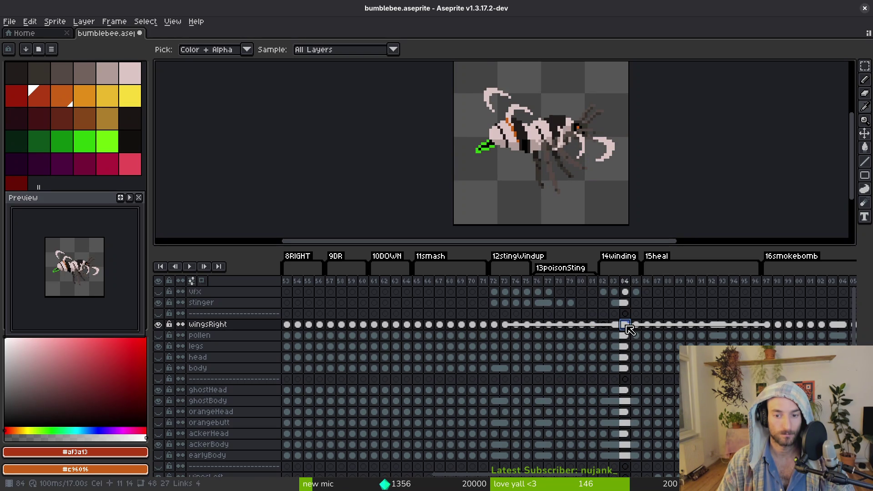
{"action": "key", "text": "ctrl+z"}
{"action": "key", "text": "ctrl+y"}
Move the linked wingsRight cels to frame 85 and link cels across frames 73–97, comparing with undo/redo
{"action": "mouse_move", "coordinate": [619, 326]}
{"action": "left_mouse_down"}
{"action": "mouse_move", "coordinate": [645, 332]}
{"action": "mouse_move", "coordinate": [638, 316]}
{"action": "mouse_move", "coordinate": [644, 334]}
{"action": "left_mouse_up"}
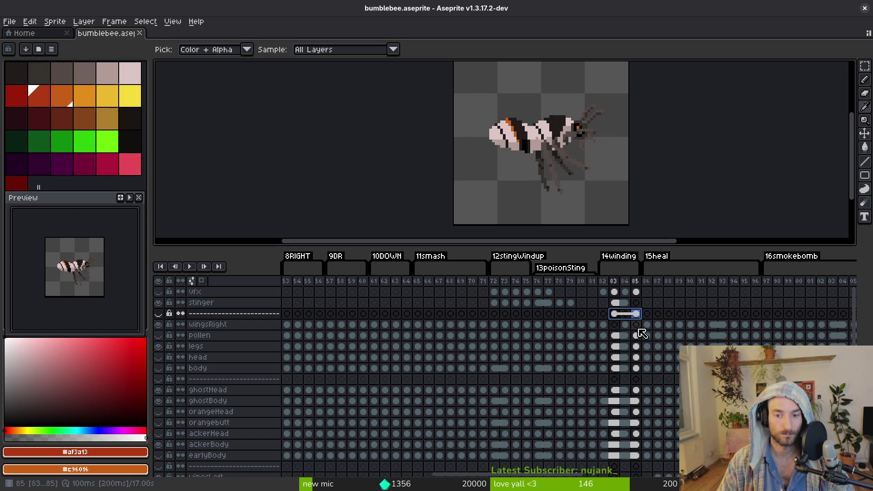
{"action": "key", "text": "ctrl+z"}
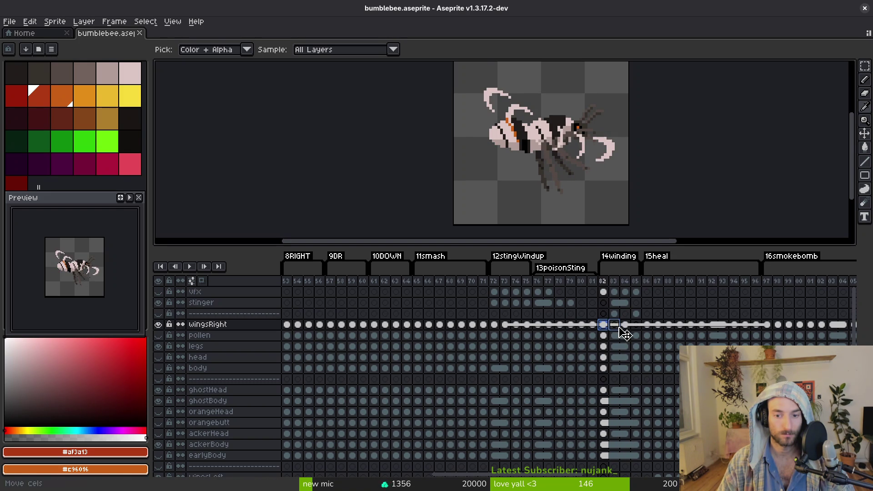
{"action": "mouse_move", "coordinate": [641, 333]}
{"action": "left_mouse_down"}
{"action": "mouse_move", "coordinate": [637, 318]}
{"action": "mouse_move", "coordinate": [615, 314]}
{"action": "mouse_move", "coordinate": [608, 332]}
{"action": "left_mouse_up"}
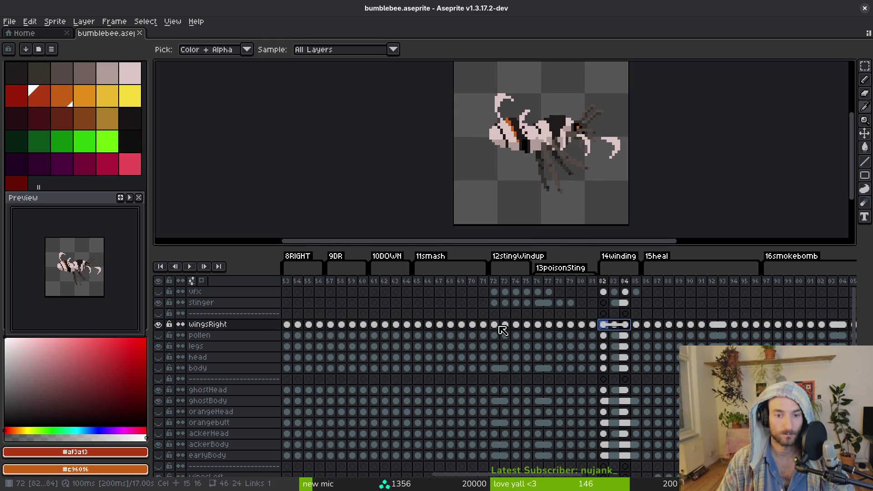
{"action": "left_click_drag", "start_coordinate": [505, 331], "coordinate": [498, 323]}
{"action": "left_click", "coordinate": [526, 346]}
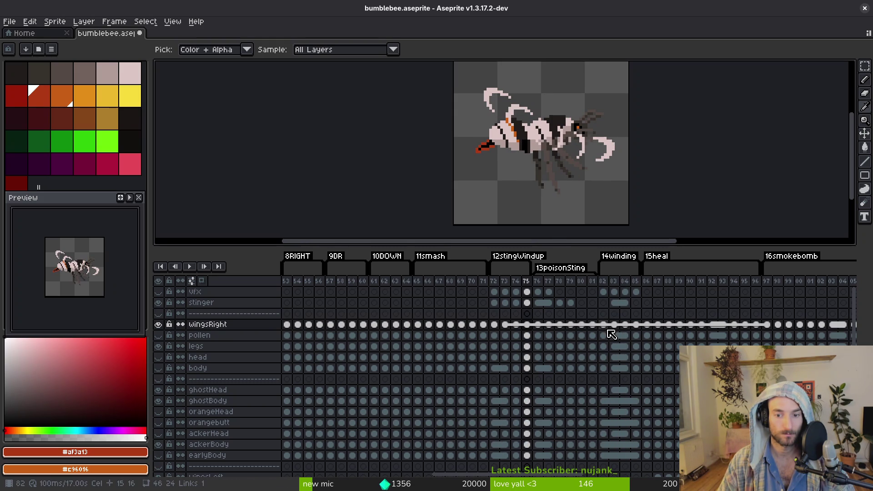
{"action": "key", "text": "ctrl+z"}
{"action": "key", "text": "ctrl+z"}
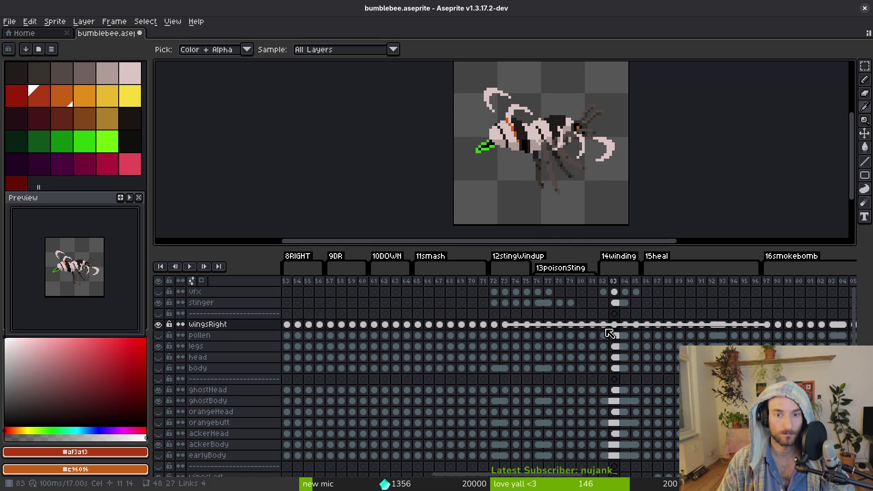
{"action": "key", "text": "ctrl+y"}
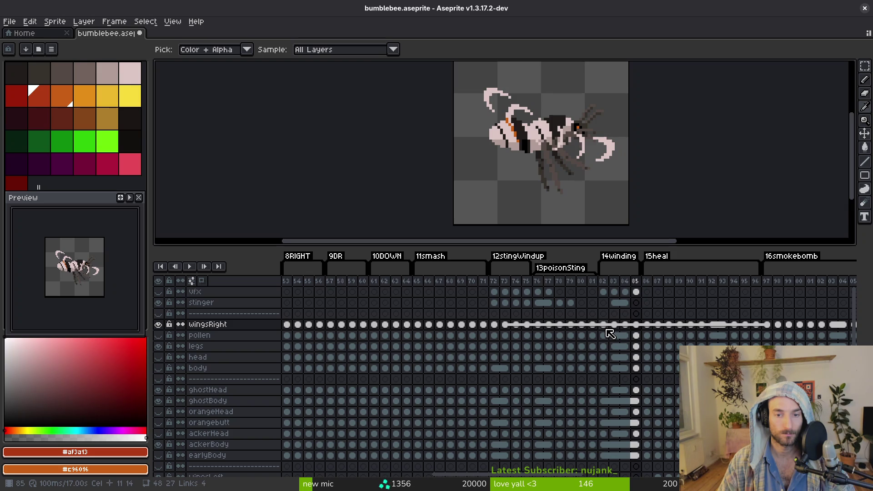
{"action": "key", "text": "ctrl+z"}
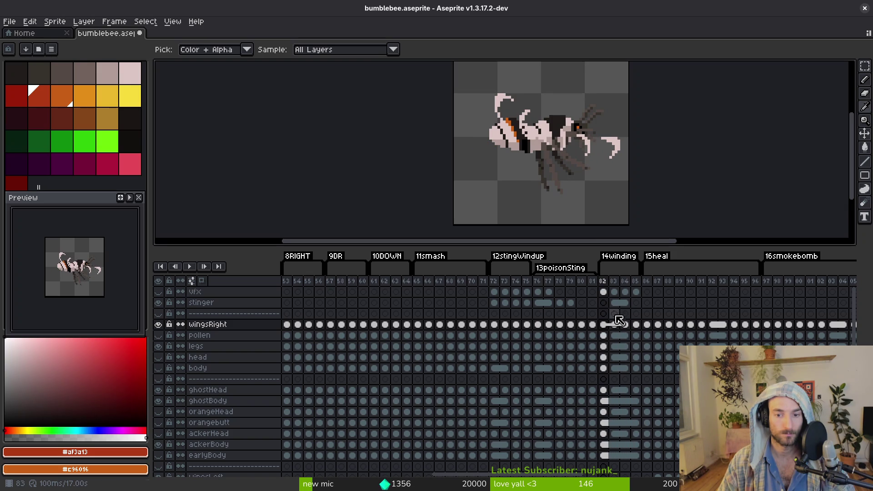
{"action": "left_click", "coordinate": [559, 302]}
{"action": "left_click", "coordinate": [570, 302]}
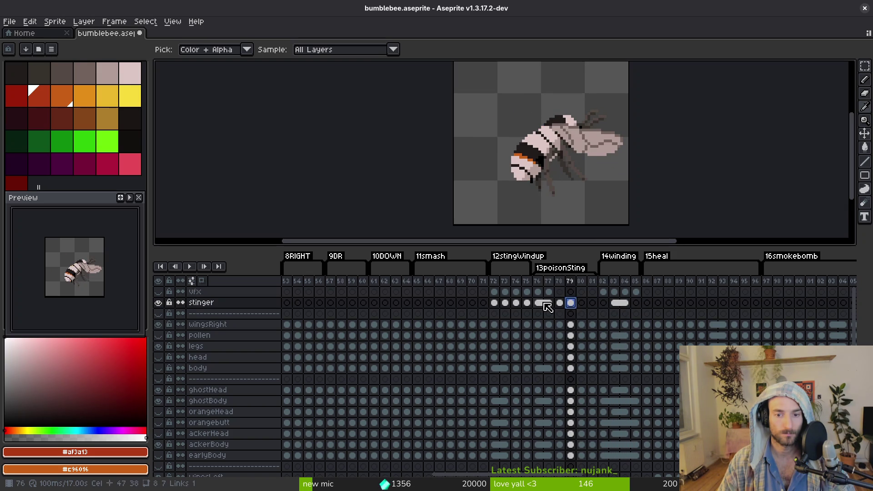
{"action": "left_click", "coordinate": [541, 303]}
{"action": "left_click", "coordinate": [614, 302]}
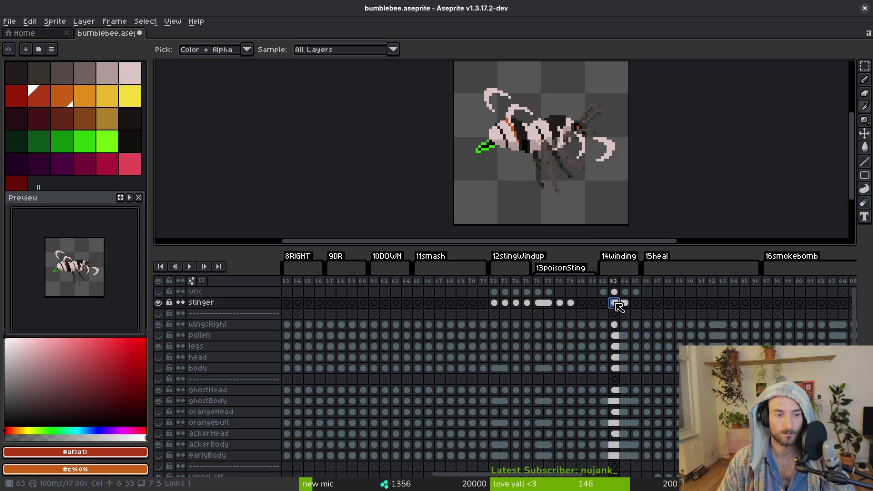
{"action": "left_click", "coordinate": [612, 335]}
{"action": "key", "text": "Return"}
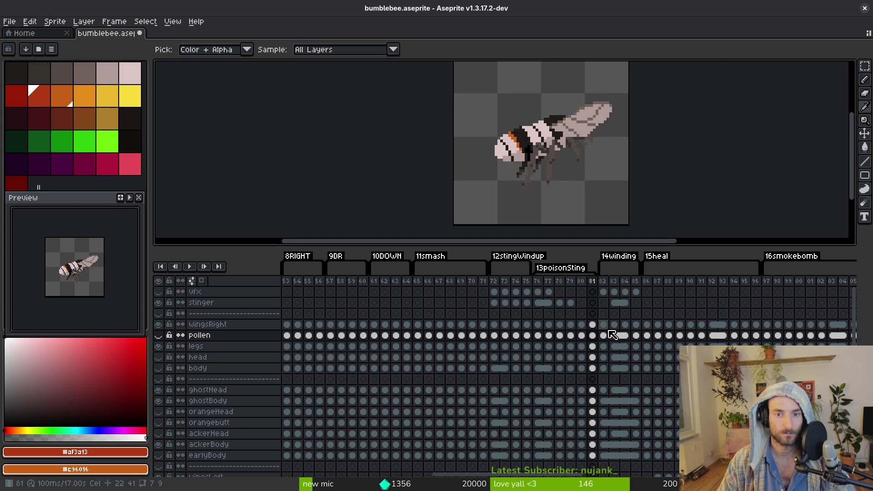
{"action": "key", "text": "Return"}
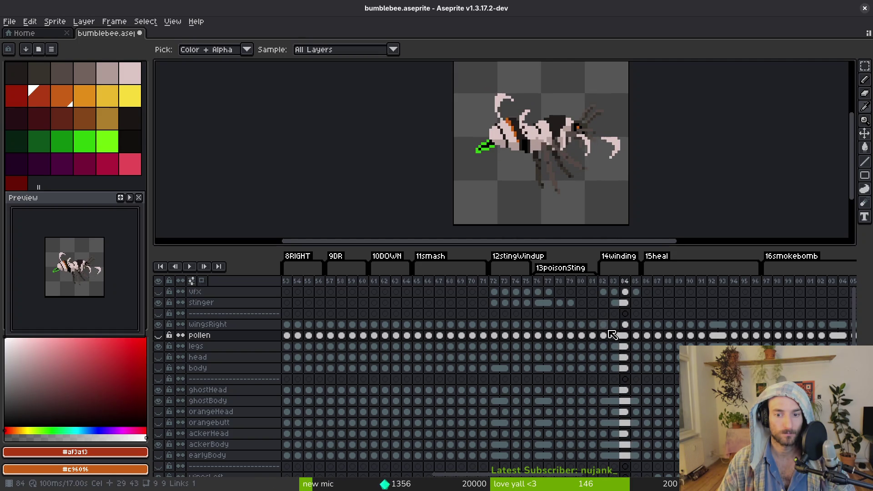
{"action": "scroll", "coordinate": [636, 337], "scroll_direction": "down", "scroll_amount": 3}
{"action": "scroll", "coordinate": [632, 335], "scroll_direction": "up", "scroll_amount": 3}
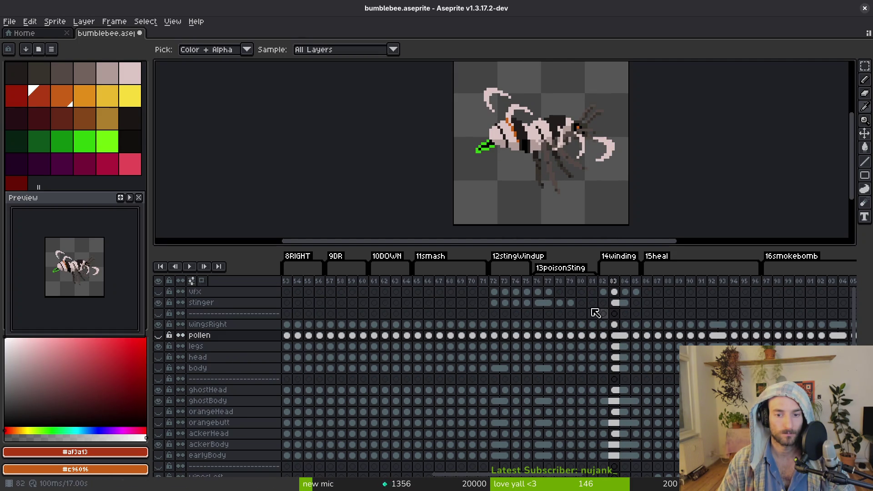
{"action": "left_click", "coordinate": [544, 303]}
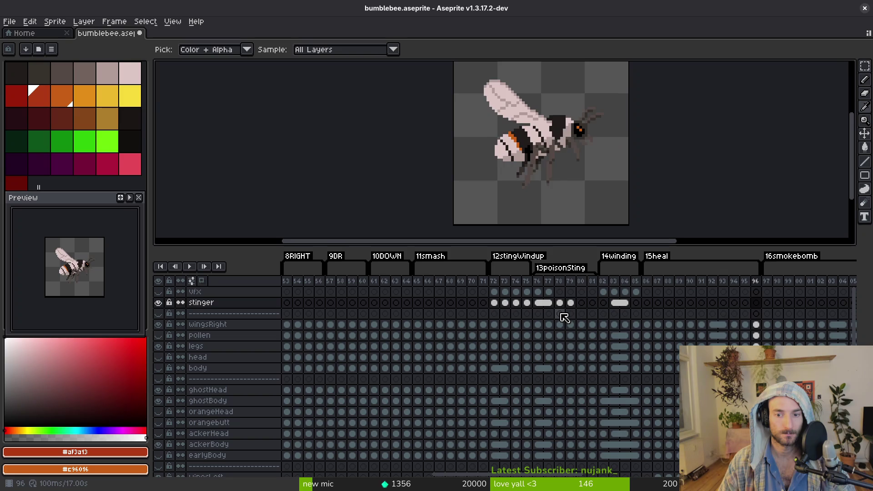
{"action": "left_click", "coordinate": [614, 303]}
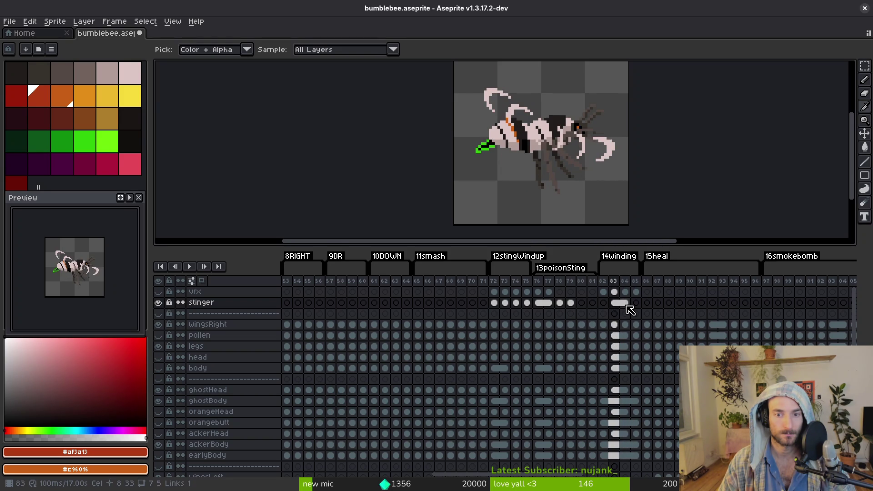
{"action": "key", "text": "m"}
Copy the green stinger from frame 83 and paste it into frame 82
{"action": "scroll", "coordinate": [583, 175], "scroll_direction": "up", "scroll_amount": 2}
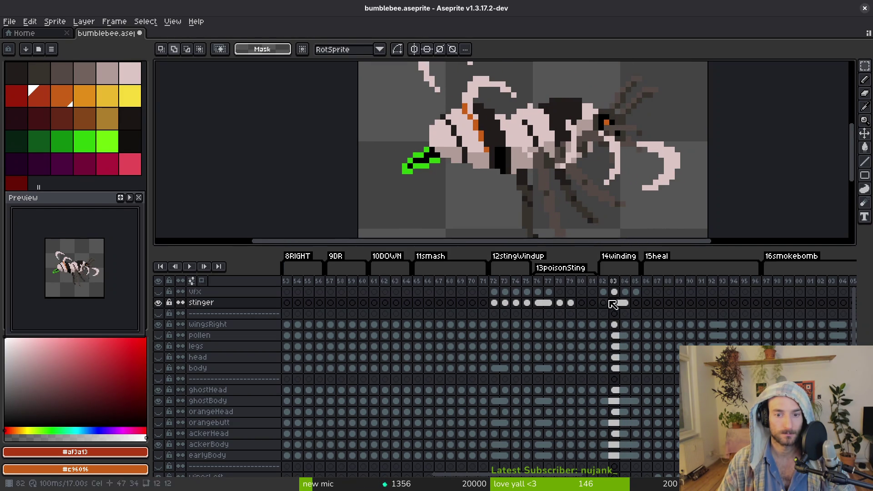
{"action": "left_click", "coordinate": [625, 302]}
{"action": "left_click", "coordinate": [613, 303]}
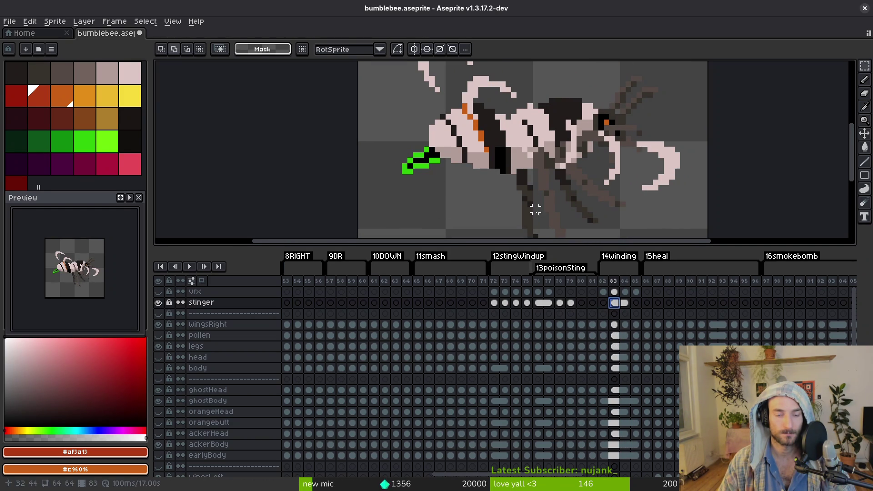
{"action": "left_click_drag", "start_coordinate": [378, 133], "coordinate": [475, 203]}
{"action": "key", "text": "ctrl+c"}
{"action": "key", "text": "Left"}
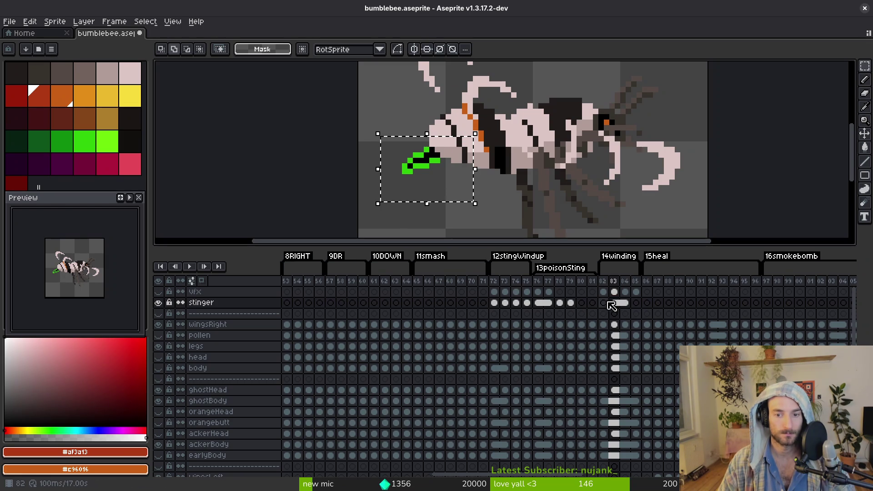
{"action": "key", "text": "ctrl+v"}
Link the stinger cels across frames 82–85
{"action": "scroll", "coordinate": [434, 178], "scroll_direction": "up", "scroll_amount": 2}
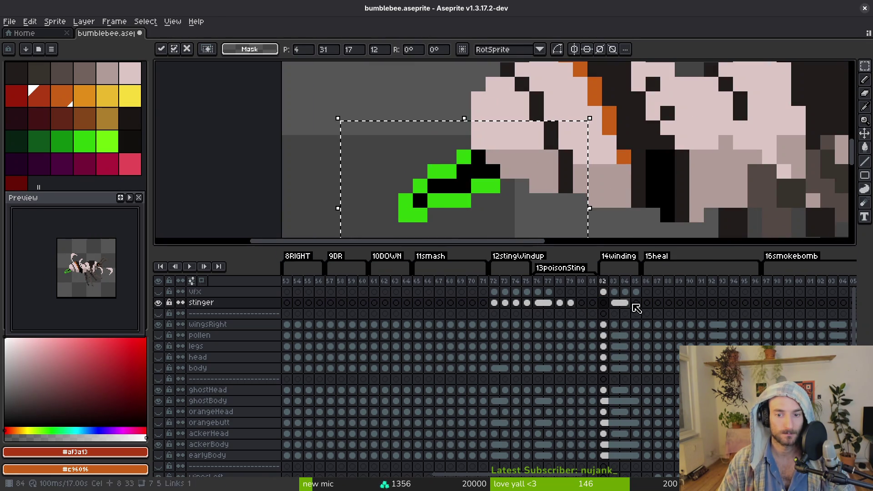
{"action": "left_click_drag", "start_coordinate": [604, 303], "coordinate": [636, 303]}
{"action": "right_click", "coordinate": [605, 304]}
{"action": "left_click", "coordinate": [655, 349]}
{"action": "key", "text": "ctrl+d"}
Flood-fill the stinger's dark-green segments with lime Idx-22 and save bumblebee.aseprite
{"action": "left_click", "coordinate": [108, 142]}
{"action": "key", "text": "g"}
{"action": "left_click", "coordinate": [447, 168]}
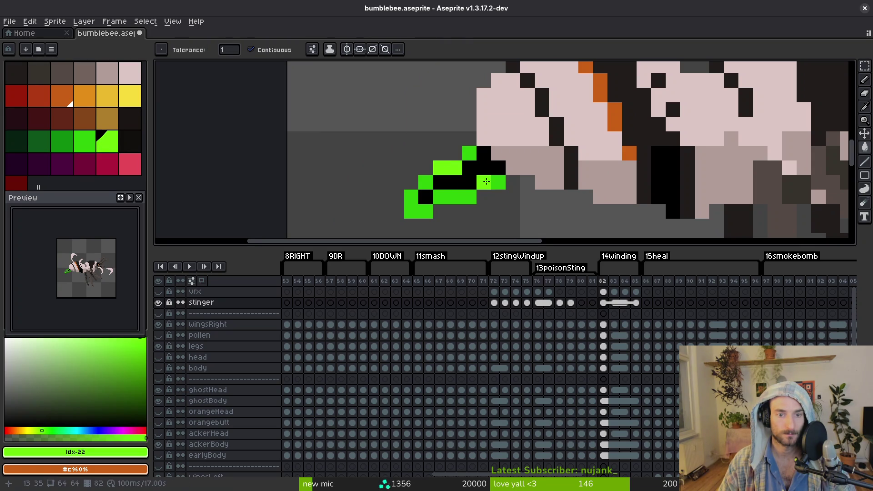
{"action": "left_click", "coordinate": [491, 182]}
{"action": "left_click", "coordinate": [471, 155]}
{"action": "left_click", "coordinate": [459, 197]}
{"action": "left_click", "coordinate": [424, 185]}
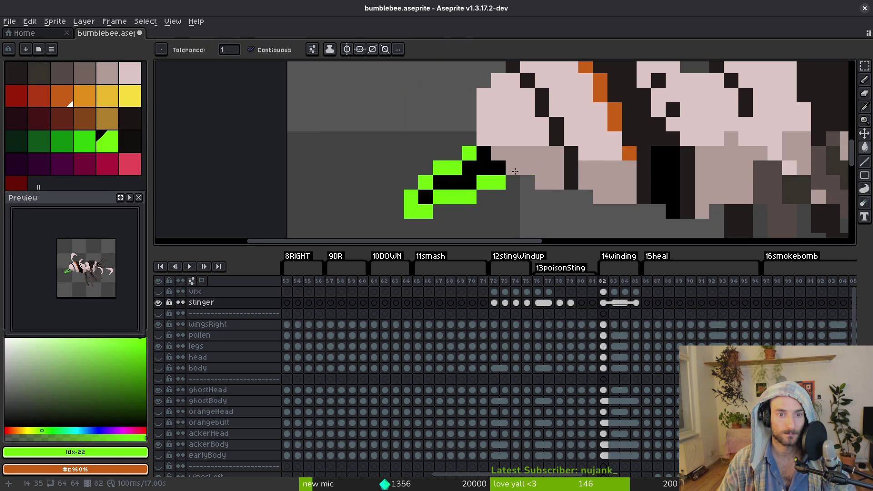
{"action": "scroll", "coordinate": [465, 188], "scroll_direction": "down", "scroll_amount": 5}
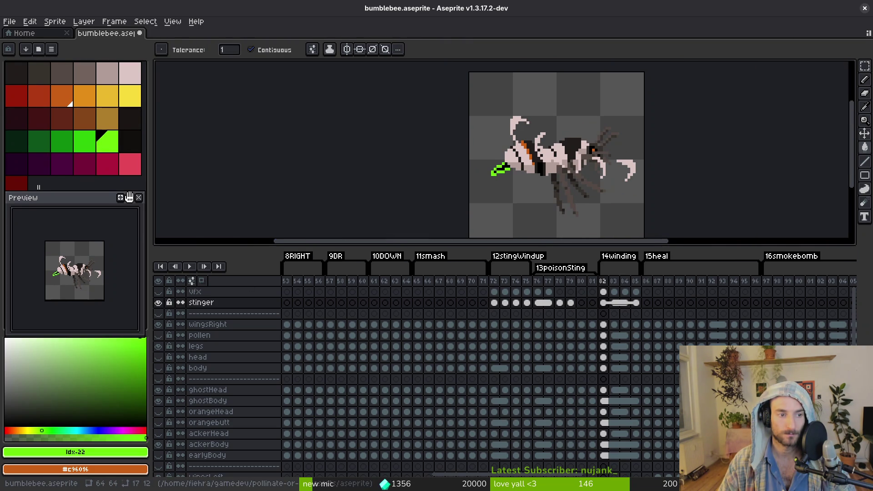
{"action": "key", "text": "ctrl+s"}
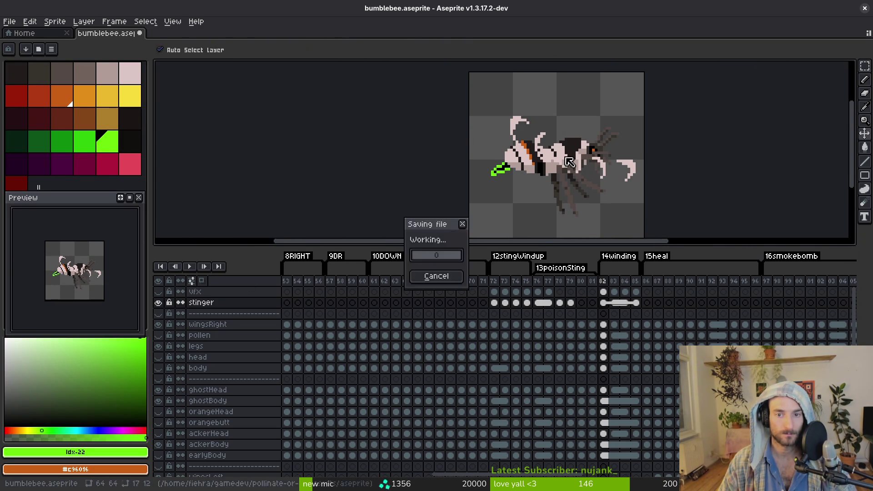
Close Aseprite, playtest the game with the updated bee, then stop the run
{"action": "left_click", "coordinate": [865, 8]}
{"action": "key", "text": "F5"}
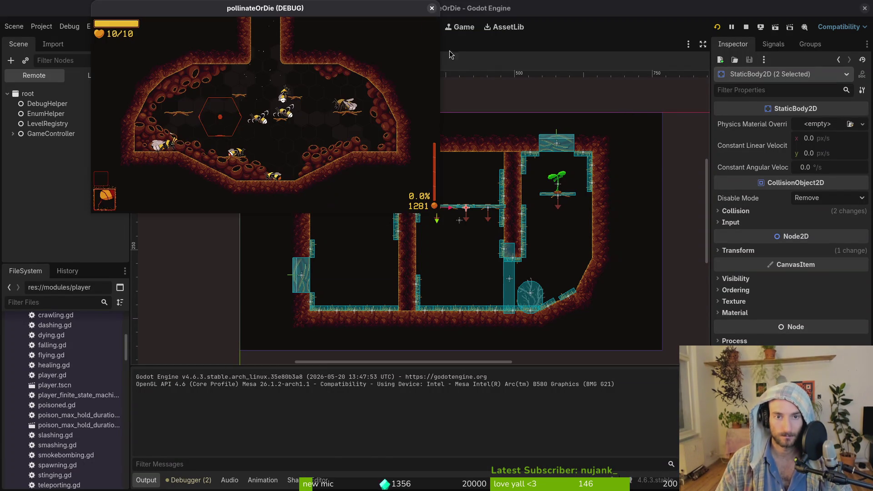
{"action": "key", "text": "F8"}
{"action": "key", "text": "super+a"}
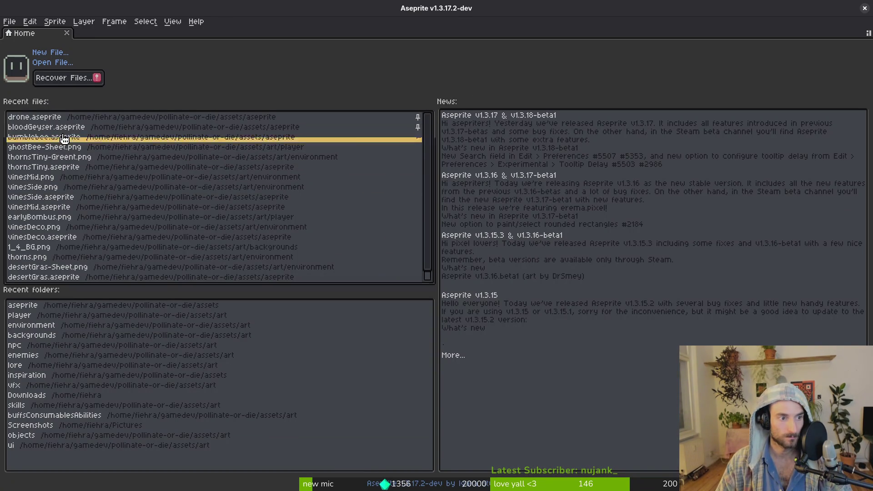
Reopen bumblebee.aseprite and move the stinger cels onto frames 82–85 as linked cels
{"action": "left_click", "coordinate": [64, 137]}
{"action": "mouse_move", "coordinate": [642, 369]}
{"action": "left_mouse_down"}
{"action": "mouse_move", "coordinate": [530, 370]}
{"action": "mouse_move", "coordinate": [490, 310]}
{"action": "left_mouse_up"}
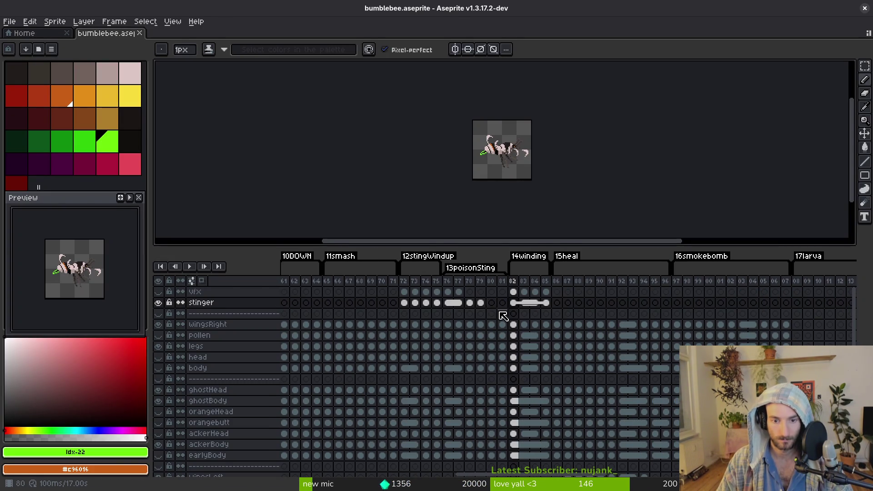
{"action": "left_click", "coordinate": [471, 303]}
{"action": "left_click_drag", "start_coordinate": [408, 305], "coordinate": [436, 304]}
{"action": "left_click_drag", "start_coordinate": [516, 303], "coordinate": [546, 312]}
{"action": "left_click", "coordinate": [548, 304]}
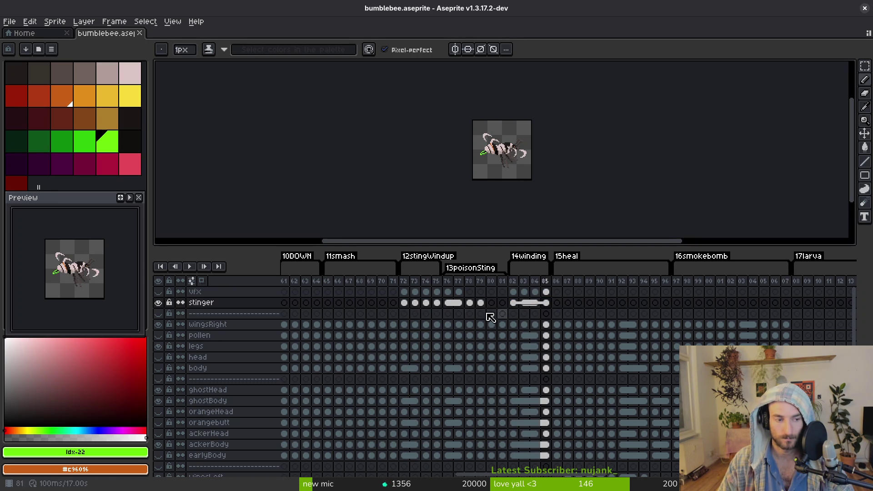
{"action": "right_click", "coordinate": [515, 304]}
{"action": "left_click", "coordinate": [415, 276]}
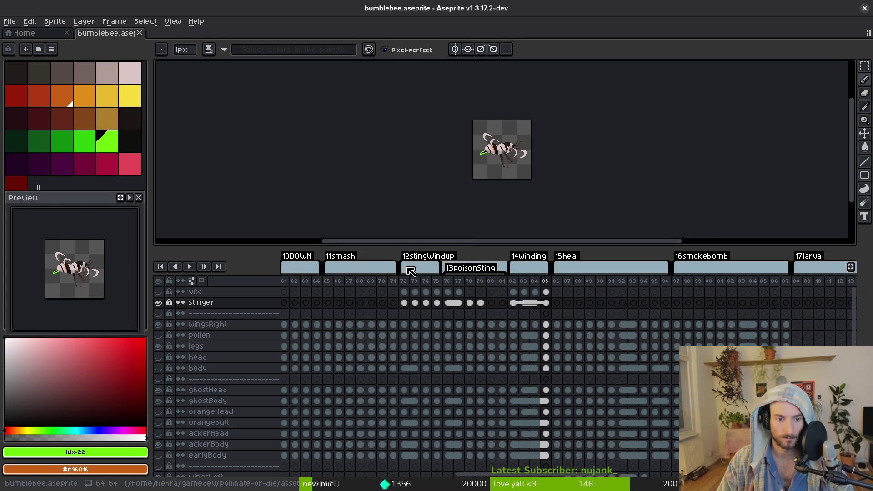
Export the bee sprite sheet over art/player/ghostBee-Sheet.png, replacing the existing file
{"action": "key", "text": "ctrl+e"}
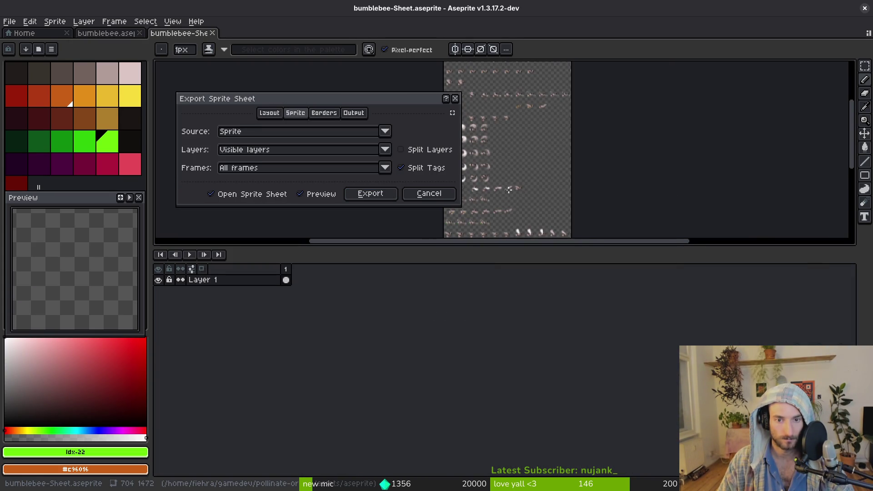
{"action": "left_click", "coordinate": [373, 194]}
{"action": "key", "text": "ctrl+alt+shift+s"}
{"action": "left_click", "coordinate": [220, 41]}
{"action": "left_click", "coordinate": [237, 52]}
{"action": "left_click", "coordinate": [94, 56]}
{"action": "double_click", "coordinate": [94, 108]}
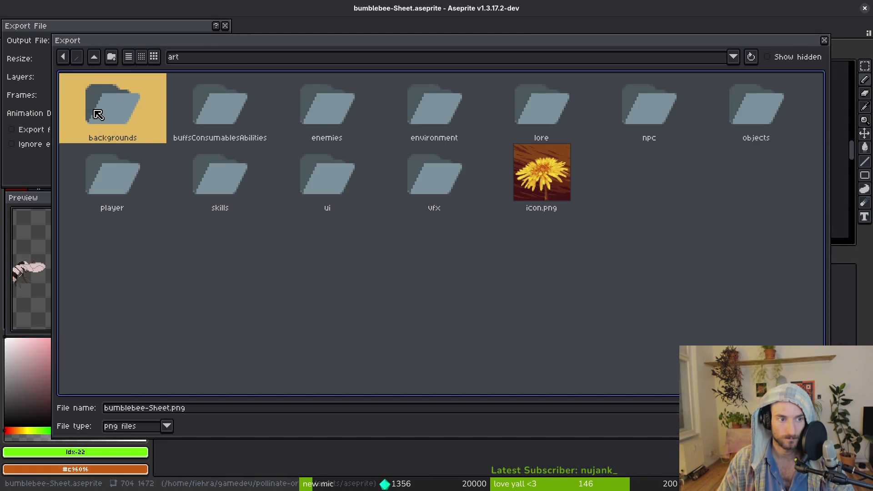
{"action": "double_click", "coordinate": [136, 187]}
{"action": "left_click", "coordinate": [296, 116]}
{"action": "key", "text": "Return"}
{"action": "left_click", "coordinate": [378, 275]}
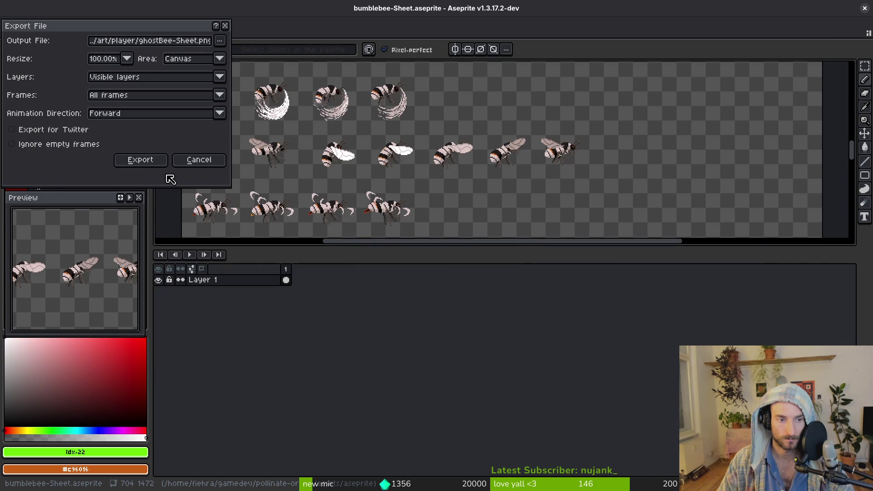
{"action": "left_click", "coordinate": [141, 160]}
{"action": "key", "text": "ctrl+w"}
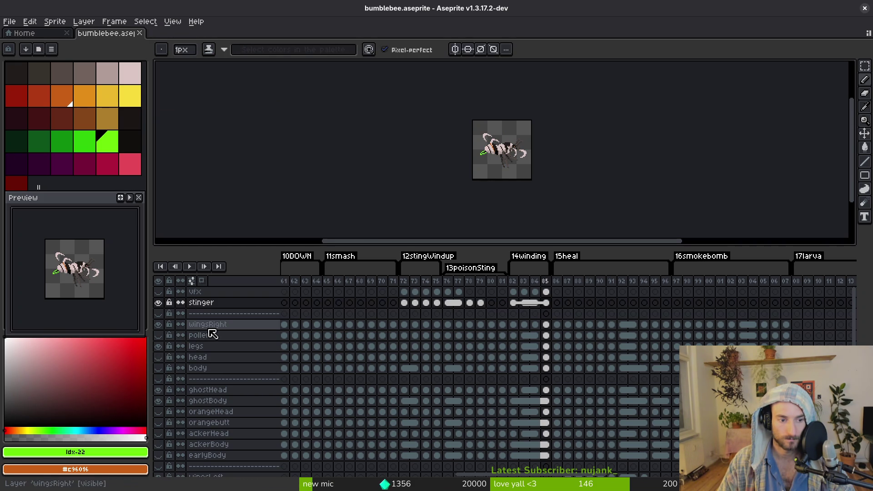
Hide the ghostBody layer, show the orangebutt layer, and save the file
{"action": "scroll", "coordinate": [511, 152], "scroll_direction": "up", "scroll_amount": 6}
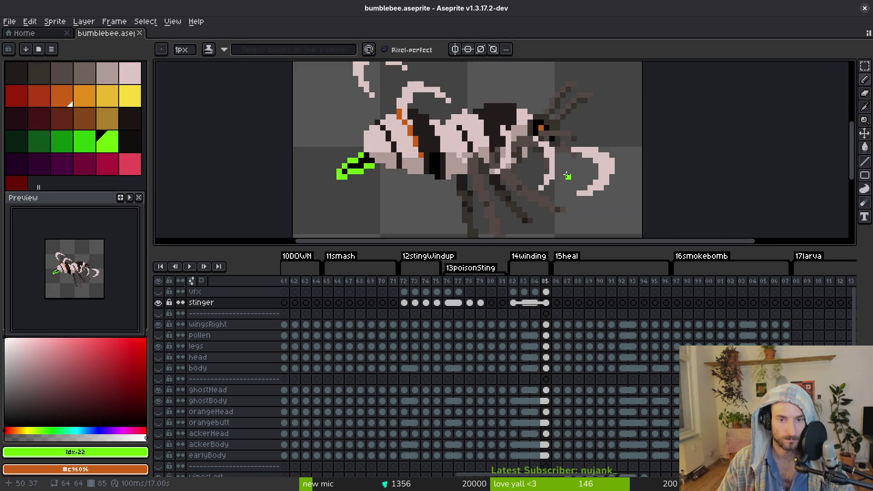
{"action": "scroll", "coordinate": [523, 165], "scroll_direction": "down", "scroll_amount": 2}
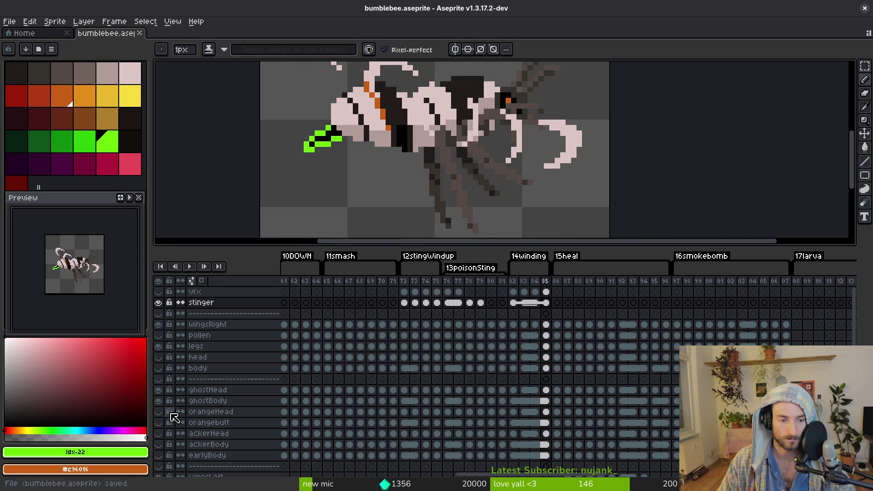
{"action": "left_click", "coordinate": [159, 400]}
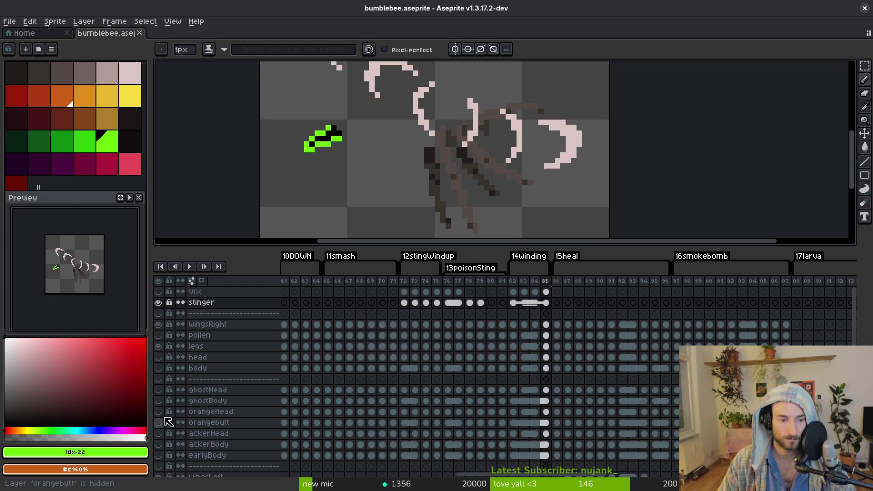
{"action": "left_click", "coordinate": [159, 422]}
{"action": "scroll", "coordinate": [355, 173], "scroll_direction": "down", "scroll_amount": 2}
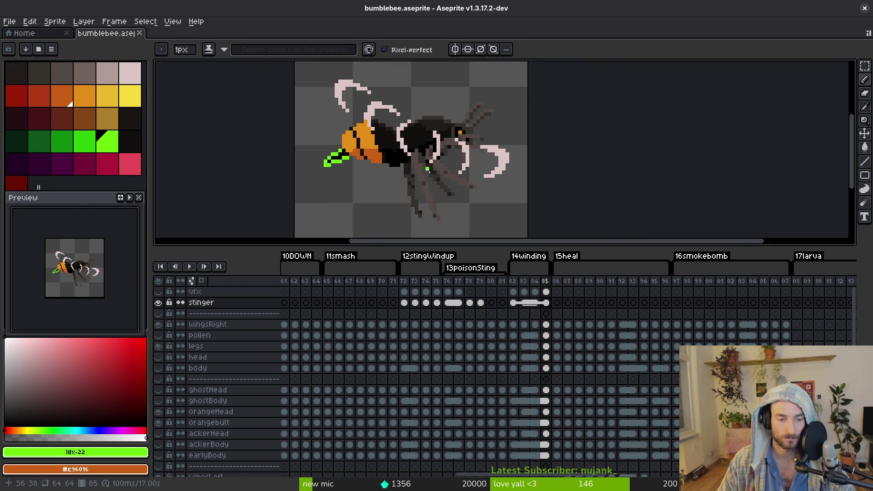
{"action": "key", "text": "v"}
{"action": "key", "text": "ctrl+s"}
Export the orange bee sprite sheet over art/player/orangeButt_sheet.png
{"action": "key", "text": "ctrl+e"}
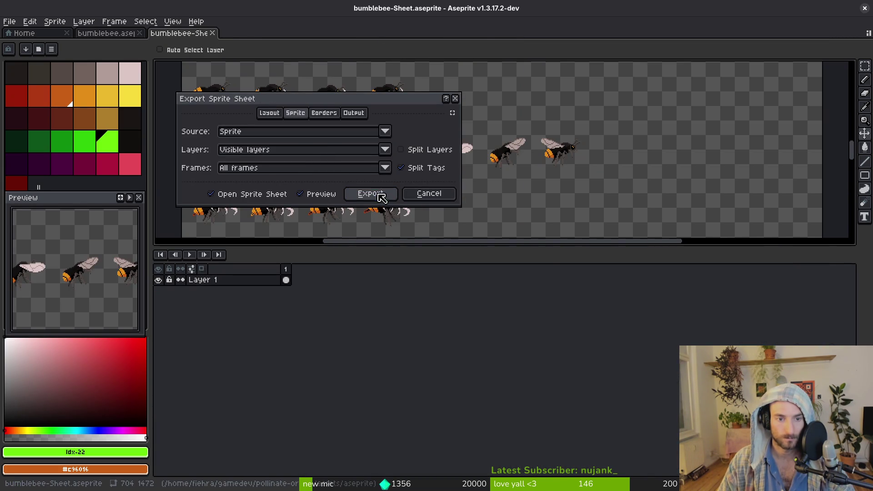
{"action": "left_click", "coordinate": [381, 197]}
{"action": "key", "text": "ctrl+alt+shift+s"}
{"action": "left_click", "coordinate": [225, 41]}
{"action": "left_click", "coordinate": [242, 53]}
{"action": "left_click", "coordinate": [94, 57]}
{"action": "double_click", "coordinate": [97, 98]}
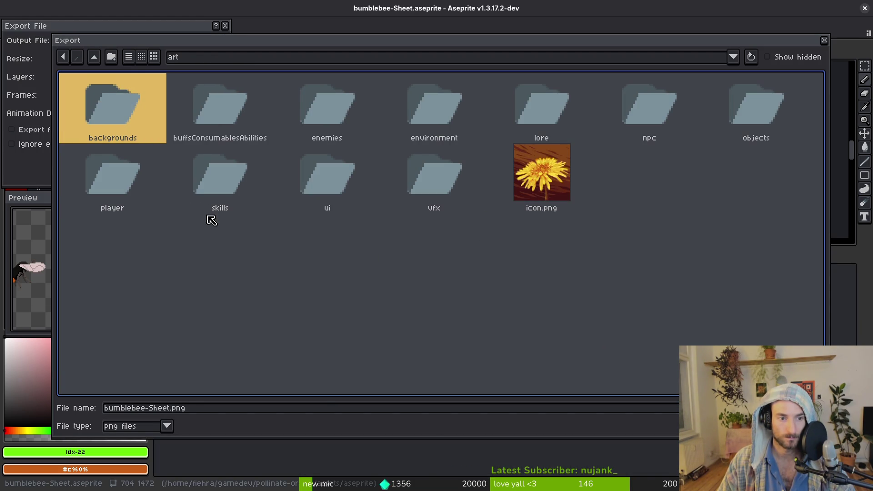
{"action": "double_click", "coordinate": [103, 189]}
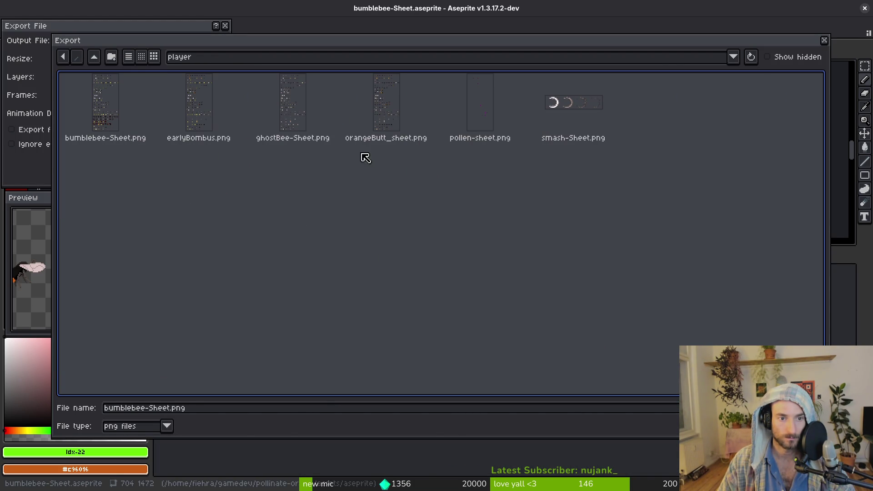
{"action": "left_click", "coordinate": [372, 111]}
{"action": "key", "text": "Return"}
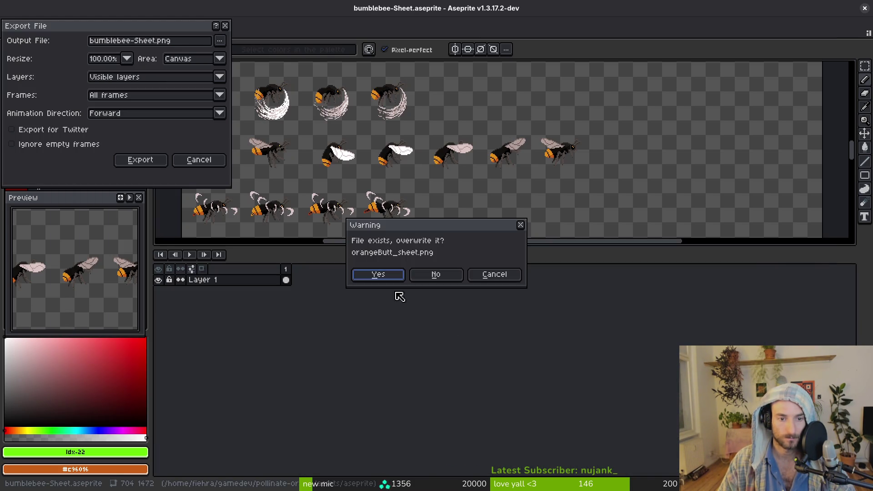
{"action": "left_click", "coordinate": [373, 276]}
{"action": "left_click", "coordinate": [141, 161]}
{"action": "key", "text": "ctrl+w"}
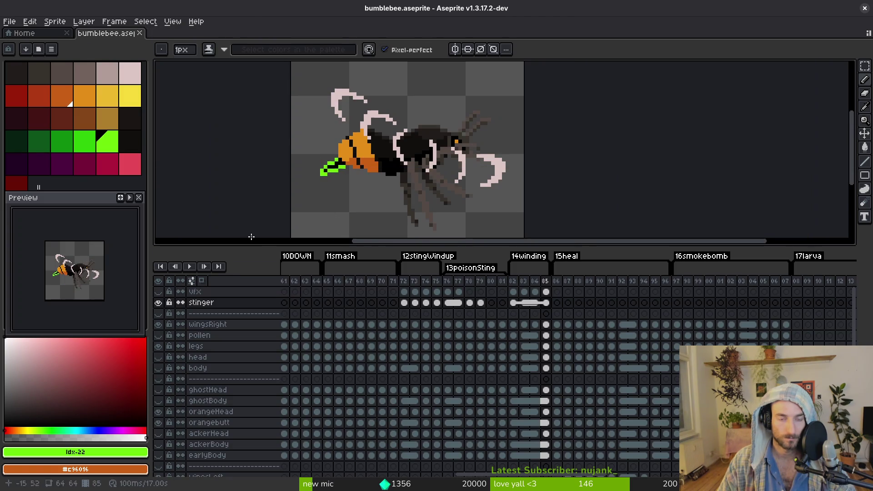
Hide the orangebutt and orangeHead layers and show ackerHead and earlyBody
{"action": "left_click_drag", "start_coordinate": [159, 422], "coordinate": [159, 413]}
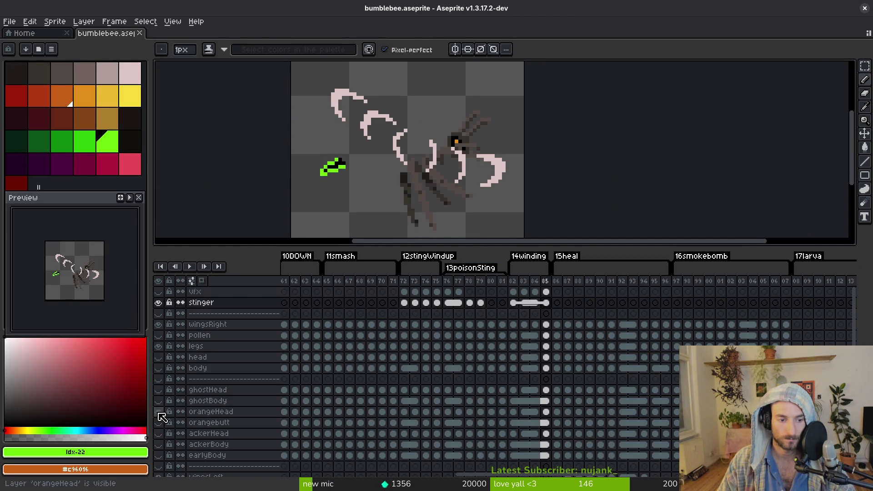
{"action": "left_click", "coordinate": [167, 437]}
{"action": "key", "text": "ctrl+e"}
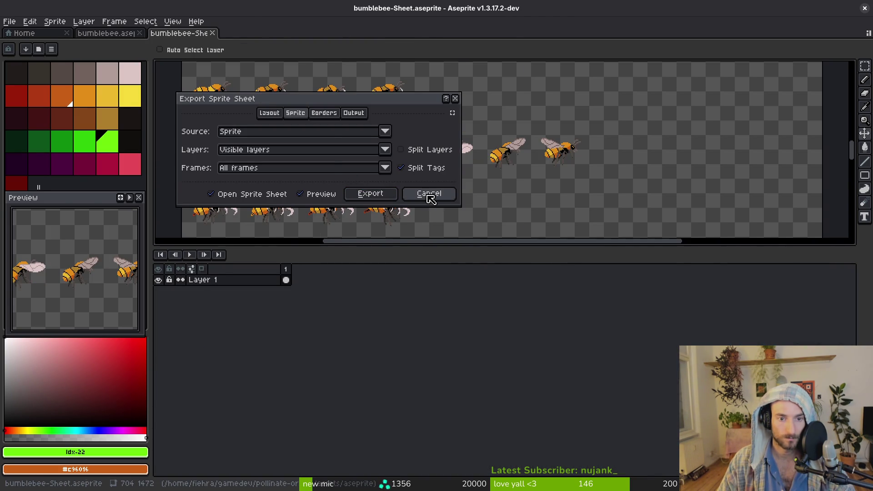
{"action": "left_click", "coordinate": [429, 194]}
{"action": "left_click", "coordinate": [160, 440]}
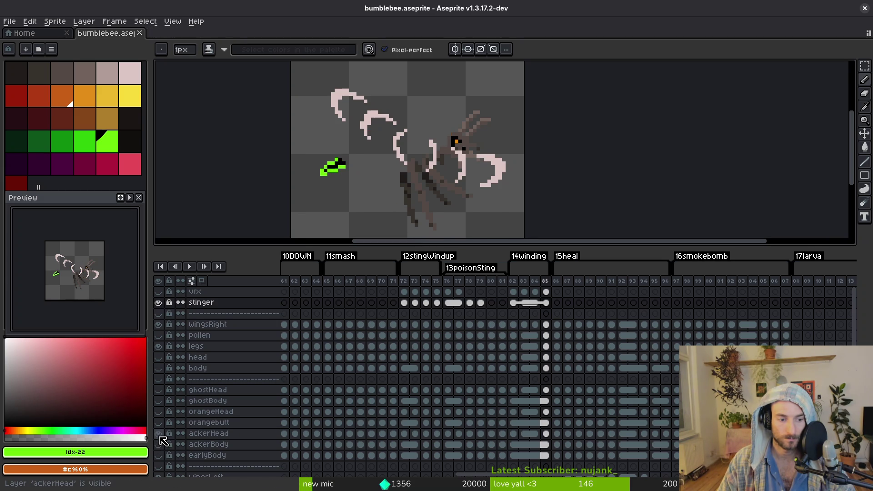
{"action": "left_click", "coordinate": [160, 456]}
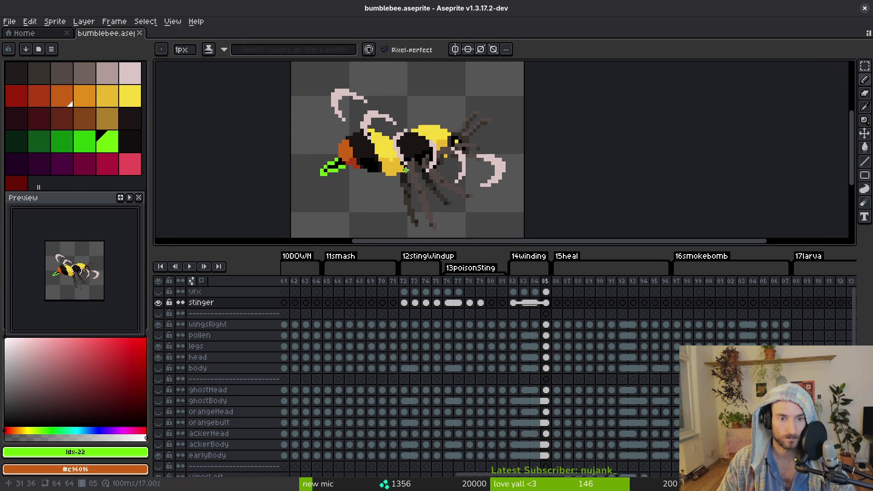
Export the yellow bee sprite sheet over art/player/earlyBombus.png
{"action": "key", "text": "ctrl+e"}
{"action": "left_click", "coordinate": [371, 193]}
{"action": "key", "text": "ctrl+alt+shift+s"}
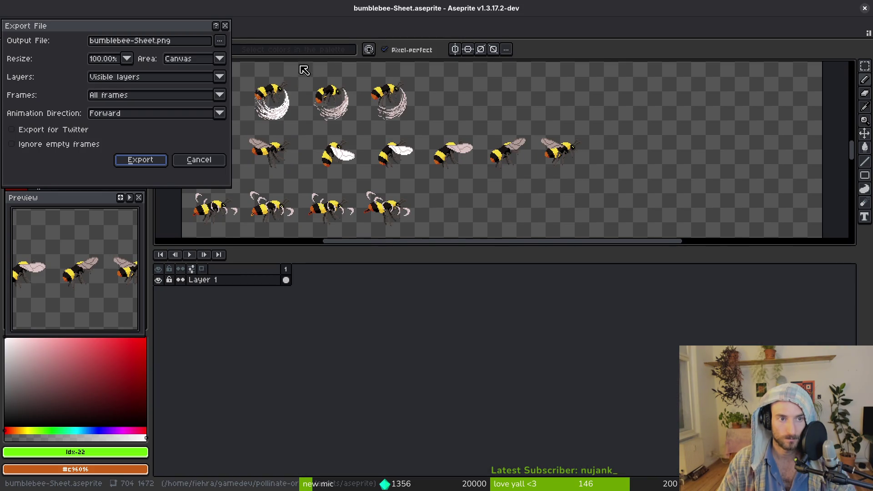
{"action": "left_click", "coordinate": [220, 42]}
{"action": "left_click", "coordinate": [247, 54]}
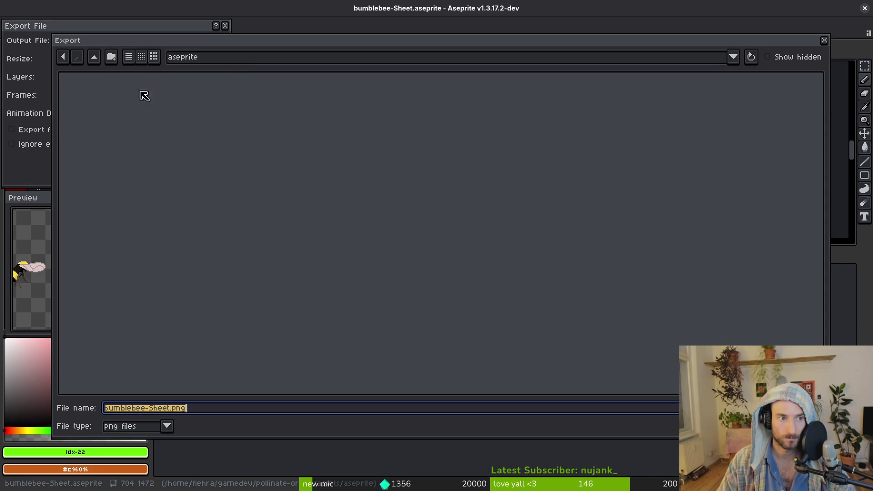
{"action": "double_click", "coordinate": [95, 102]}
{"action": "double_click", "coordinate": [113, 182]}
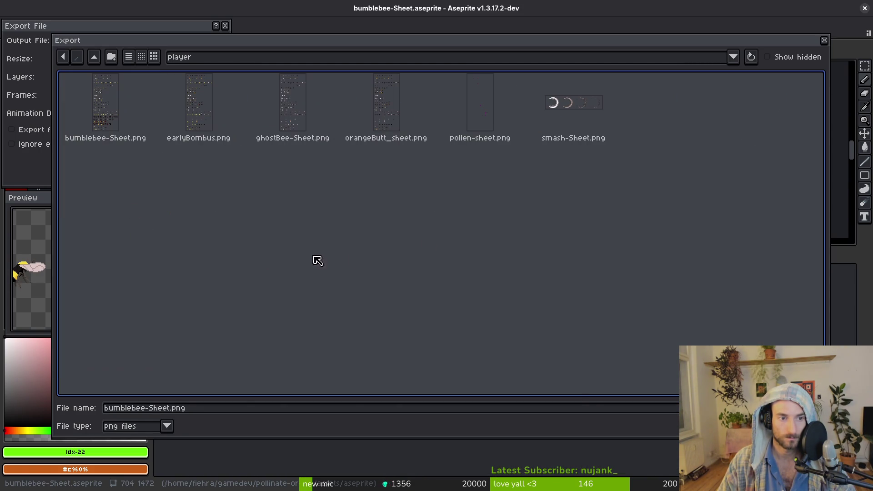
{"action": "left_click", "coordinate": [207, 121]}
{"action": "double_click", "coordinate": [207, 121]}
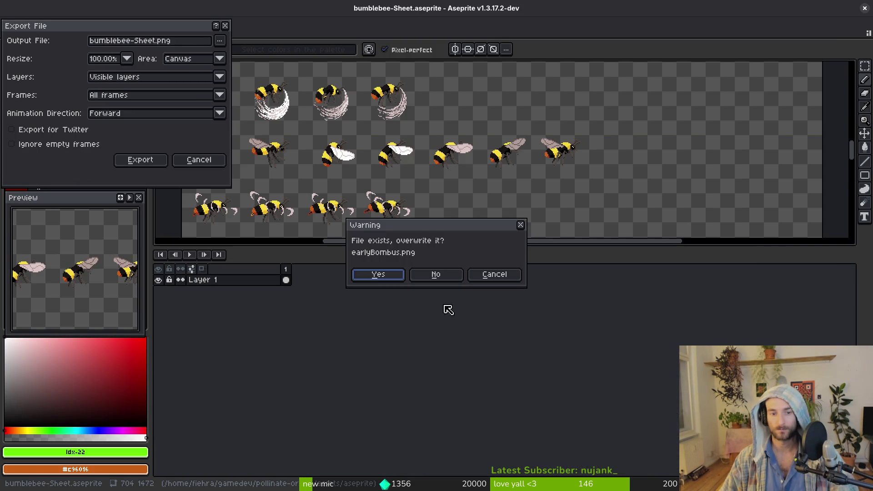
{"action": "left_click", "coordinate": [384, 279]}
{"action": "left_click", "coordinate": [141, 160]}
{"action": "key", "text": "ctrl+w"}
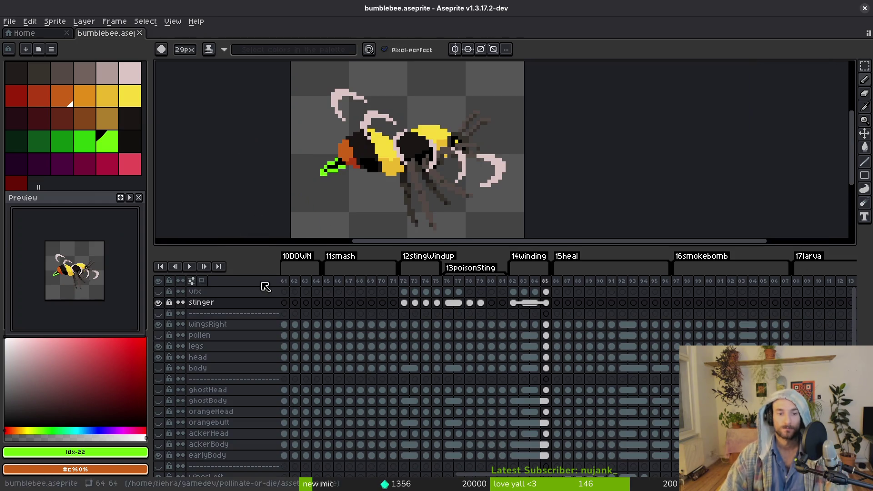
Restore the white-headed bee's body layers and generate its sprite sheet
{"action": "left_click", "coordinate": [165, 415]}
{"action": "left_click", "coordinate": [165, 370]}
{"action": "key", "text": "ctrl+e"}
{"action": "left_click", "coordinate": [366, 194]}
{"action": "key", "text": "ctrl+shift+e"}
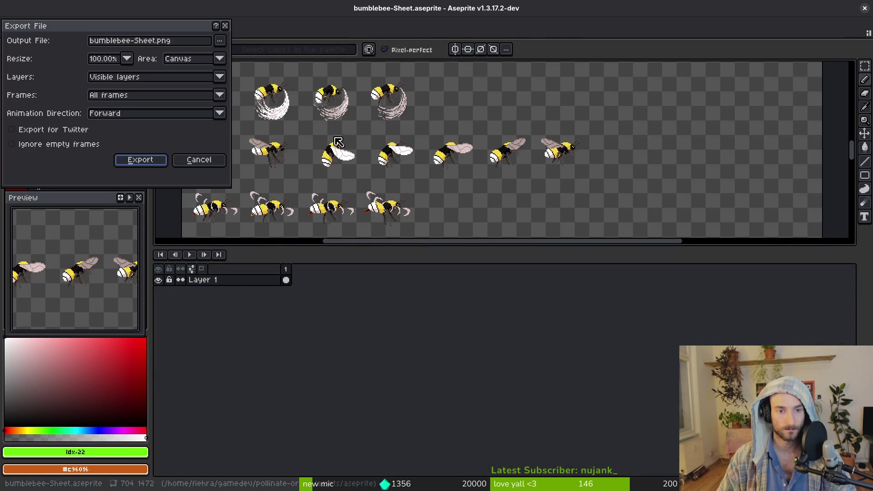
{"action": "left_click", "coordinate": [219, 41]}
{"action": "left_click", "coordinate": [283, 61]}
Save the sheet over art/player/bumblebee-Sheet.png, overwriting the old file
{"action": "left_click", "coordinate": [95, 57]}
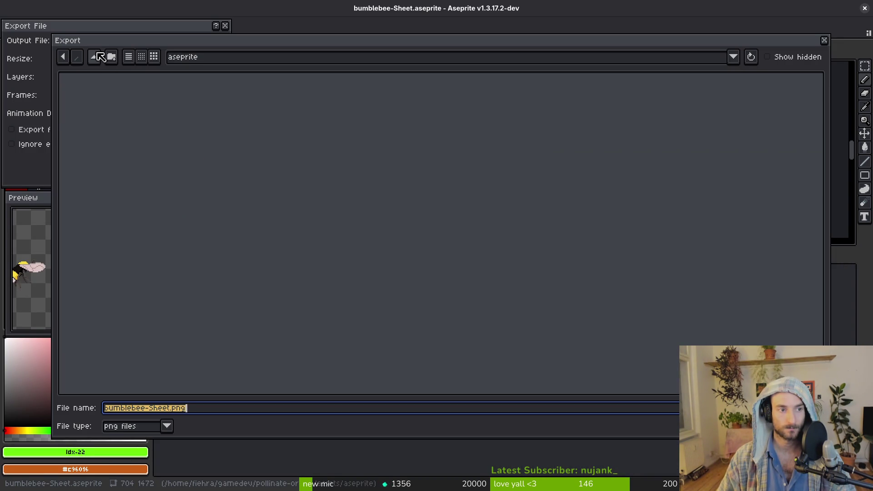
{"action": "left_click", "coordinate": [95, 109]}
{"action": "double_click", "coordinate": [96, 120]}
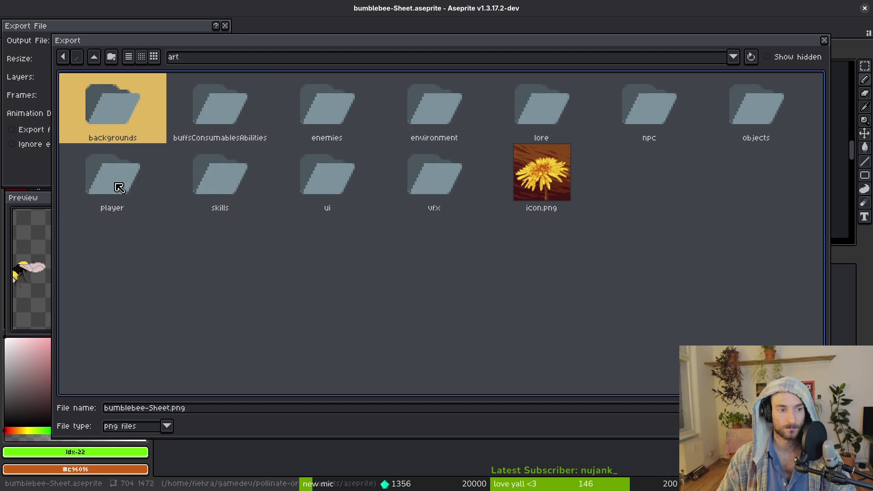
{"action": "double_click", "coordinate": [117, 184]}
{"action": "left_click", "coordinate": [123, 126]}
{"action": "key", "text": "Return"}
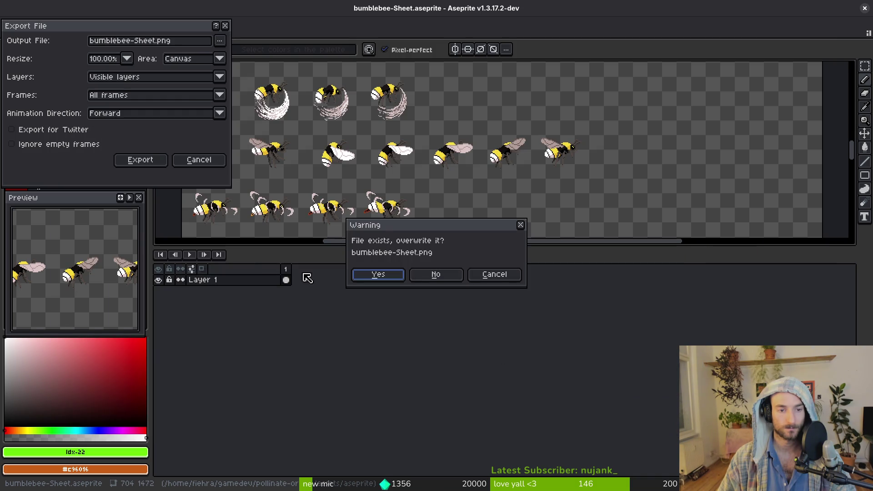
{"action": "left_click", "coordinate": [378, 275]}
{"action": "left_click", "coordinate": [132, 162]}
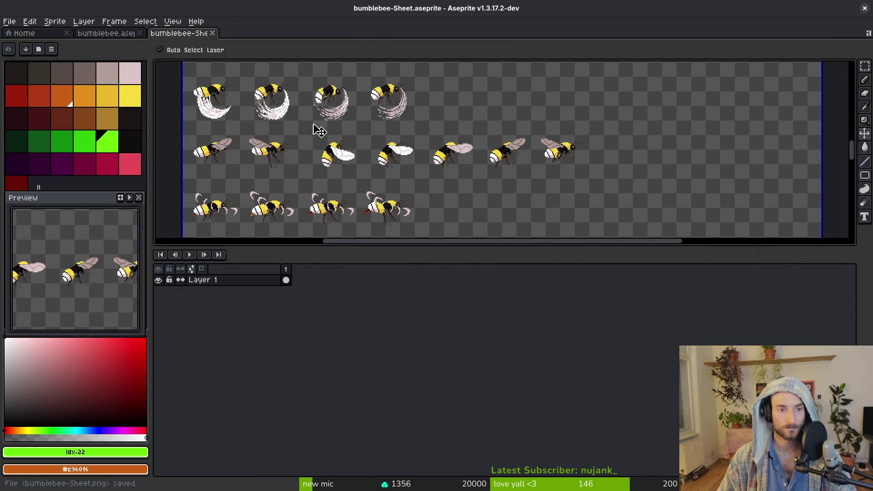
{"action": "key", "text": "ctrl+w"}
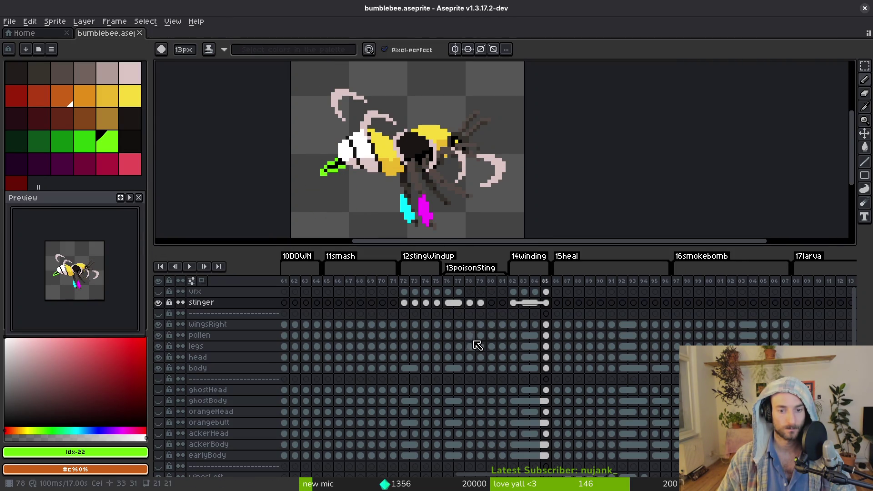
Play the bee animation and step back through the sting frames to frame 72
{"action": "key", "text": "Return"}
{"action": "key", "text": "i"}
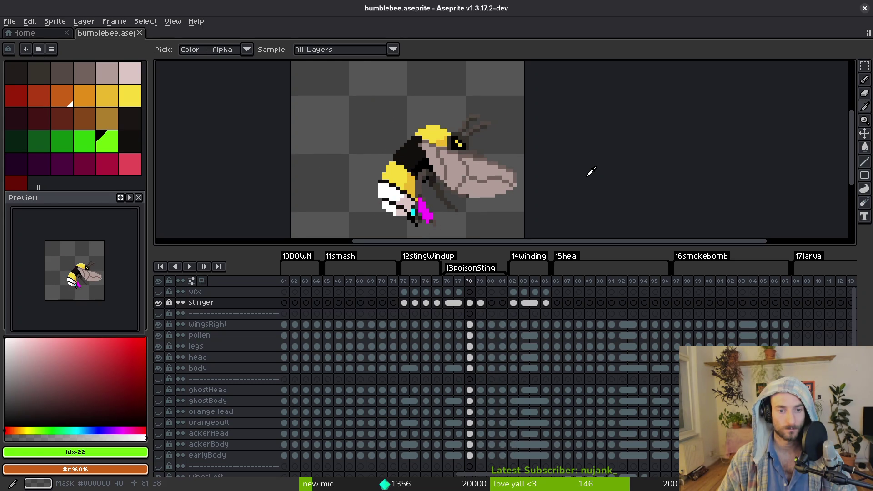
{"action": "key", "text": "b"}
{"action": "key", "text": "comma"}
{"action": "key", "text": "i"}
{"action": "key", "text": "comma"}
{"action": "key", "text": "comma"}
{"action": "key", "text": "comma"}
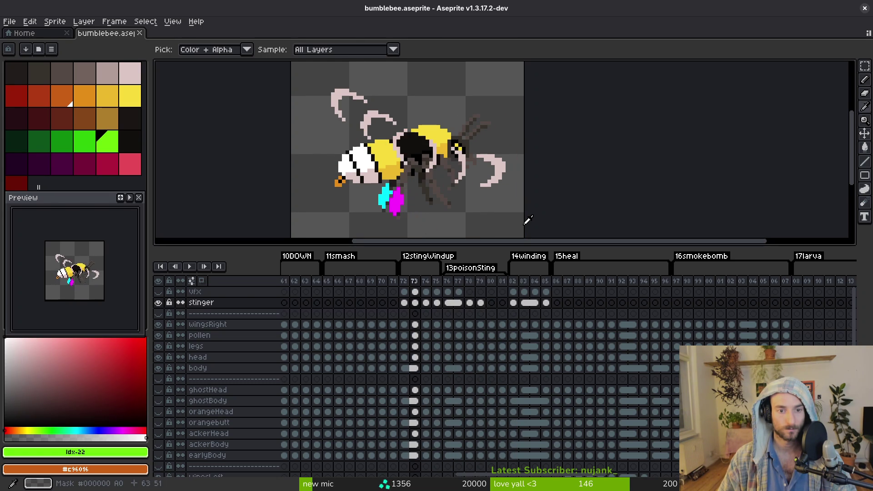
{"action": "key", "text": "comma"}
{"action": "key", "text": "b"}
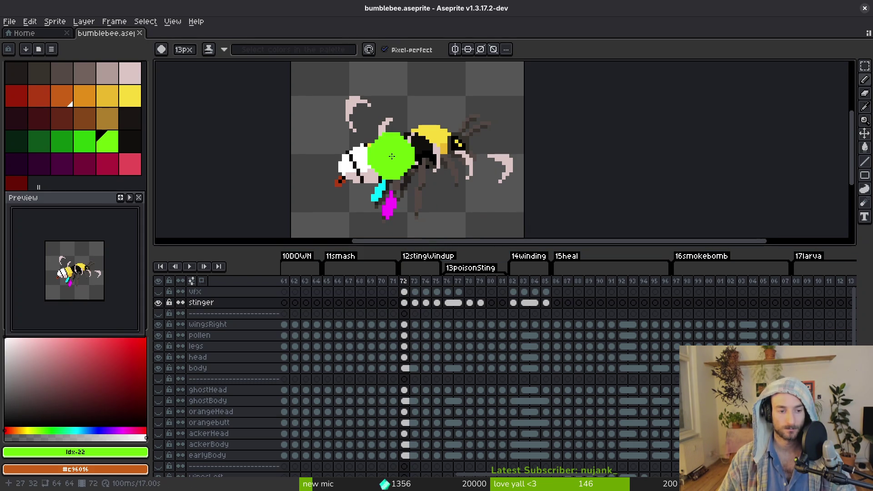
Advance through sting frames 73–76 and save bumblebee.aseprite
{"action": "key", "text": "period"}
{"action": "key", "text": "i"}
{"action": "key", "text": "period"}
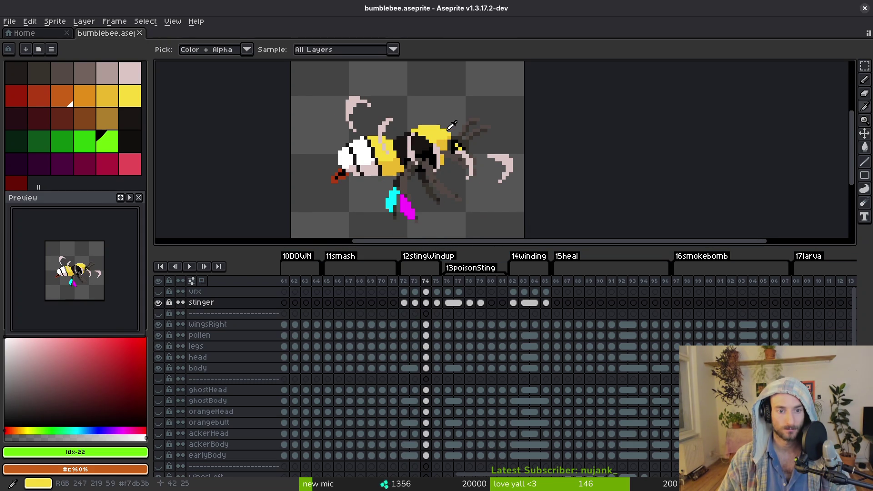
{"action": "key", "text": "period"}
{"action": "key", "text": "period"}
{"action": "key", "text": "v"}
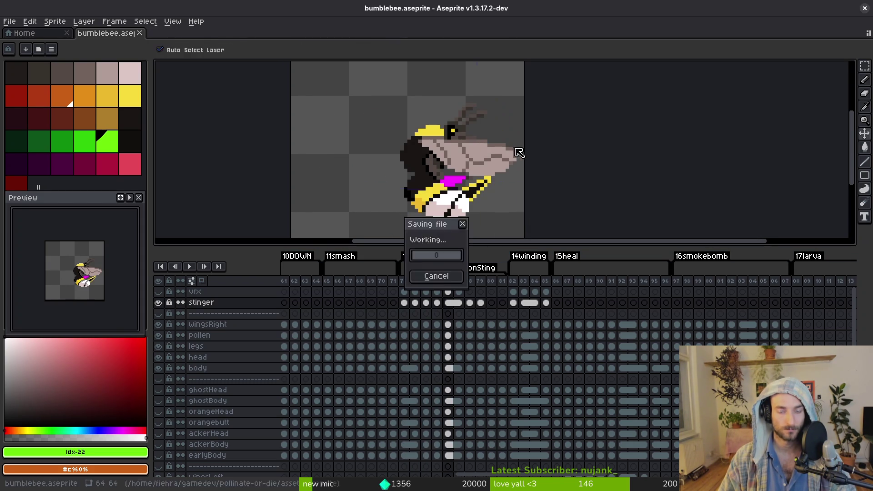
{"action": "scroll", "coordinate": [517, 172], "scroll_direction": "down", "scroll_amount": 5}
{"action": "key", "text": "ctrl+s"}
Shrink the brush to 1px and bring the bee's lower body into view
{"action": "key", "text": "b"}
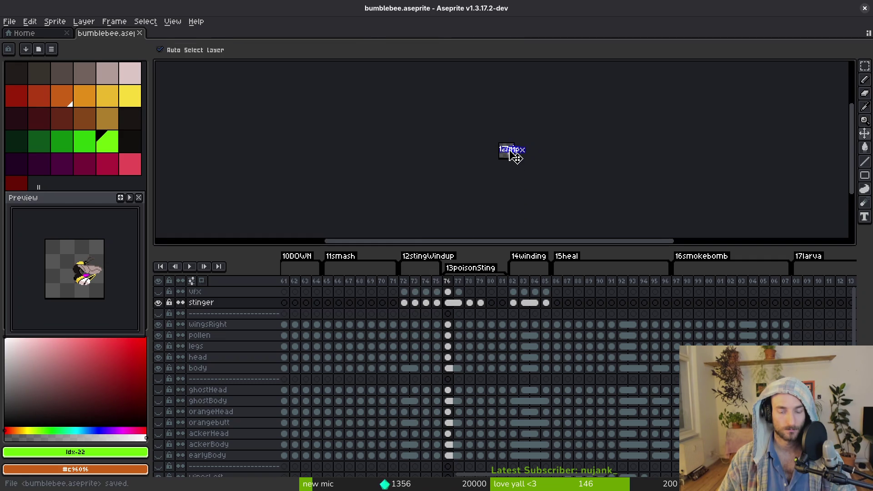
{"action": "scroll", "coordinate": [508, 151], "scroll_direction": "up", "scroll_amount": 5}
{"action": "key", "text": "minus"}
{"action": "key", "text": "minus"}
{"action": "key", "text": "minus"}
{"action": "scroll", "coordinate": [476, 189], "scroll_direction": "down", "scroll_amount": 2}
{"action": "left_click_drag", "start_coordinate": [475, 189], "coordinate": [451, 197]}
{"action": "key", "text": "alt+Tab"}
{"action": "key", "text": "alt+Tab"}
{"action": "key", "text": "alt+Tab"}
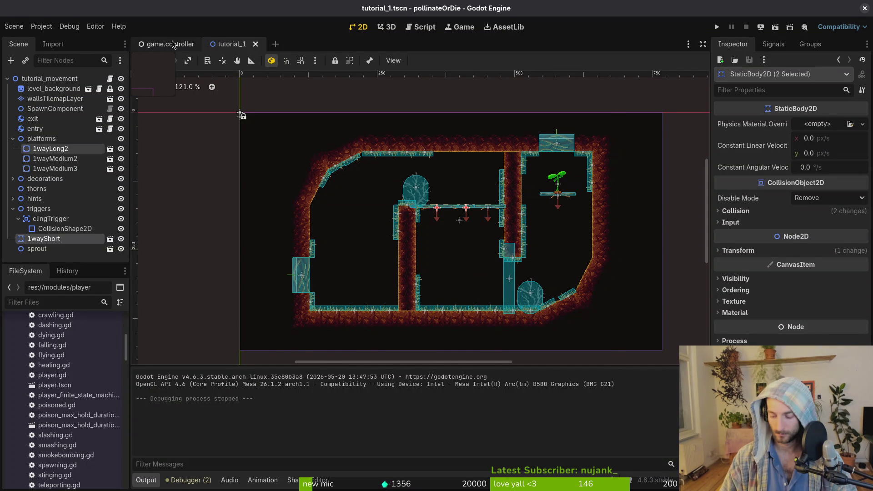
Quick-open the player scene, passing briefly through the platforms resource
{"action": "key", "text": "alt+shift+o"}
{"action": "type", "text": "plat"}
{"action": "key", "text": "Return"}
{"action": "key", "text": "alt+shift+o"}
{"action": "type", "text": "play"}
{"action": "key", "text": "Return"}
In Sprite2D's AnimationPlayer, select the stingWindup animation and set its length to 4
{"action": "left_click", "coordinate": [13, 108]}
{"action": "left_click", "coordinate": [19, 118]}
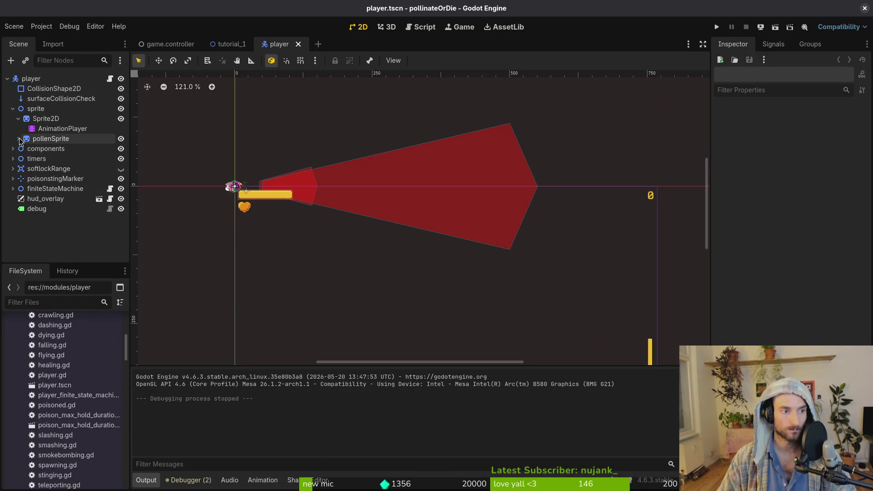
{"action": "left_click", "coordinate": [18, 139]}
{"action": "left_click", "coordinate": [63, 128]}
{"action": "left_click", "coordinate": [396, 371]}
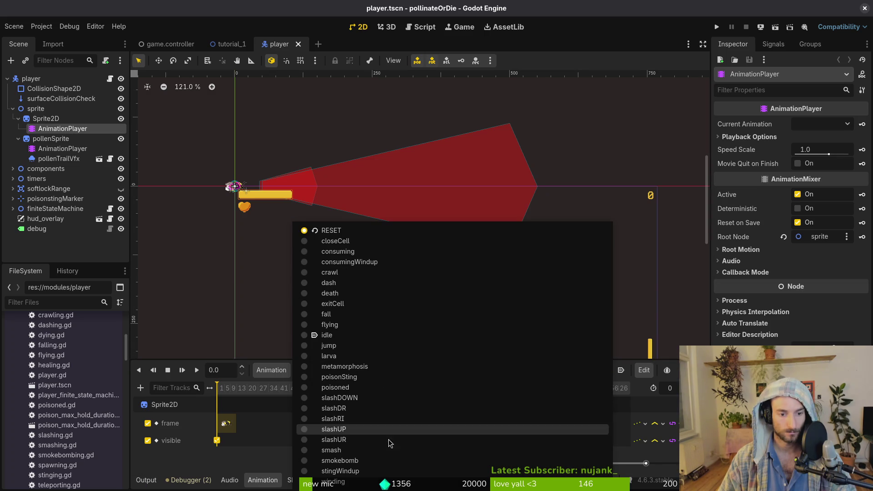
{"action": "left_click", "coordinate": [346, 481]}
{"action": "scroll", "coordinate": [294, 412], "scroll_direction": "up", "scroll_amount": 5}
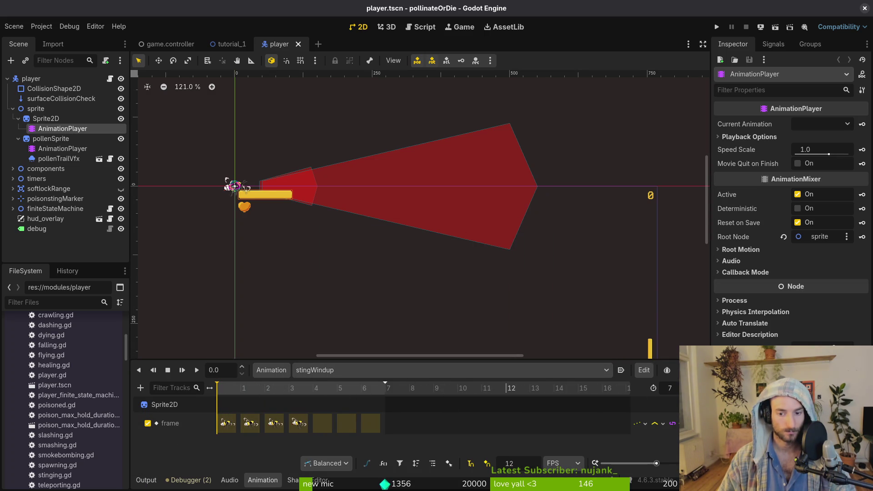
{"action": "type", "text": "4"}
{"action": "key", "text": "Return"}
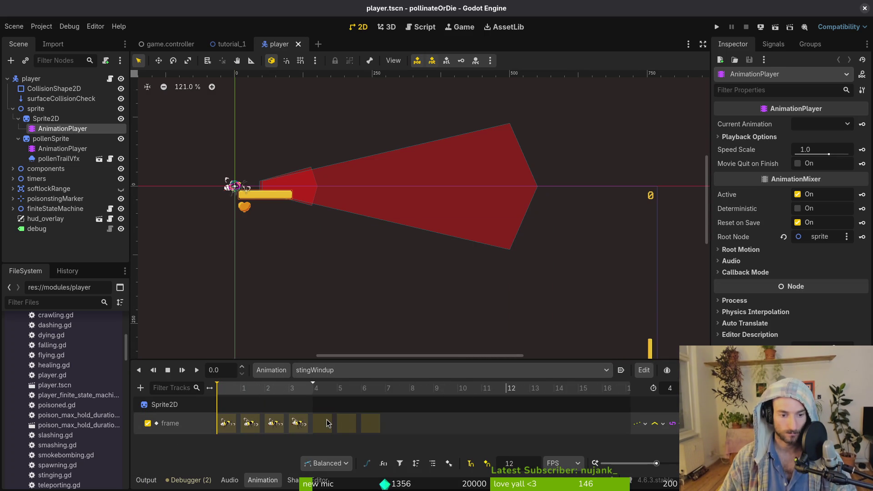
Delete the empty stingWindup keyframes at frames 5, 6 and 7
{"action": "left_click", "coordinate": [327, 424]}
{"action": "left_click", "coordinate": [346, 424], "text": "shift"}
{"action": "left_click", "coordinate": [370, 423], "text": "shift"}
{"action": "key", "text": "Delete"}
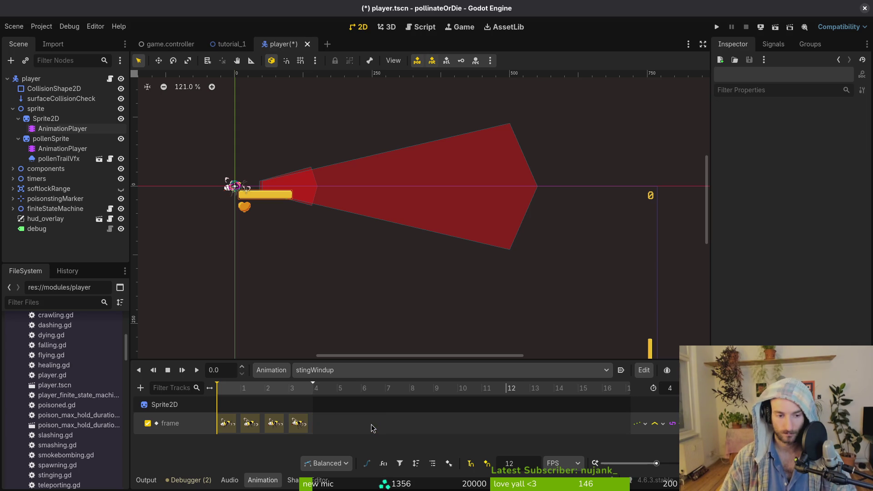
{"action": "key", "text": "alt+Tab"}
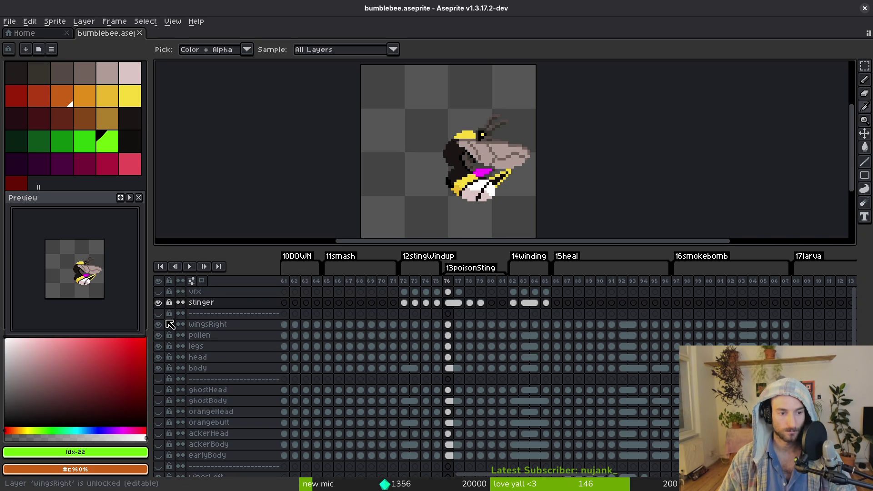
Hide the wingsRight and bee body layers so only pollen shows, and set up the sprite sheet export
{"action": "left_click", "coordinate": [159, 325]}
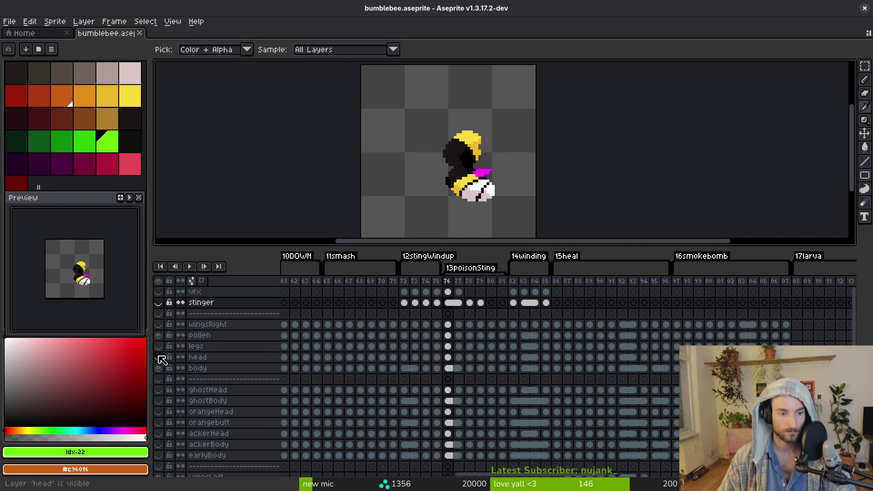
{"action": "left_click_drag", "start_coordinate": [159, 357], "coordinate": [160, 372]}
{"action": "scroll", "coordinate": [187, 443], "scroll_direction": "down", "scroll_amount": 3}
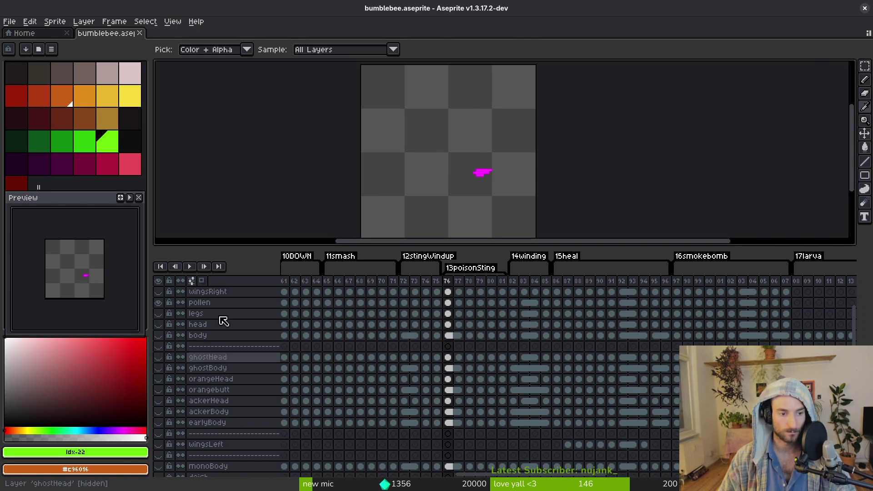
{"action": "key", "text": "ctrl+e"}
{"action": "mouse_move", "coordinate": [542, 128]}
{"action": "left_mouse_down"}
{"action": "mouse_move", "coordinate": [605, 191]}
{"action": "mouse_move", "coordinate": [608, 232]}
{"action": "mouse_move", "coordinate": [596, 203]}
{"action": "mouse_move", "coordinate": [574, 228]}
{"action": "mouse_move", "coordinate": [573, 187]}
{"action": "mouse_move", "coordinate": [616, 86]}
{"action": "mouse_move", "coordinate": [589, 86]}
{"action": "left_mouse_up"}
{"action": "left_click", "coordinate": [363, 195]}
Export the sprite sheet over art/player/pollen-sheet.png, confirming the overwrite
{"action": "left_click", "coordinate": [220, 40]}
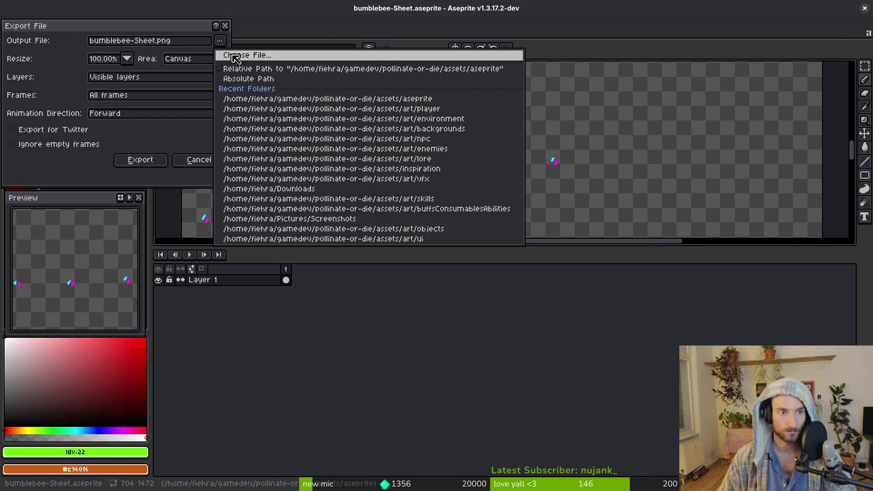
{"action": "left_click", "coordinate": [236, 55]}
{"action": "left_click", "coordinate": [94, 56]}
{"action": "double_click", "coordinate": [86, 104]}
{"action": "left_click", "coordinate": [106, 189]}
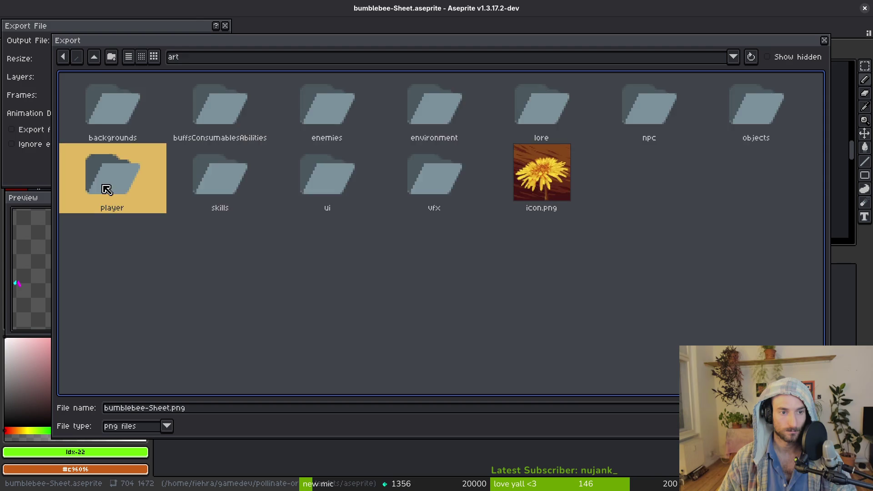
{"action": "double_click", "coordinate": [106, 189]}
{"action": "left_click", "coordinate": [487, 112]}
{"action": "left_click", "coordinate": [791, 408]}
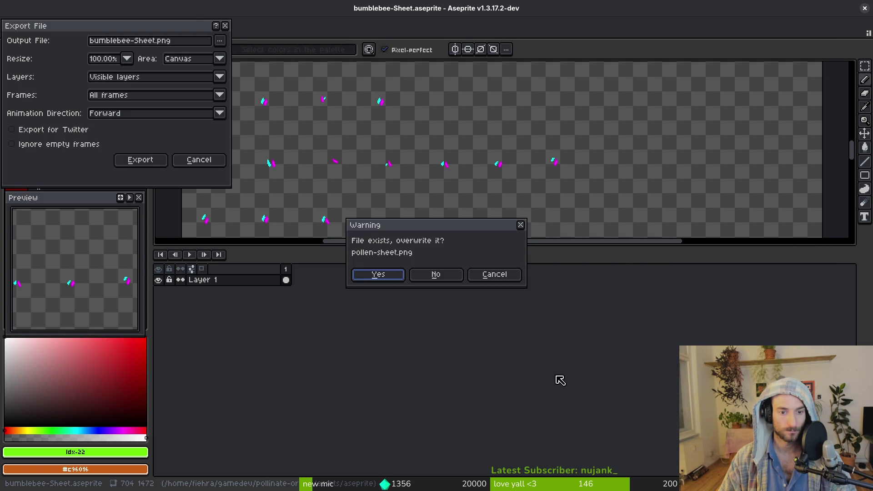
{"action": "left_click", "coordinate": [378, 274]}
{"action": "left_click", "coordinate": [141, 159]}
{"action": "key", "text": "alt+Tab"}
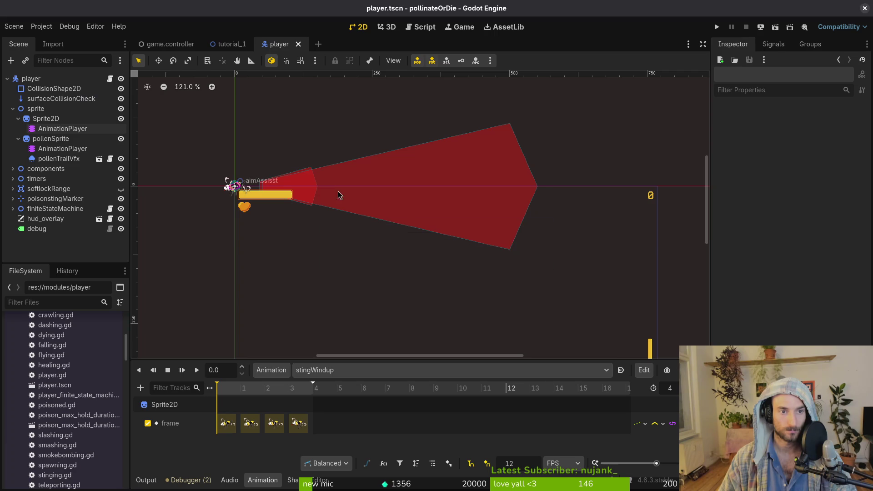
Select pollenSprite's AnimationPlayer, choose its stingWindup animation, and save
{"action": "left_click", "coordinate": [350, 375]}
{"action": "left_click", "coordinate": [62, 148]}
{"action": "left_click", "coordinate": [328, 370]}
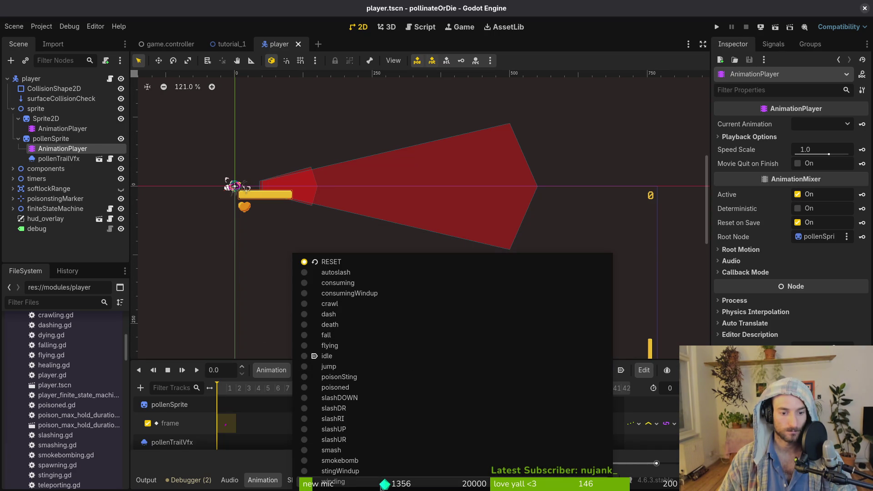
{"action": "left_click", "coordinate": [381, 472]}
{"action": "key", "text": "ctrl+s"}
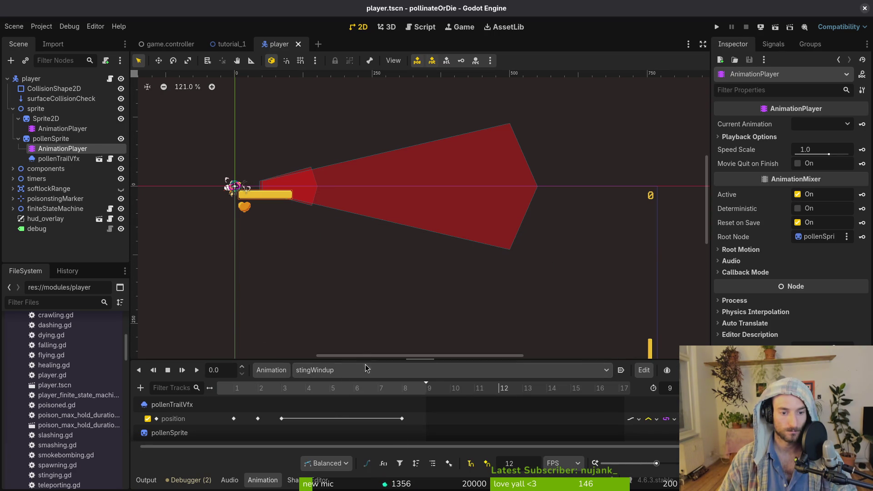
Delete pollenSprite's surplus stingWindup frame keys after frame 4 and save
{"action": "left_click_drag", "start_coordinate": [368, 360], "coordinate": [368, 276]}
{"action": "left_click", "coordinate": [320, 375]}
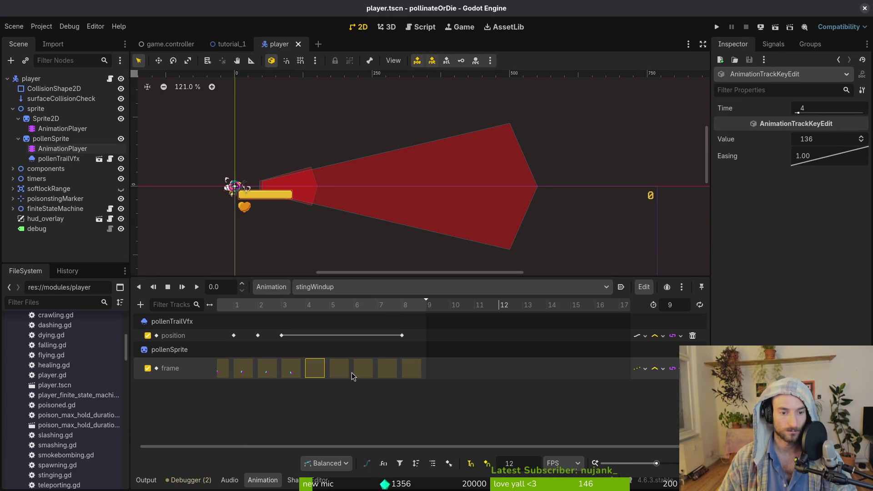
{"action": "left_click", "coordinate": [363, 374], "text": "shift"}
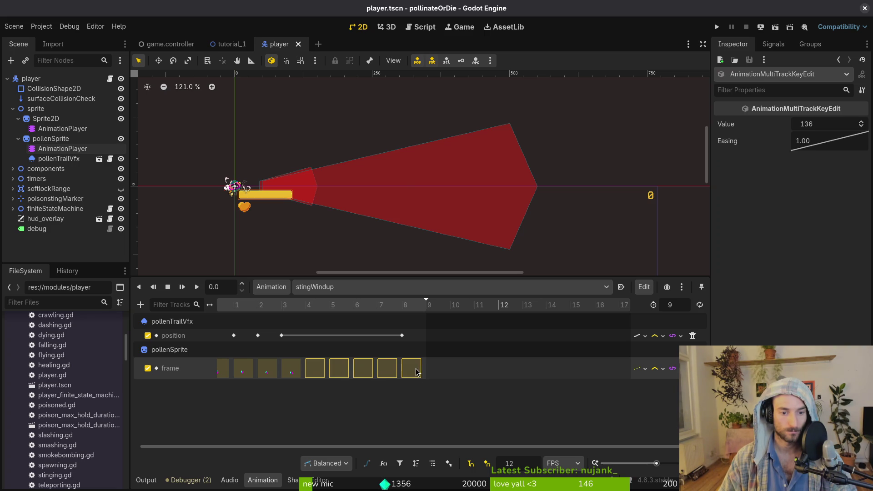
{"action": "key", "text": "Delete"}
{"action": "key", "text": "ctrl+s"}
Set the stingWindup length to 4, save player.tscn, and run the game
{"action": "scroll", "coordinate": [210, 198], "scroll_direction": "up", "scroll_amount": 5}
{"action": "scroll", "coordinate": [210, 198], "scroll_direction": "up", "scroll_amount": 5}
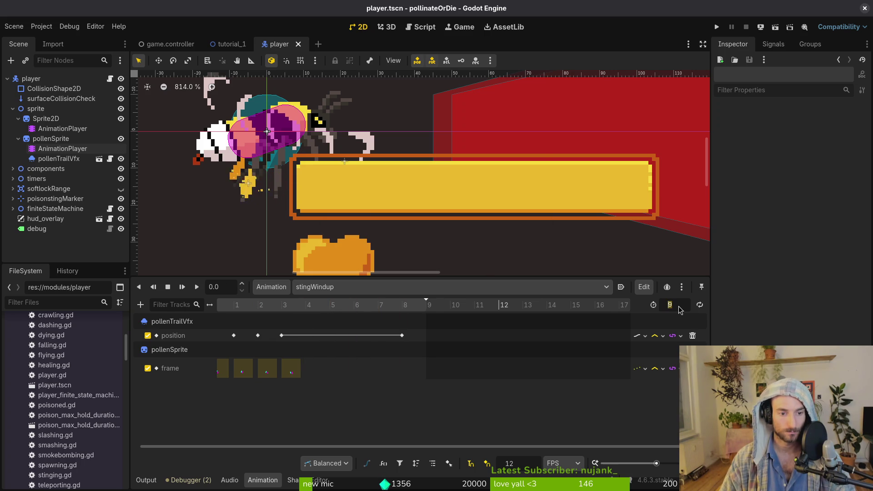
{"action": "type", "text": "4"}
{"action": "key", "text": "Return"}
{"action": "key", "text": "ctrl+s"}
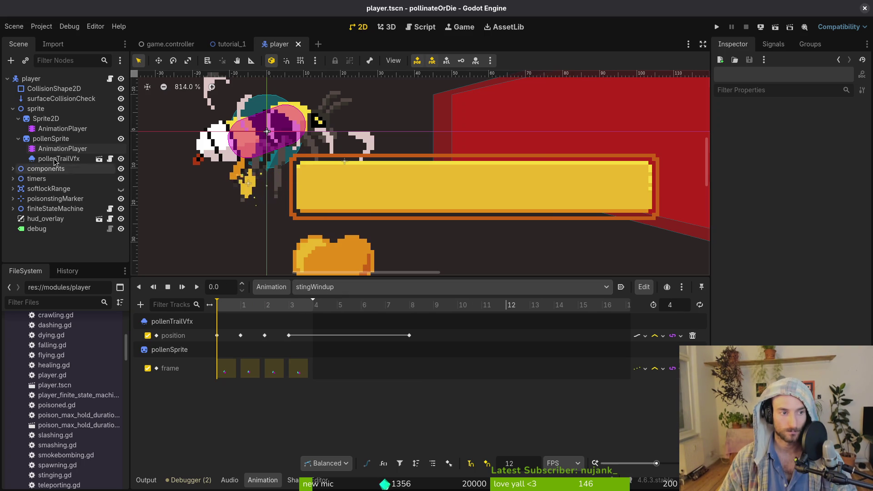
{"action": "left_click", "coordinate": [47, 131]}
{"action": "key", "text": "ctrl+s"}
{"action": "left_click", "coordinate": [45, 149]}
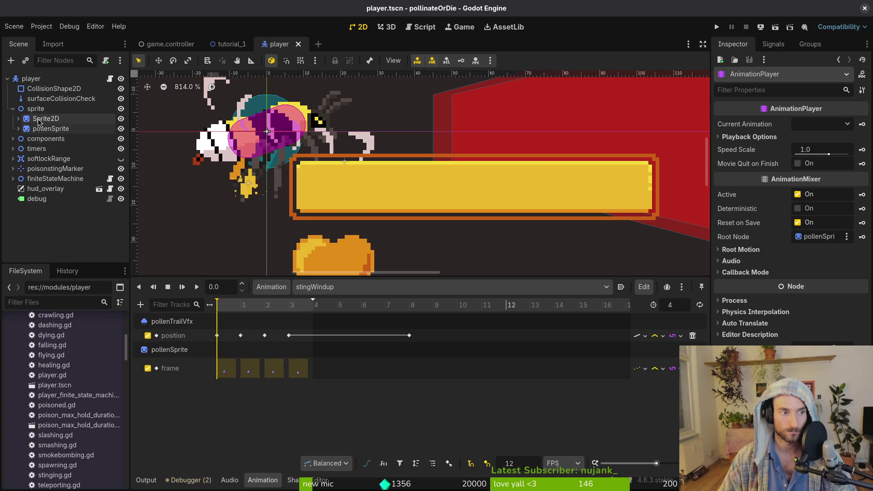
{"action": "key", "text": "F5"}
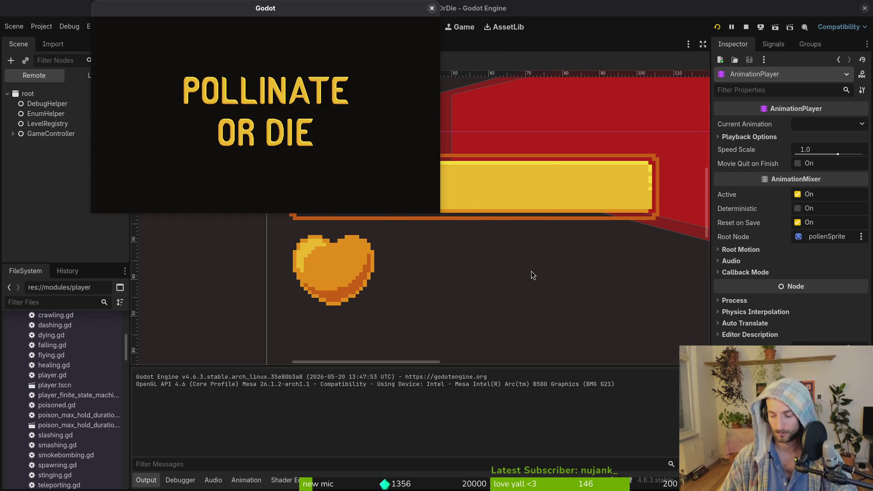
Start gameplay from the title menu, maximize the game window, and play the hive level
{"action": "key", "text": "Return"}
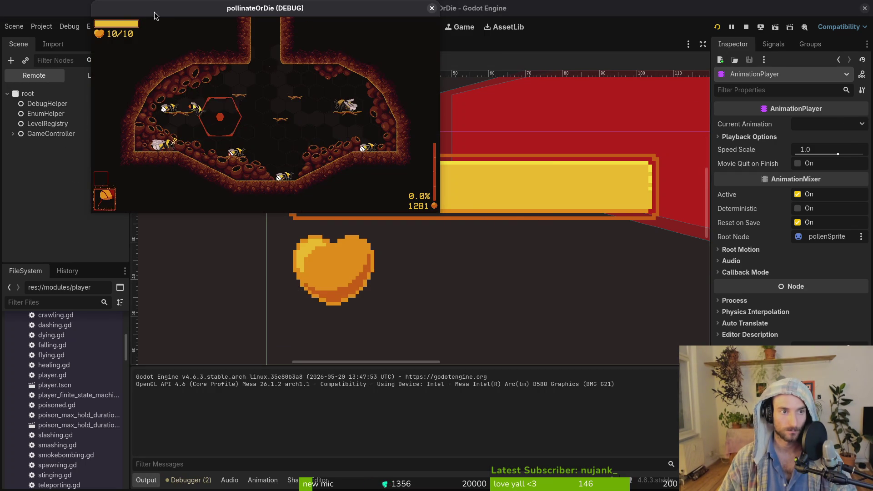
{"action": "double_click", "coordinate": [154, 12]}
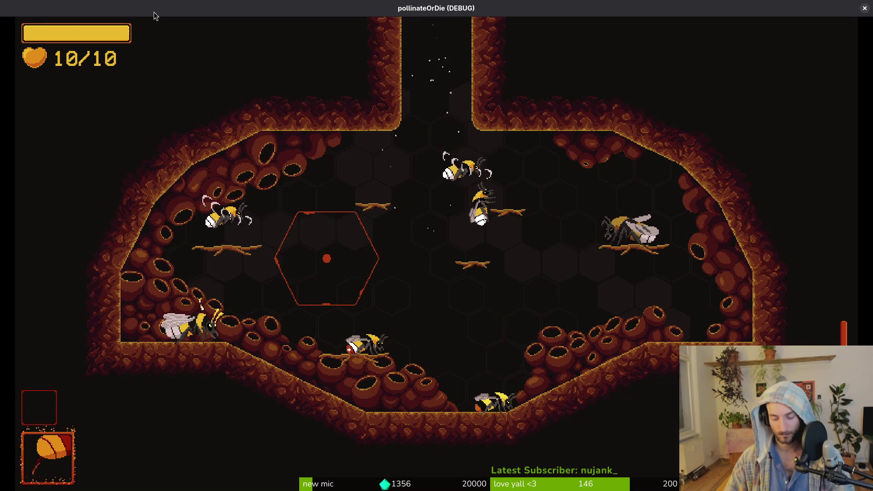
{"action": "key", "text": "alt+Tab"}
{"action": "key", "text": "alt+Tab"}
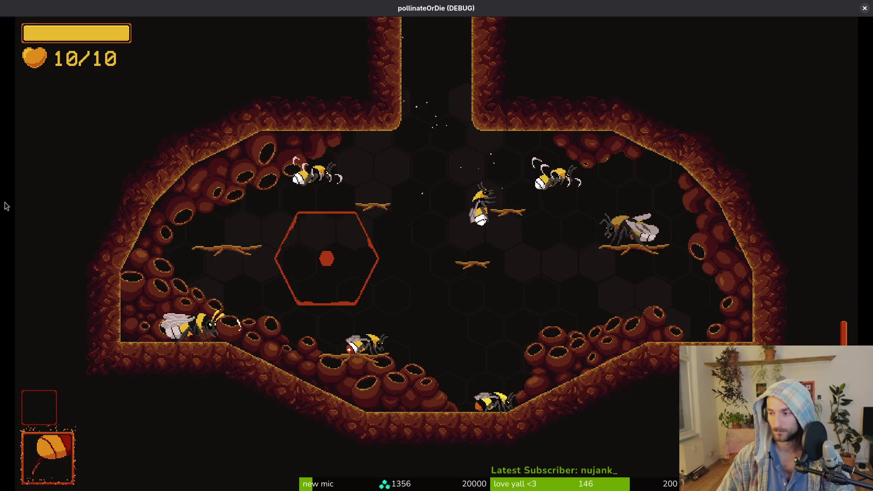
{"action": "key", "text": "alt+Tab"}
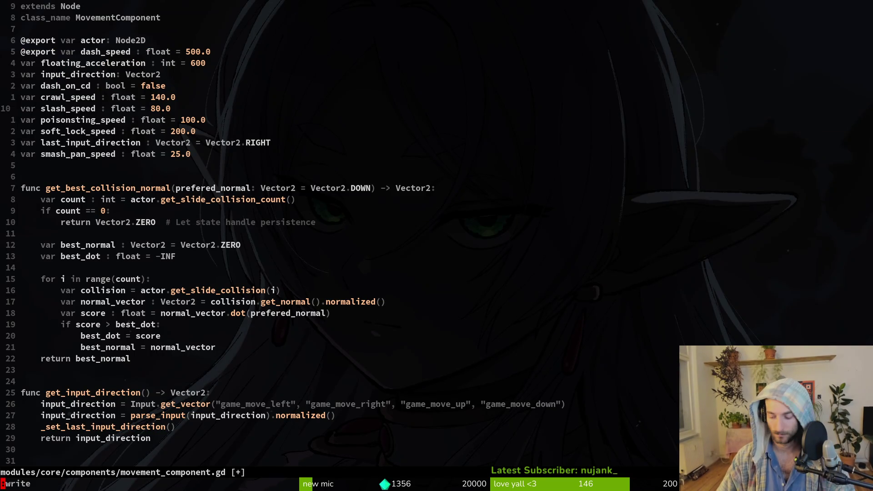
Save movement_component.gd and open player_finite_state_machine.gd with the file finder
{"action": "key", "text": "Return"}
{"action": "key", "text": "space"}
{"action": "key", "text": "f"}
{"action": "key", "text": "f"}
{"action": "type", "text": "speci"}
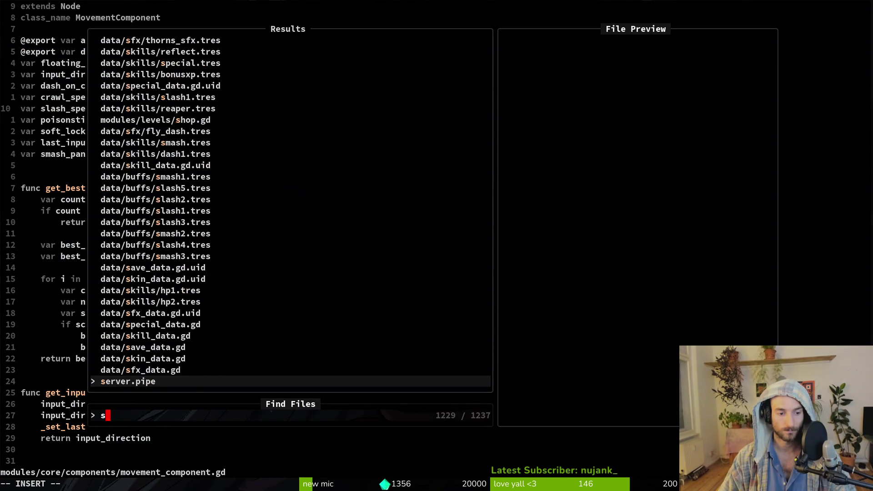
{"action": "key", "text": "Escape"}
{"action": "key", "text": "Escape"}
{"action": "key", "text": "space"}
{"action": "key", "text": "f"}
{"action": "key", "text": "f"}
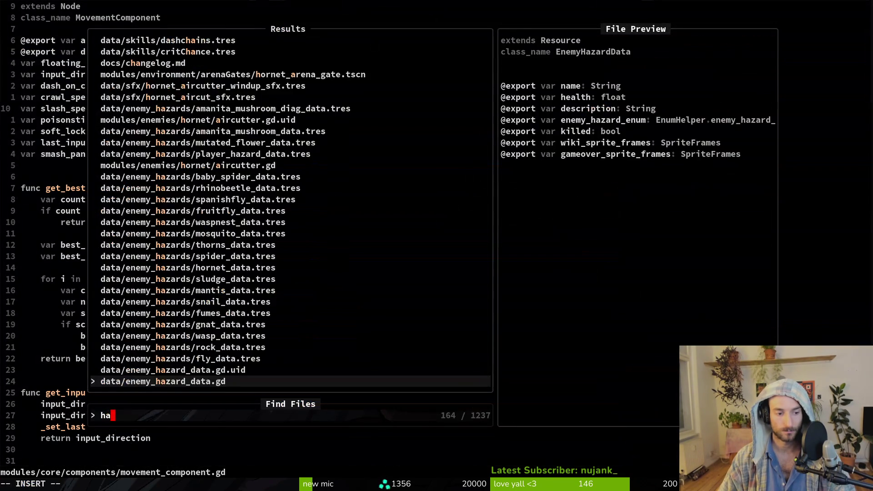
{"action": "type", "text": "plfists"}
{"action": "key", "text": "Return"}
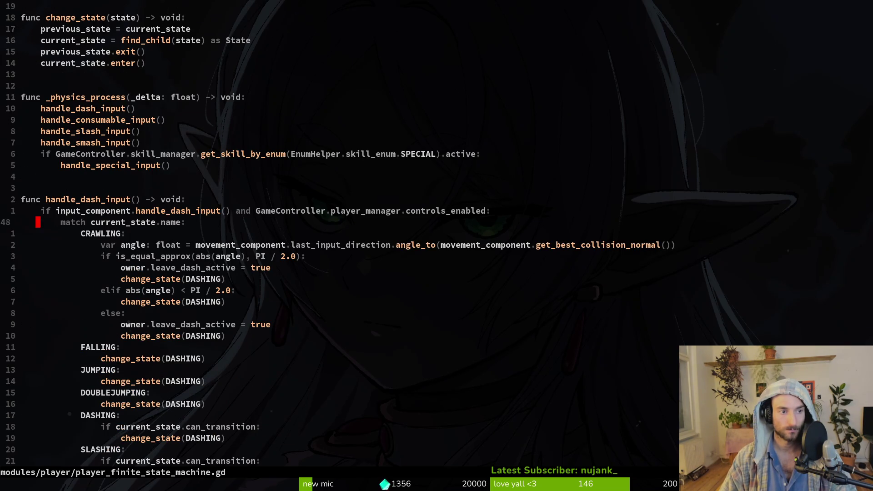
Jump from the handle_special_input call to its definition and read through it
{"action": "key", "text": "V"}
{"action": "key", "text": "y"}
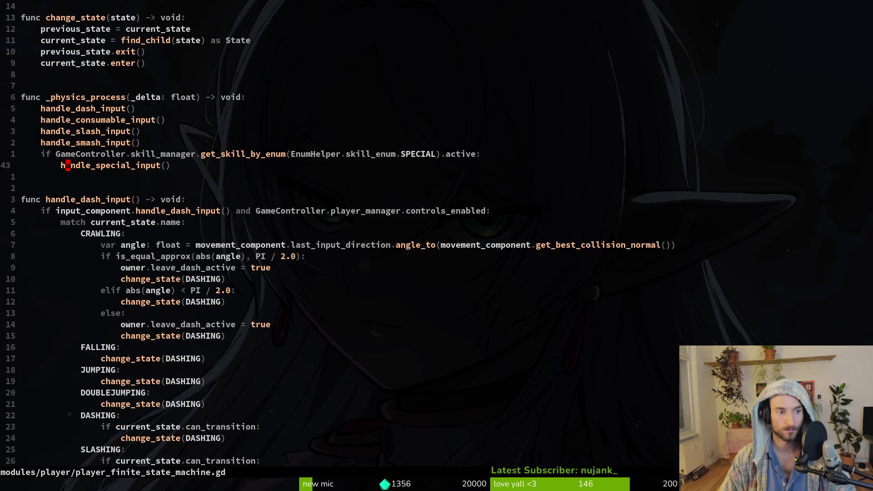
{"action": "key", "text": "g"}
{"action": "key", "text": "d"}
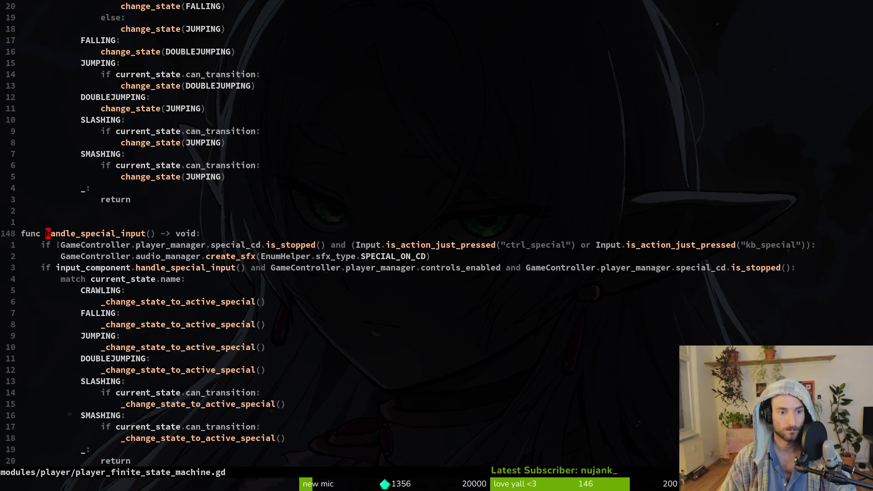
{"action": "key", "text": "j"}
{"action": "key", "text": "j"}
{"action": "key", "text": "j"}
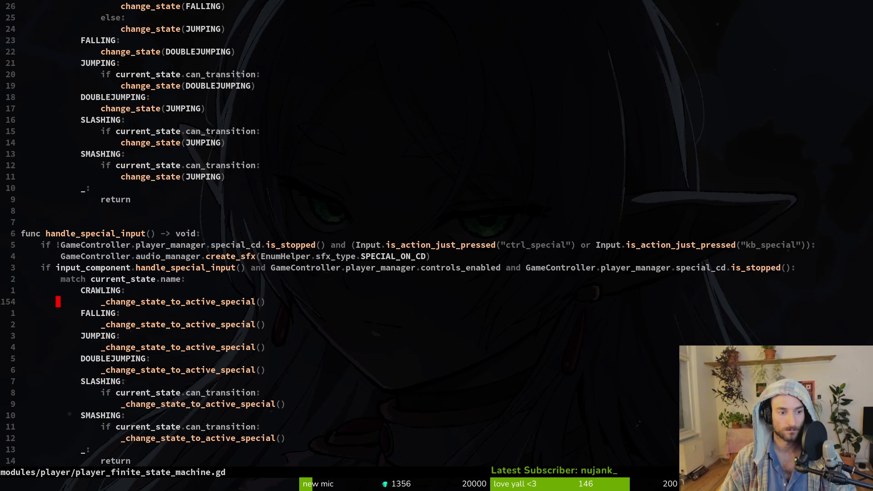
{"action": "key", "text": "j"}
{"action": "key", "text": "j"}
{"action": "key", "text": "j"}
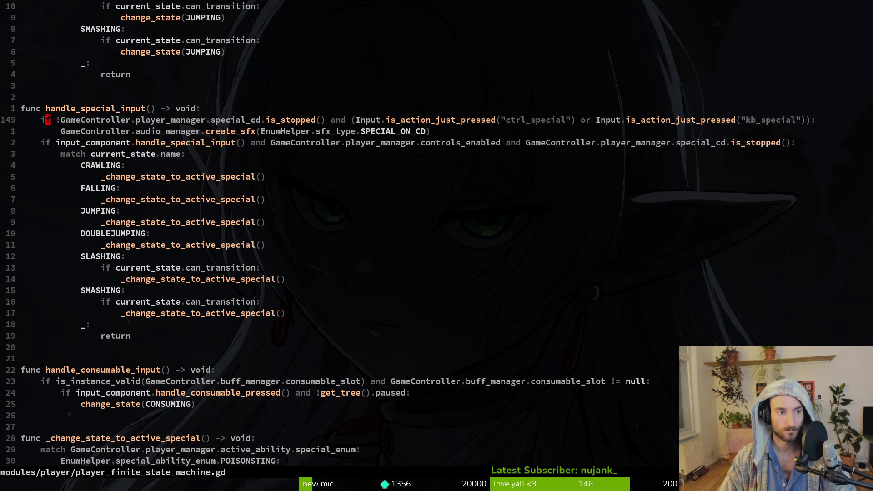
Follow handle_special_input on to its definition in input_component.gd
{"action": "key", "text": "b"}
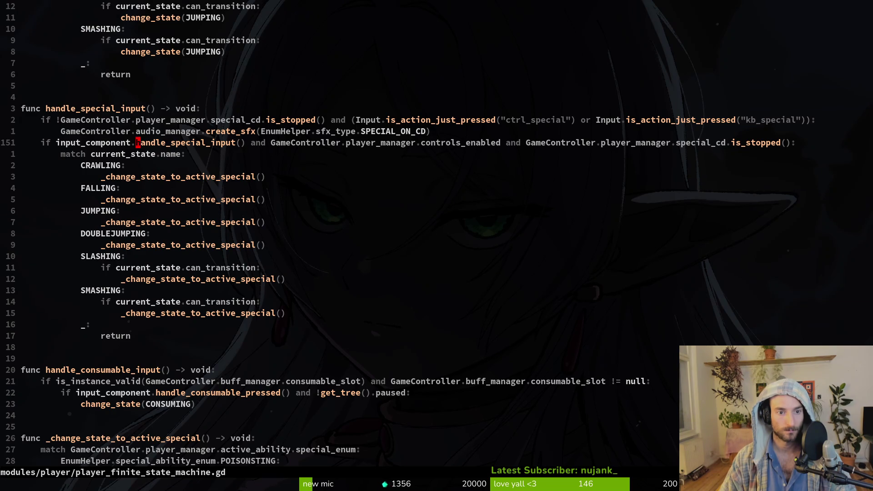
{"action": "key", "text": "g"}
{"action": "key", "text": "d"}
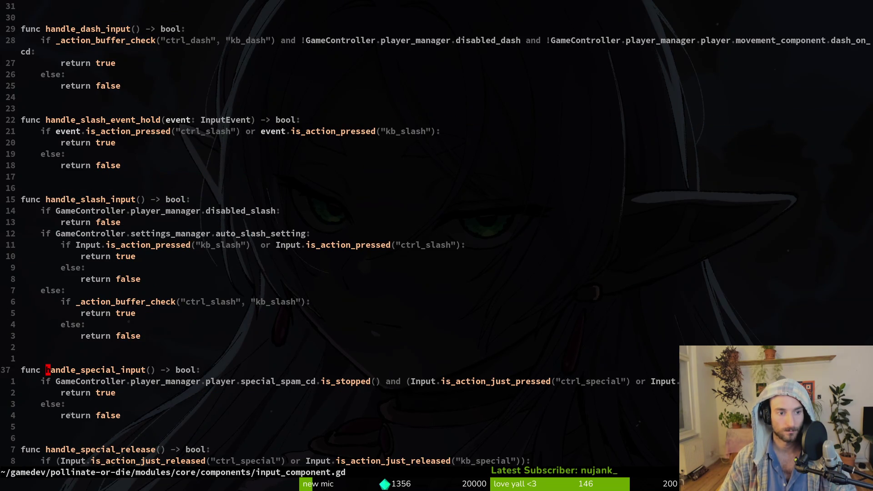
{"action": "key", "text": "shift+v"}
{"action": "key", "text": "Escape"}
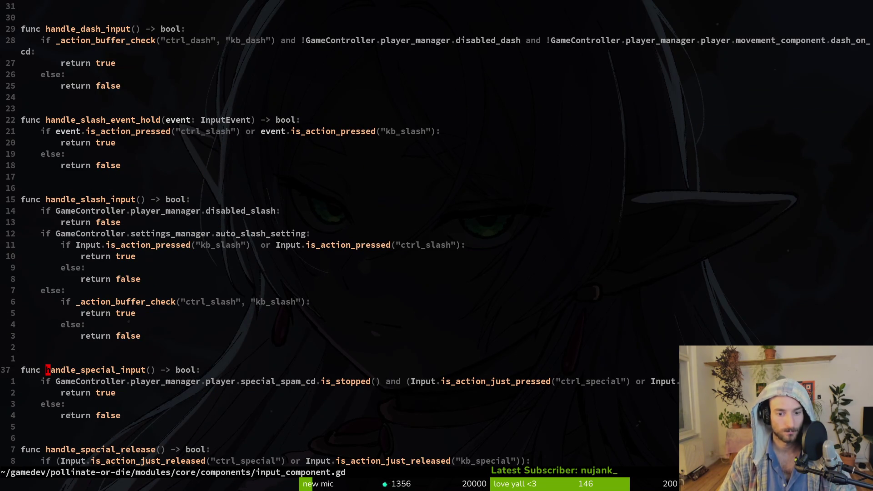
{"action": "key", "text": "j"}
{"action": "key", "text": "j"}
{"action": "key", "text": "j"}
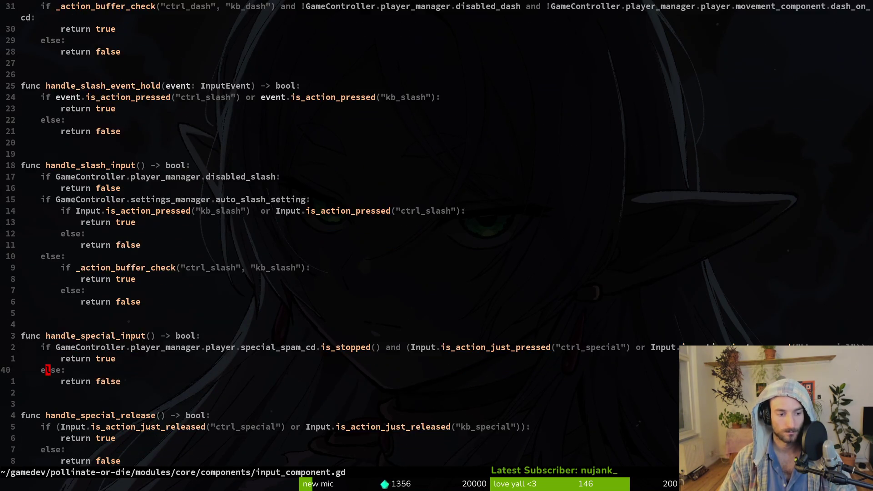
{"action": "key", "text": "space"}
Open stinging.gd and page through its enter and _handle_release functions
{"action": "key", "text": "f"}
{"action": "key", "text": "f"}
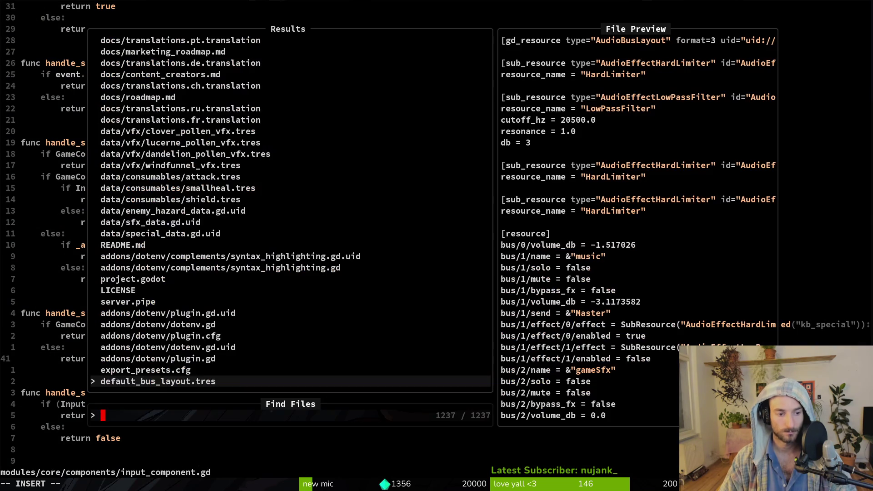
{"action": "type", "text": "stinging"}
{"action": "key", "text": "Return"}
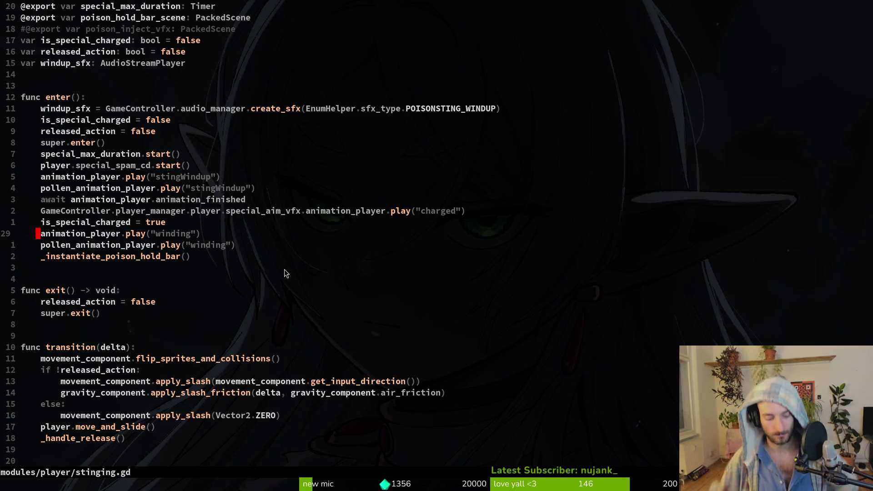
{"action": "key", "text": "ctrl+d"}
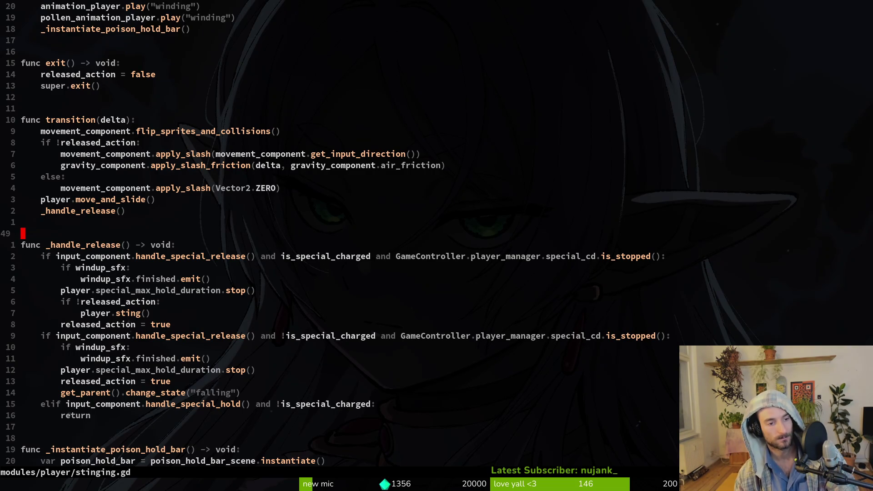
{"action": "key", "text": "ctrl+u"}
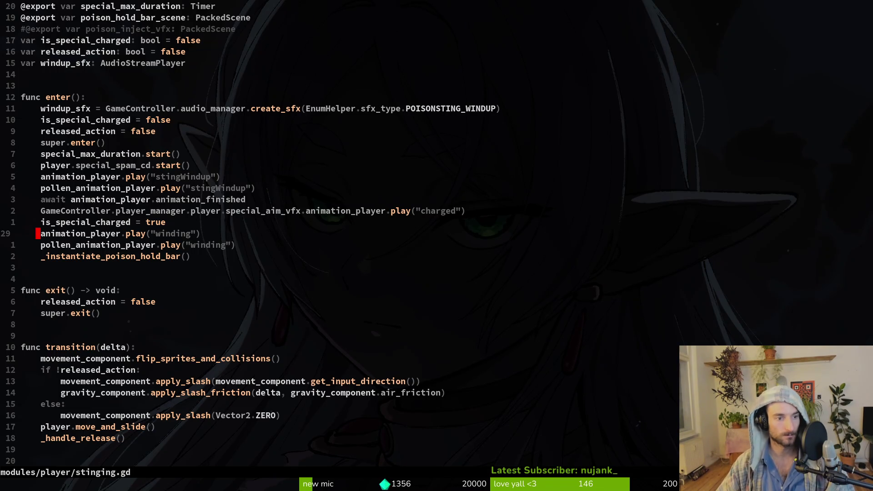
{"action": "key", "text": "ctrl+d"}
{"action": "key", "text": "ctrl+d"}
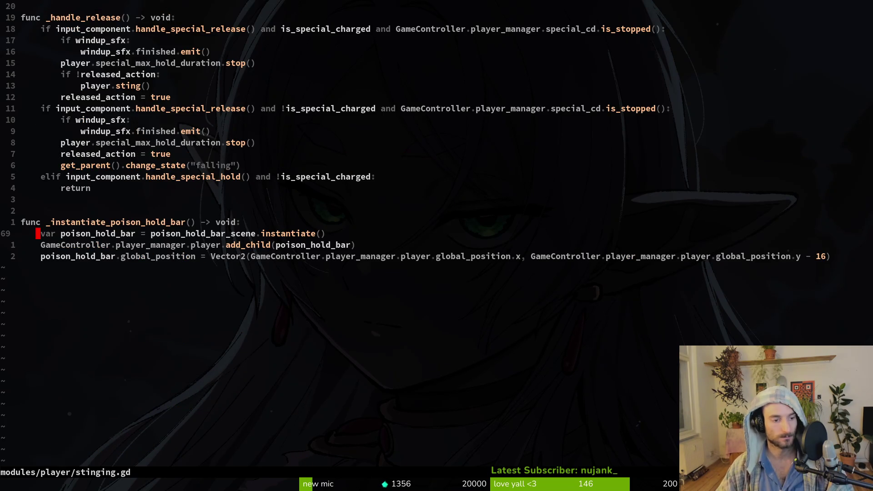
{"action": "key", "text": "ctrl+u"}
{"action": "key", "text": "ctrl+u"}
{"action": "key", "text": "ctrl+u"}
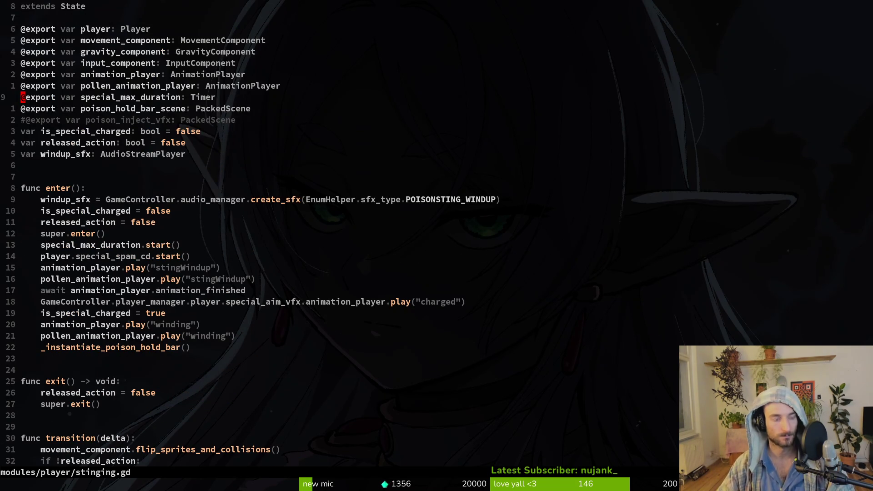
Quit Vim and view the movement_component.gd diff in tig
{"action": "type", "text": ":q"}
{"action": "key", "text": "Return"}
{"action": "type", "text": "tig"}
{"action": "key", "text": "Return"}
{"action": "key", "text": "Down"}
{"action": "key", "text": "Return"}
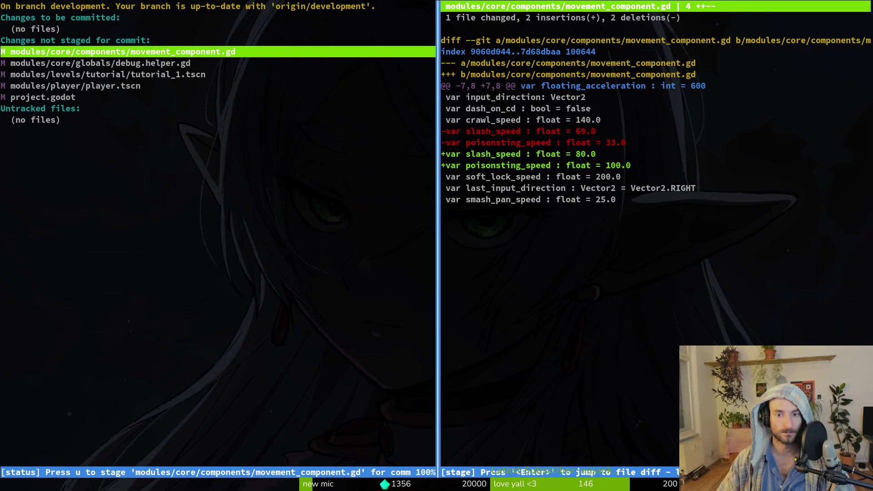
Briefly run and close the game, then review the player.tscn and movement_component.gd diffs in tig
{"action": "key", "text": "q"}
{"action": "key", "text": "q"}
{"action": "key", "text": "F5"}
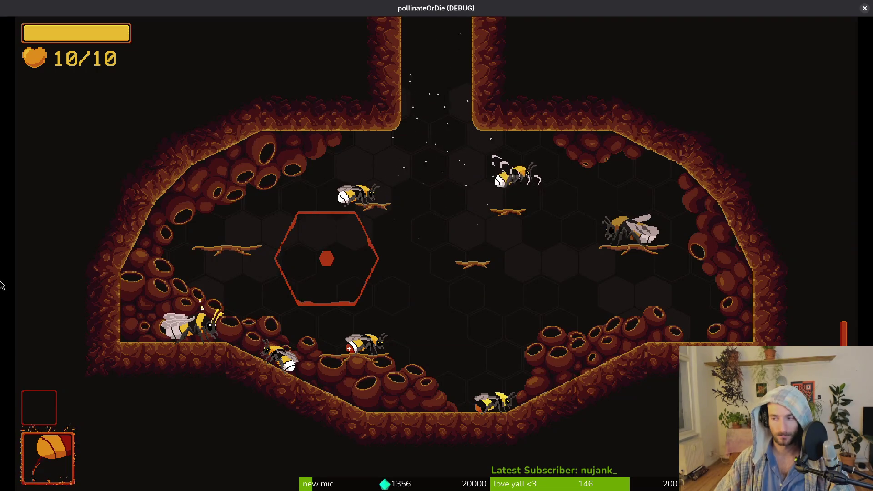
{"action": "key", "text": "Escape"}
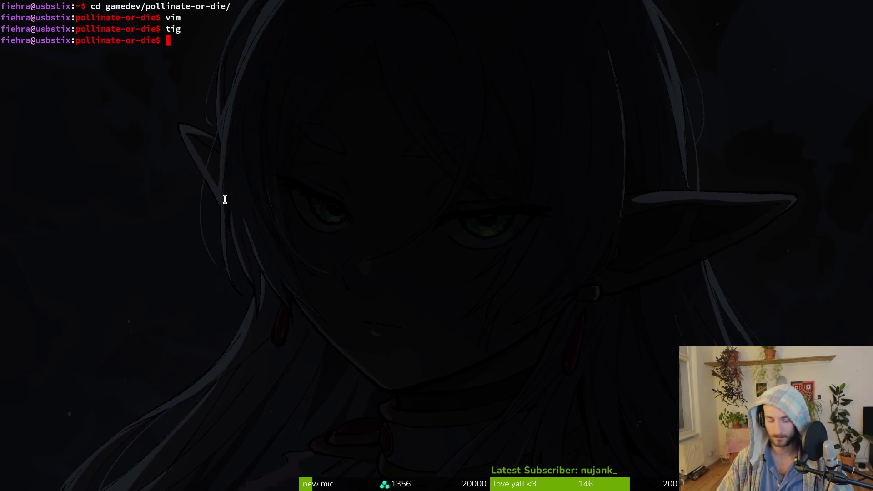
{"action": "type", "text": "tig"}
{"action": "key", "text": "Return"}
{"action": "key", "text": "Down"}
{"action": "key", "text": "Down"}
{"action": "key", "text": "Down"}
{"action": "key", "text": "Return"}
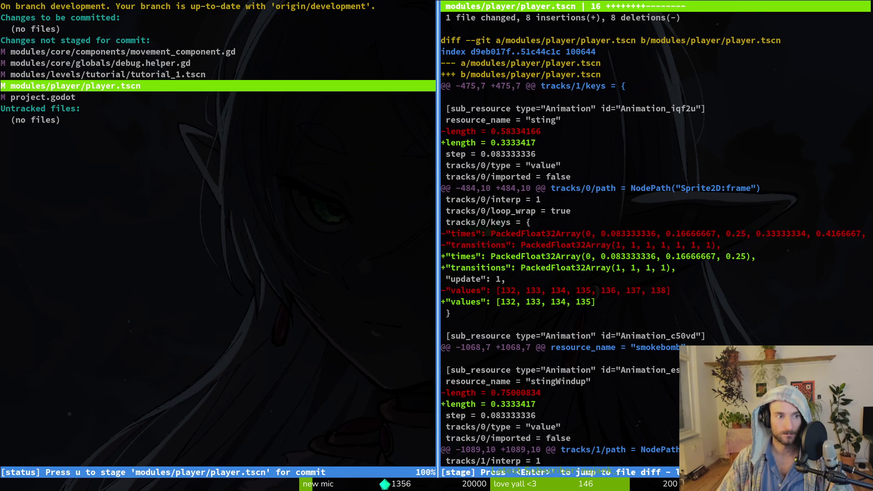
{"action": "key", "text": "Up"}
{"action": "key", "text": "Up"}
{"action": "key", "text": "Up"}
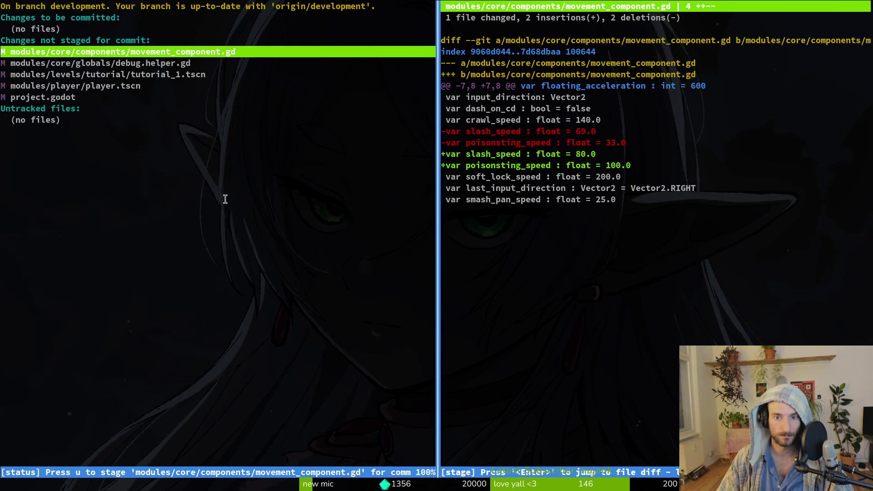
{"action": "key", "text": "q"}
{"action": "key", "text": "q"}
Stage movement_component.gd for commit in tig
{"action": "type", "text": "tig"}
{"action": "key", "text": "Return"}
{"action": "key", "text": "Down"}
{"action": "key", "text": "Down"}
{"action": "key", "text": "Down"}
{"action": "key", "text": "Return"}
{"action": "key", "text": "u"}
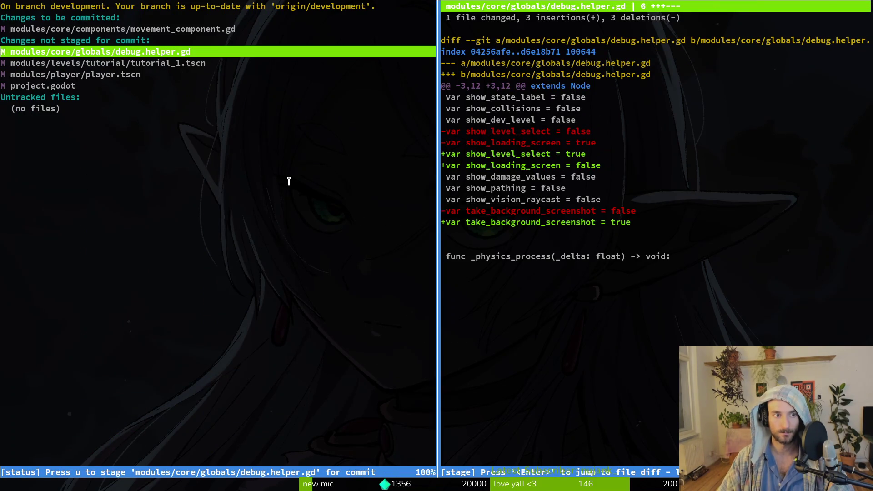
{"action": "key", "text": "Down"}
{"action": "key", "text": "Down"}
Commit as "made player movement a bit faster while slashing and stinging" and git push
{"action": "type", "text": "qgit commit -m \""}
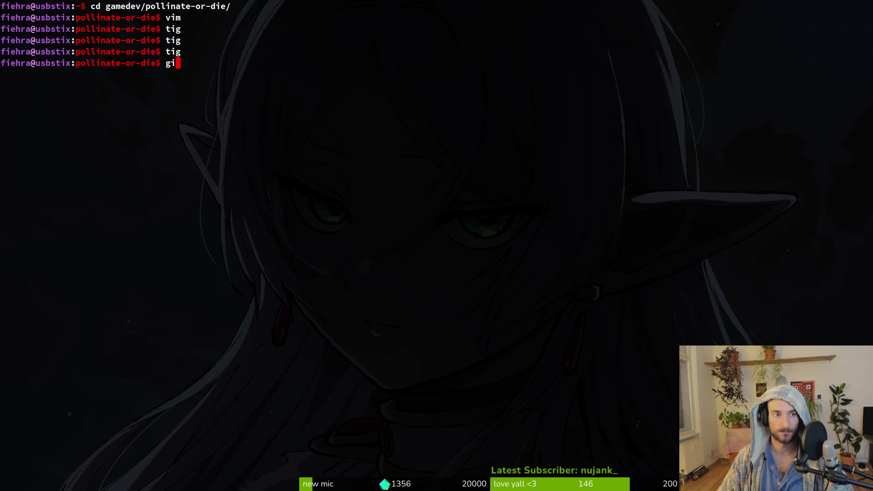
{"action": "type", "text": "made "}
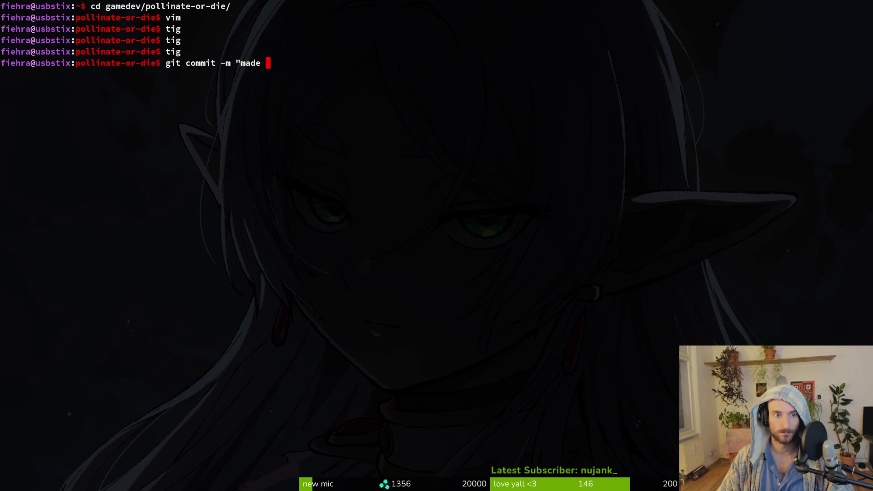
{"action": "type", "text": "player movement a bit fas"}
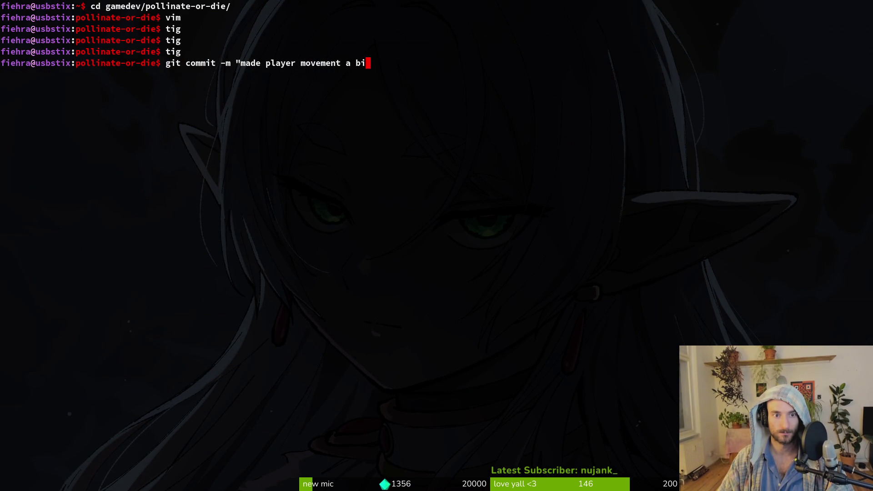
{"action": "type", "text": "ter hwil"}
{"action": "key", "text": "BackSpace"}
{"action": "key", "text": "BackSpace"}
{"action": "key", "text": "BackSpace"}
{"action": "type", "text": "while slashing and "}
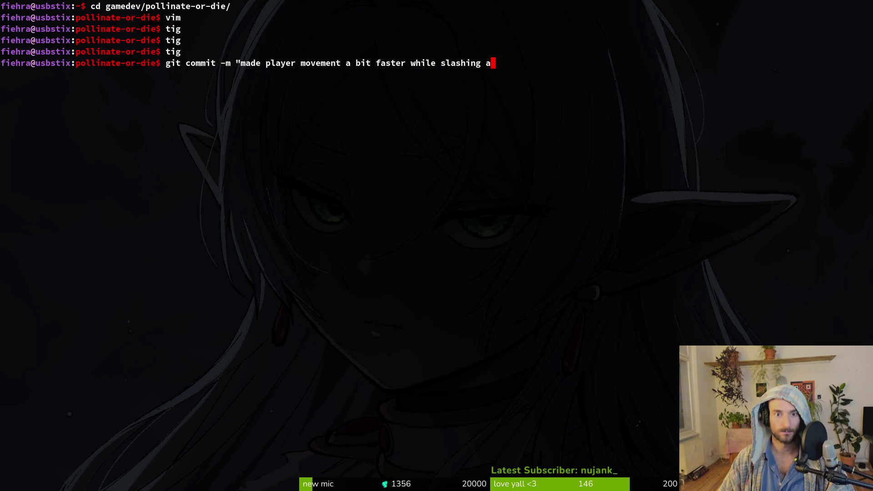
{"action": "type", "text": "stinigng\""}
{"action": "key", "text": "Return"}
{"action": "type", "text": "git push"}
{"action": "key", "text": "Return"}
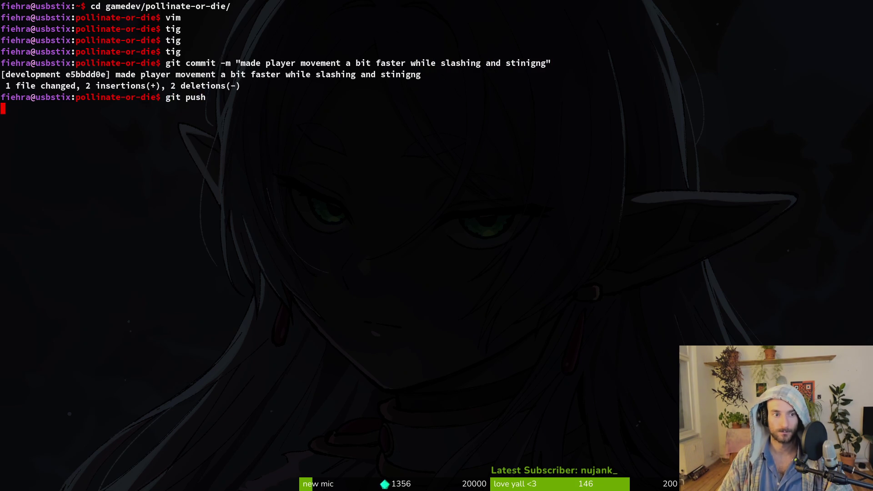
Review the remaining tutorial_1.tscn and player.tscn diffs in tig
{"action": "type", "text": "tig"}
{"action": "key", "text": "Return"}
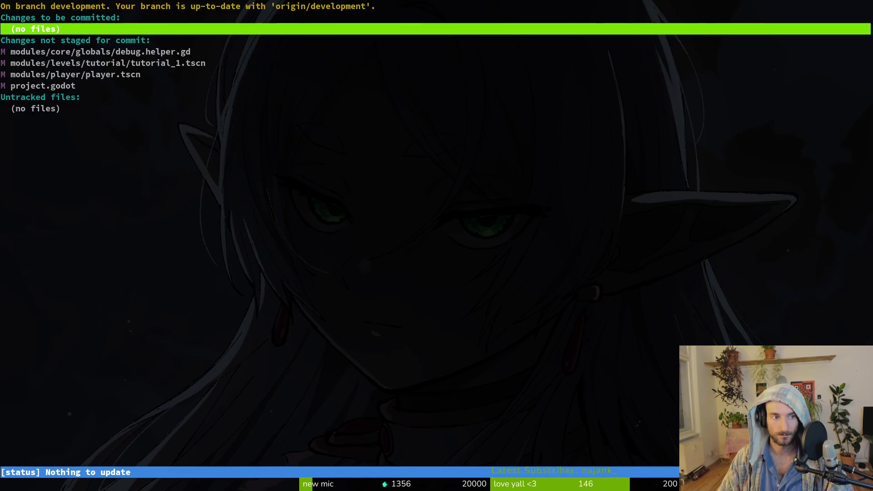
{"action": "key", "text": "Down"}
{"action": "key", "text": "Down"}
{"action": "key", "text": "Return"}
{"action": "key", "text": "Down"}
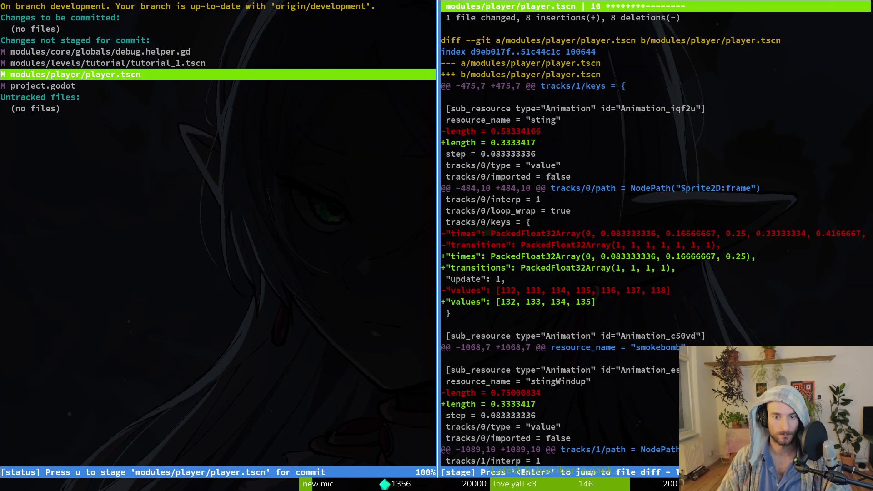
{"action": "key", "text": "super+2"}
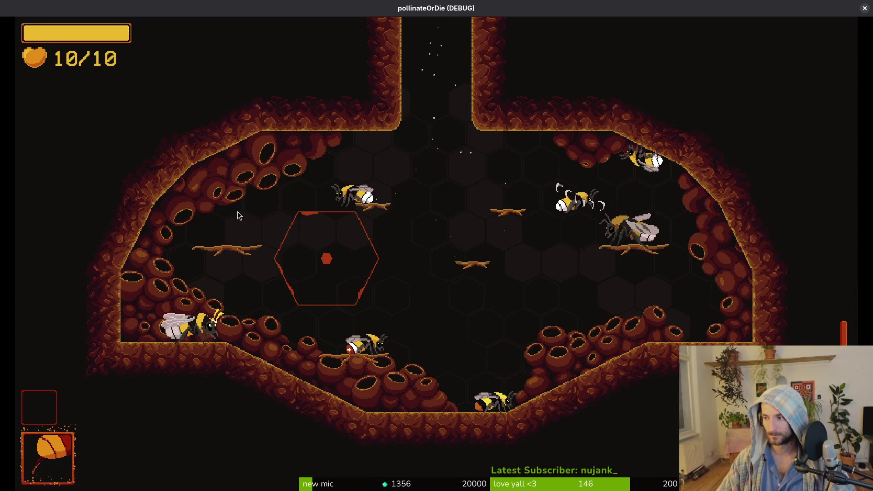
Switch the Godot editor to the tutorial_1 scene tab while the game keeps running
{"action": "key", "text": "super+1"}
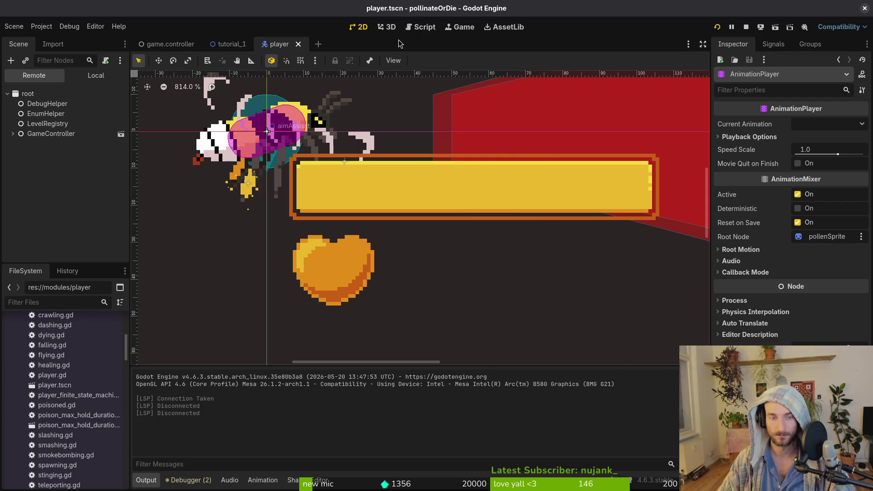
{"action": "key", "text": "ctrl+shift+o"}
{"action": "key", "text": "Escape"}
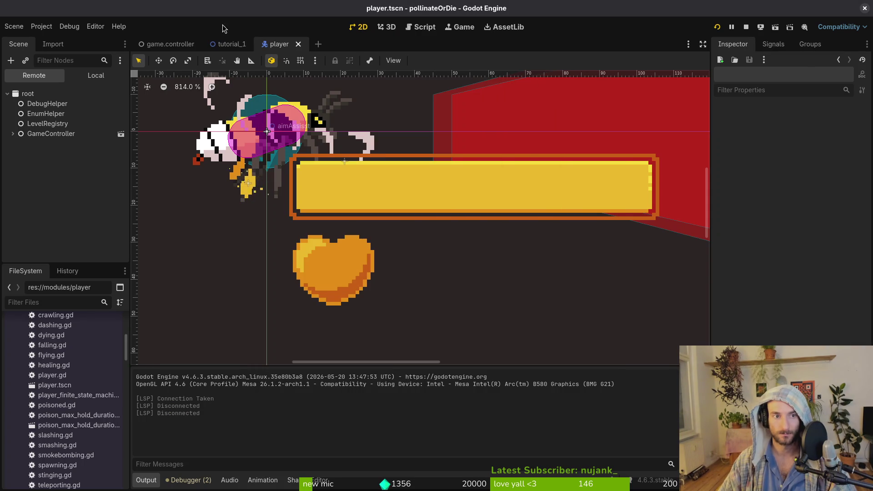
{"action": "left_click", "coordinate": [230, 44]}
{"action": "key", "text": "super+2"}
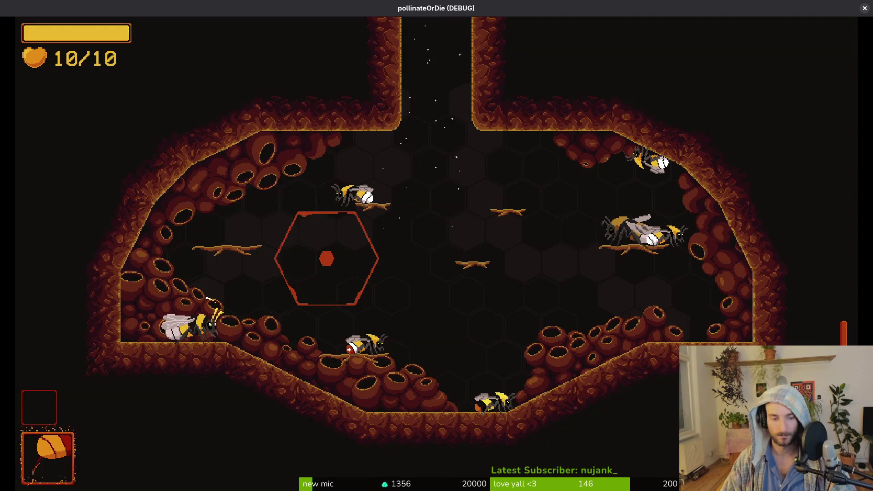
Launch Vim from the terminal workspace
{"action": "key", "text": "super+3"}
{"action": "type", "text": "vim"}
{"action": "key", "text": "Return"}
Open tutorial_1.gd and locate the _set_hint_initial_position call in _ready
{"action": "type", "text": "tut1"}
{"action": "key", "text": "Return"}
{"action": "key", "text": "j"}
{"action": "key", "text": "j"}
{"action": "key", "text": "j"}
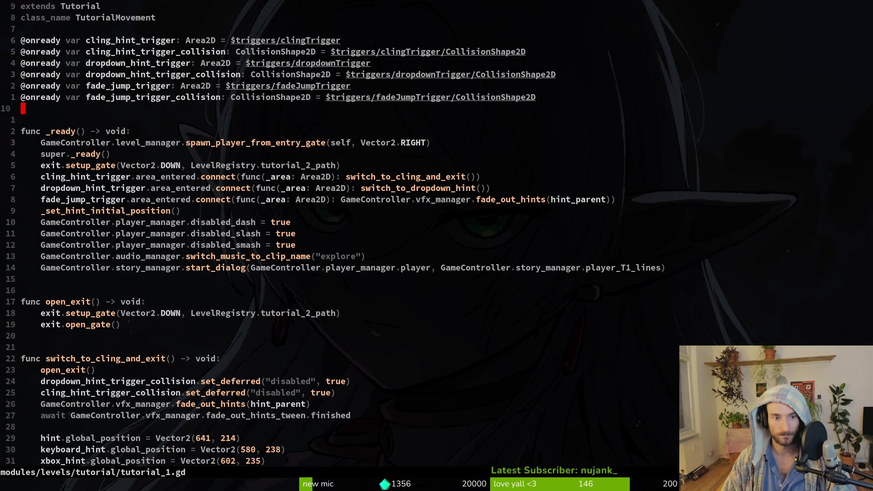
{"action": "key", "text": "k"}
{"action": "key", "text": "k"}
{"action": "key", "text": "k"}
{"action": "key", "text": "j"}
{"action": "key", "text": "j"}
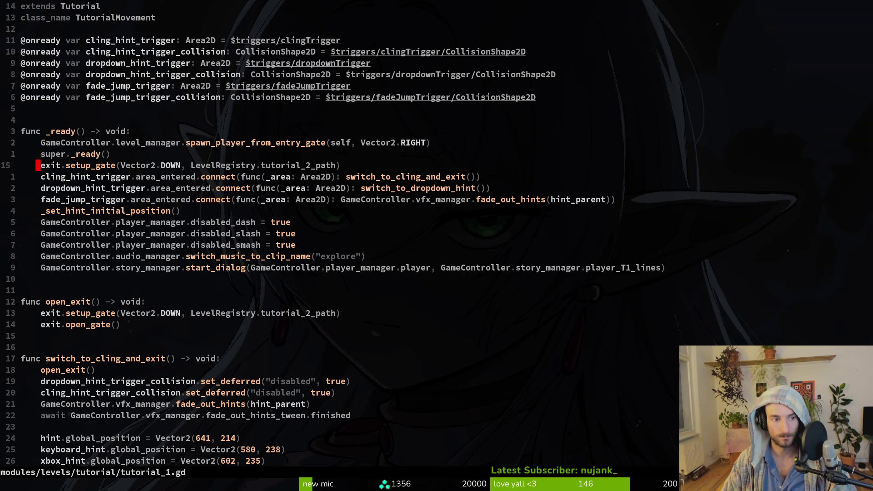
{"action": "key", "text": "j"}
{"action": "key", "text": "j"}
{"action": "key", "text": "j"}
{"action": "key", "text": "j"}
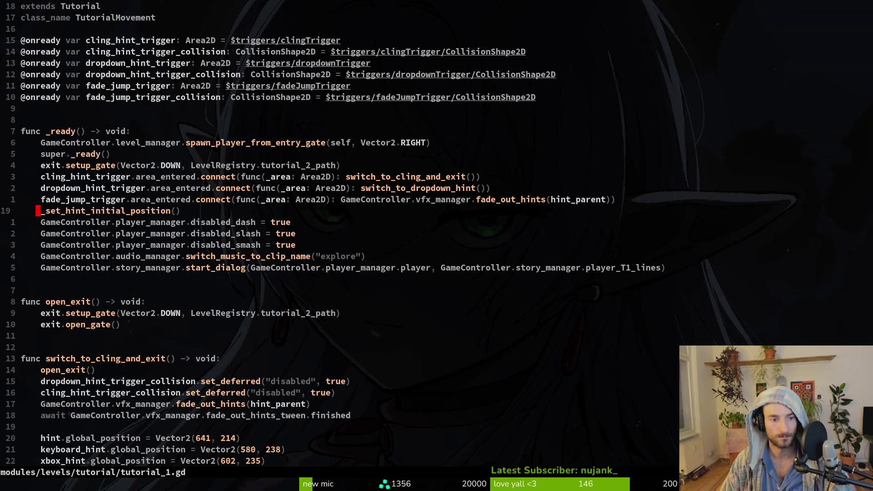
{"action": "key", "text": "k"}
{"action": "key", "text": "k"}
{"action": "key", "text": "k"}
{"action": "key", "text": "j"}
{"action": "key", "text": "j"}
{"action": "key", "text": "j"}
Grep the project for _set_hint_initial_position, jump to its definition, and save tutorial_1.gd
{"action": "key", "text": "y"}
{"action": "key", "text": "i"}
{"action": "key", "text": "w"}
{"action": "key", "text": "space"}
{"action": "type", "text": "fg_set_hint_initial_position"}
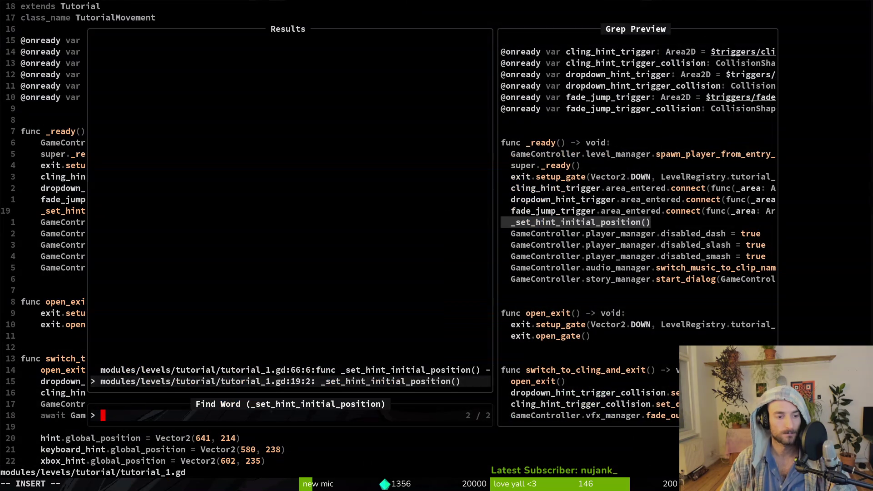
{"action": "key", "text": "Down"}
{"action": "key", "text": "Return"}
{"action": "key", "text": "j"}
{"action": "key", "text": "j"}
{"action": "key", "text": "j"}
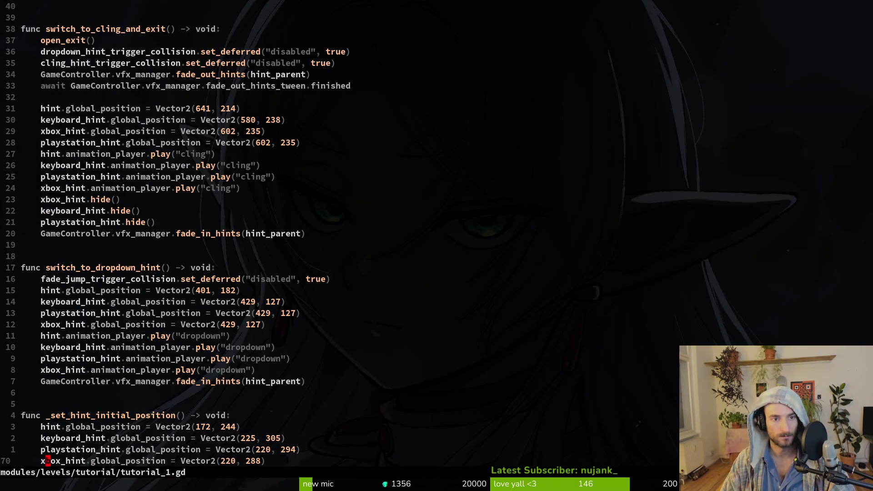
{"action": "type", "text": ":w"}
{"action": "key", "text": "Return"}
Copy the four hover animation play lines from tutorial_2.gd
{"action": "key", "text": "ctrl+o"}
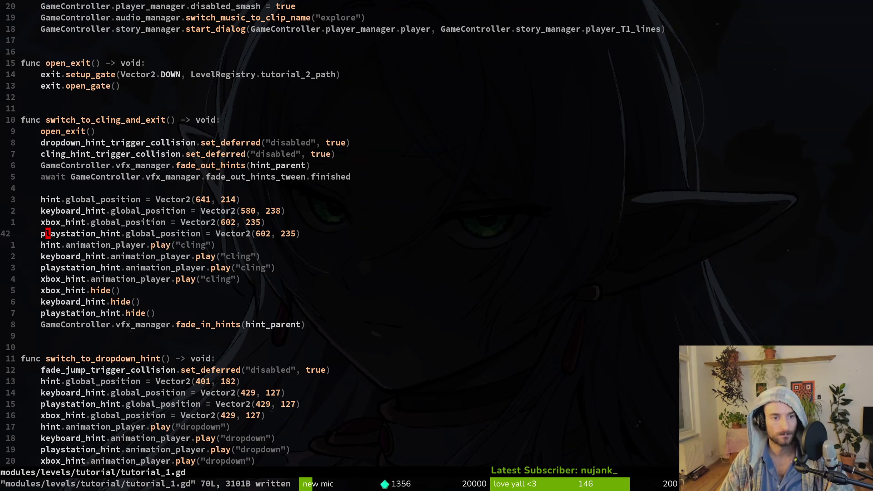
{"action": "key", "text": "2"}
{"action": "key", "text": "0"}
{"action": "key", "text": "k"}
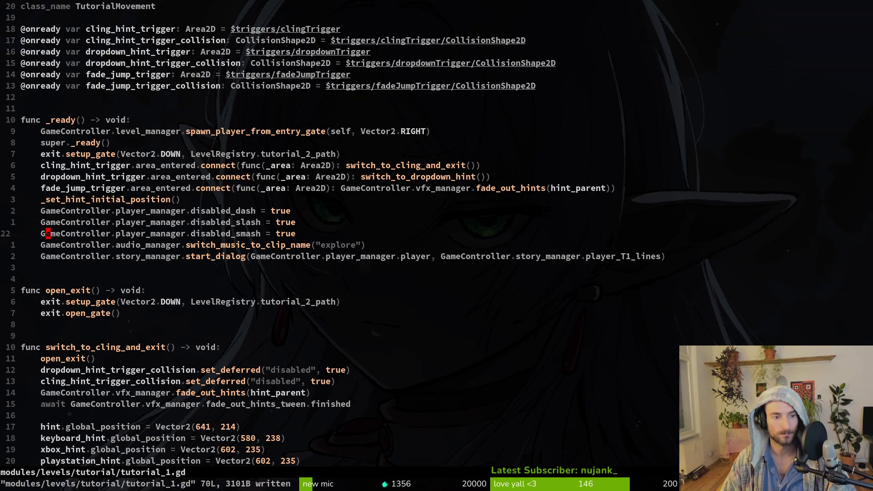
{"action": "key", "text": "space"}
{"action": "key", "text": "f"}
{"action": "key", "text": "f"}
{"action": "type", "text": "tut2"}
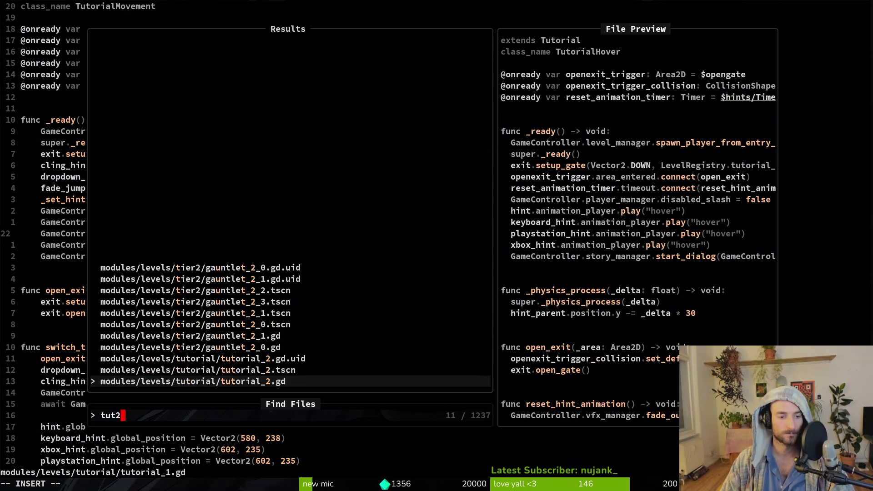
{"action": "key", "text": "Return"}
{"action": "key", "text": "1"}
{"action": "key", "text": "4"}
{"action": "key", "text": "j"}
{"action": "key", "text": "V"}
{"action": "key", "text": "j"}
{"action": "key", "text": "j"}
{"action": "key", "text": "j"}
{"action": "type", "text": "y:w"}
{"action": "key", "text": "Return"}
Paste the four hover play lines into tutorial_1.gd's _ready and clear the hover animation name
{"action": "key", "text": "ctrl+o"}
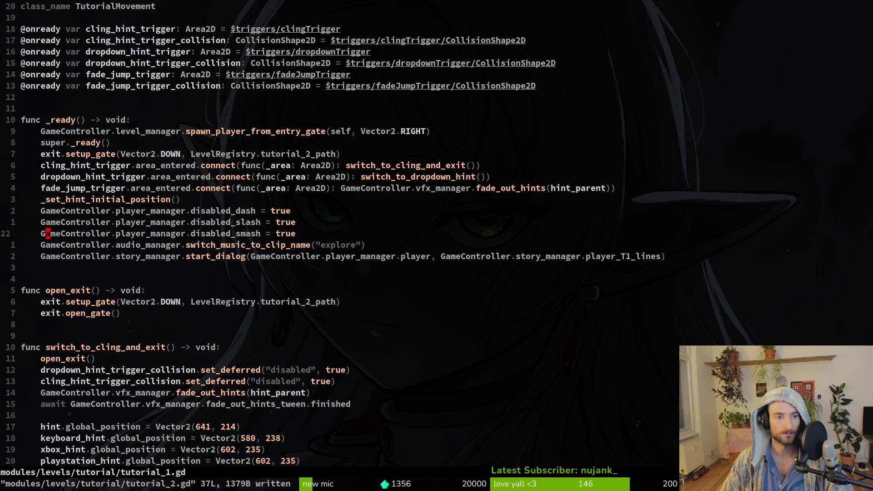
{"action": "key", "text": "p"}
{"action": "key", "text": "dollar"}
{"action": "key", "text": "h"}
{"action": "key", "text": "h"}
{"action": "key", "text": "c"}
{"action": "key", "text": "i"}
{"action": "key", "text": "quotedbl"}
{"action": "key", "text": "Escape"}
{"action": "key", "text": "space"}
{"action": "key", "text": "f"}
{"action": "key", "text": "f"}
{"action": "key", "text": "Escape"}
{"action": "key", "text": "Escape"}
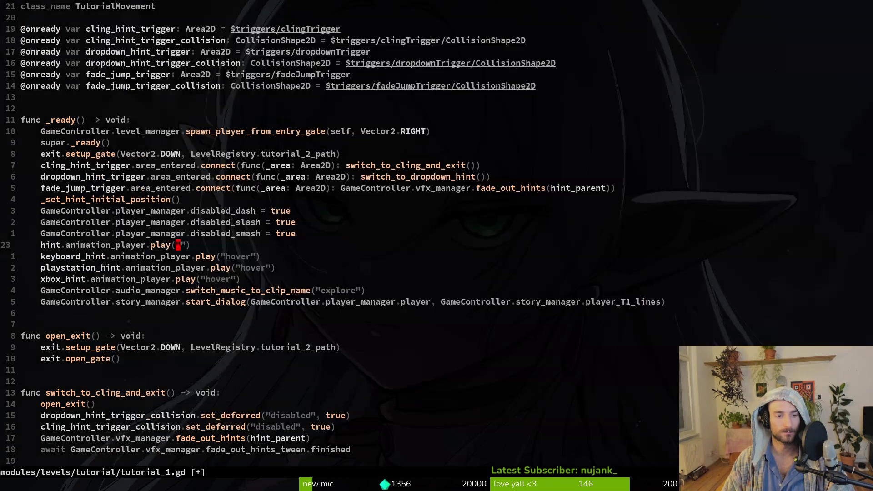
Replace the pasted hover lines with the four cling play lines and save tutorial_1.gd
{"action": "key", "text": "ctrl+d"}
{"action": "key", "text": "j"}
{"action": "key", "text": "j"}
{"action": "key", "text": "j"}
{"action": "key", "text": "j"}
{"action": "key", "text": "V"}
{"action": "key", "text": "j"}
{"action": "key", "text": "j"}
{"action": "key", "text": "j"}
{"action": "key", "text": "y"}
{"action": "key", "text": "ctrl+u"}
{"action": "key", "text": "k"}
{"action": "key", "text": "V"}
{"action": "key", "text": "k"}
{"action": "key", "text": "k"}
{"action": "key", "text": "k"}
{"action": "type", "text": "p:w"}
{"action": "key", "text": "Return"}
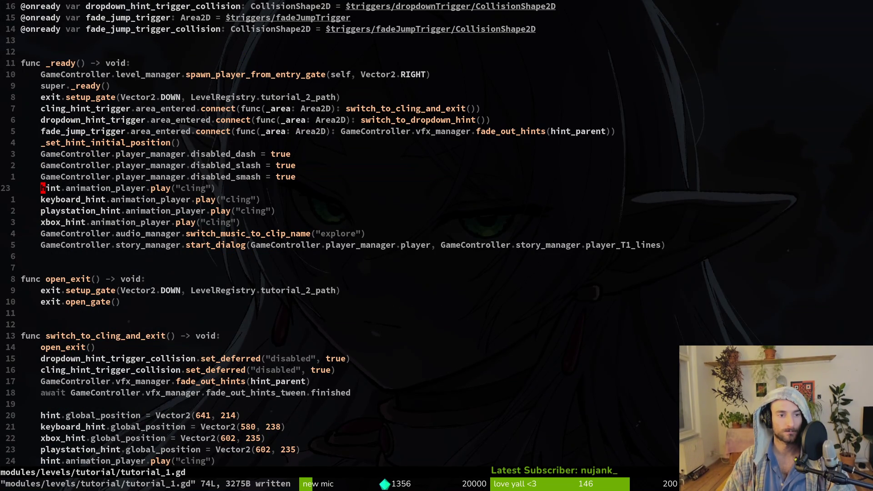
{"action": "key", "text": "alt+Tab"}
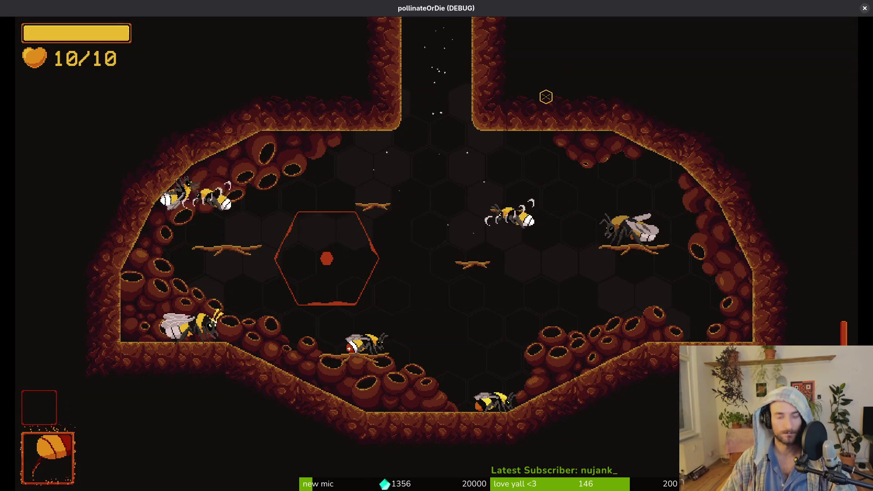
Relaunch the game with F5, continue, and load chapter 1 from the debug level-select menu
{"action": "key", "text": "alt+Tab"}
{"action": "key", "text": "F5"}
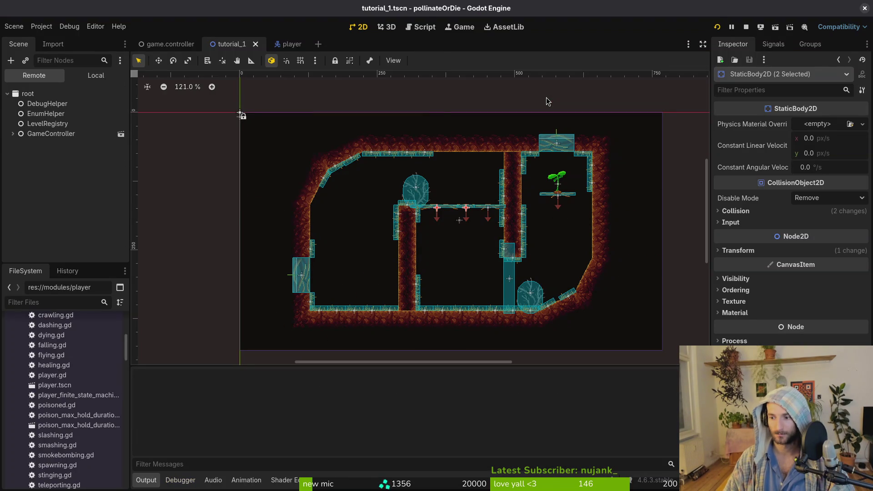
{"action": "key", "text": "Return"}
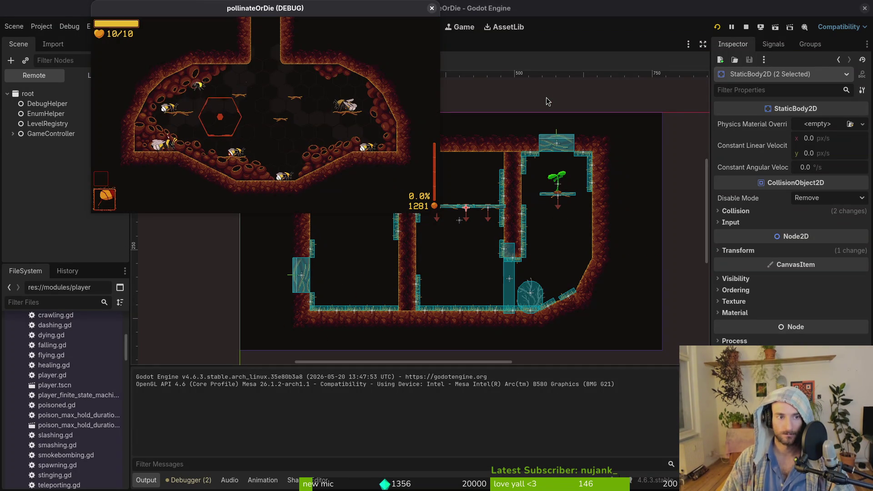
{"action": "key", "text": "Escape"}
{"action": "key", "text": "Up"}
{"action": "key", "text": "Up"}
{"action": "key", "text": "Up"}
{"action": "key", "text": "Left"}
{"action": "key", "text": "Left"}
{"action": "key", "text": "Left"}
{"action": "key", "text": "Left"}
{"action": "key", "text": "Left"}
{"action": "key", "text": "Return"}
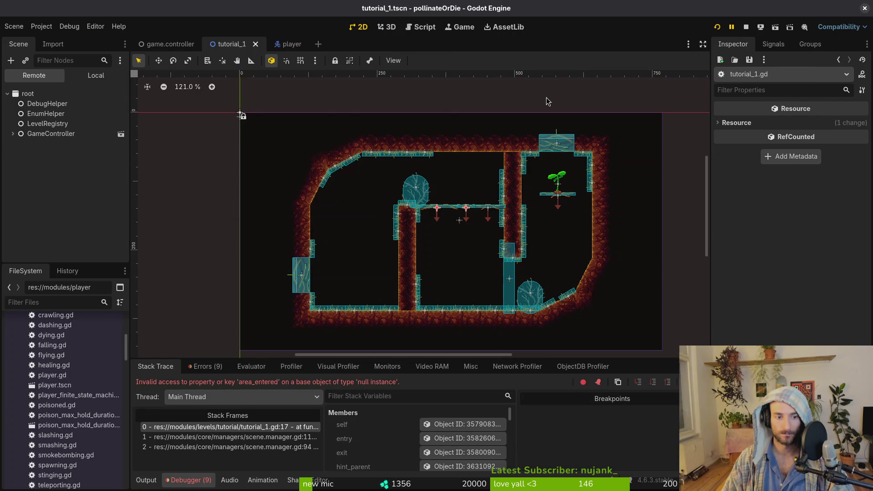
{"action": "key", "text": "alt+Tab"}
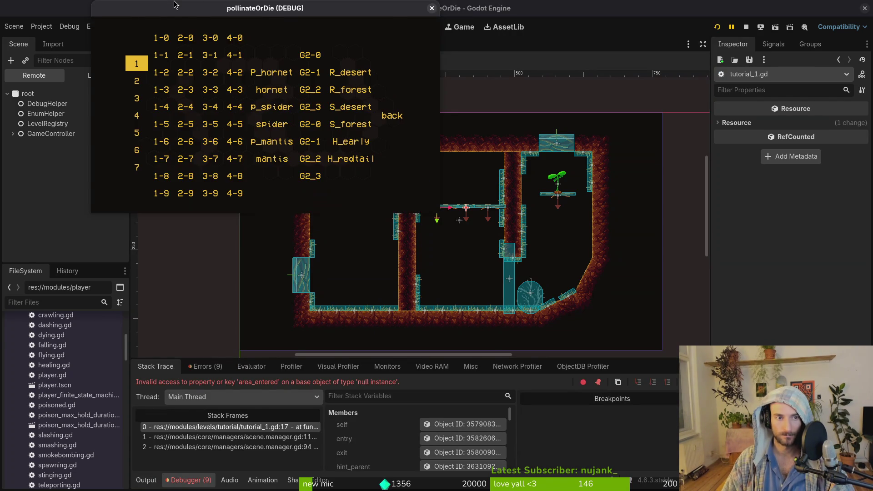
Remove the dropdown and fade jump trigger declarations and their two connections, saving tutorial_1.gd
{"action": "key", "text": "g"}
{"action": "key", "text": "g"}
{"action": "key", "text": "j"}
{"action": "key", "text": "j"}
{"action": "key", "text": "j"}
{"action": "key", "text": "j"}
{"action": "key", "text": "k"}
{"action": "key", "text": "V"}
{"action": "key", "text": "j"}
{"action": "key", "text": "j"}
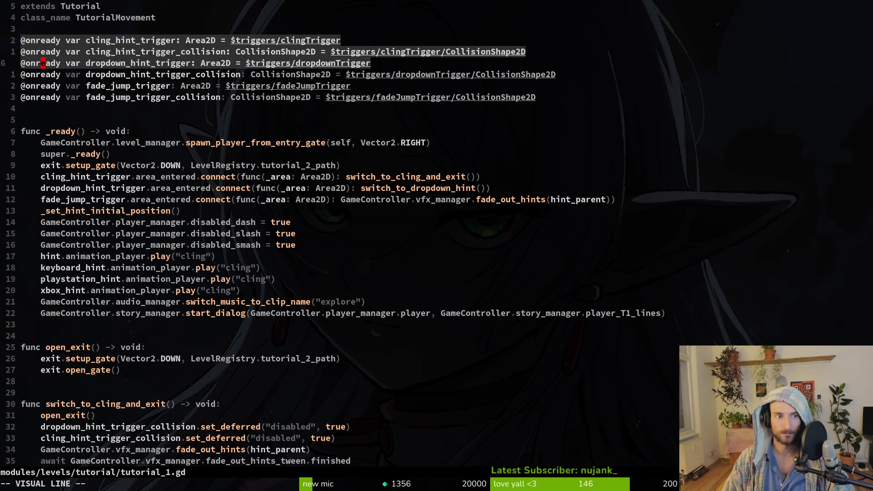
{"action": "key", "text": "Escape"}
{"action": "key", "text": "j"}
{"action": "key", "text": "j"}
{"action": "key", "text": "k"}
{"action": "key", "text": "k"}
{"action": "key", "text": "V"}
{"action": "key", "text": "j"}
{"action": "key", "text": "j"}
{"action": "key", "text": "j"}
{"action": "type", "text": "d:w"}
{"action": "key", "text": "Return"}
{"action": "key", "text": "7"}
{"action": "key", "text": "j"}
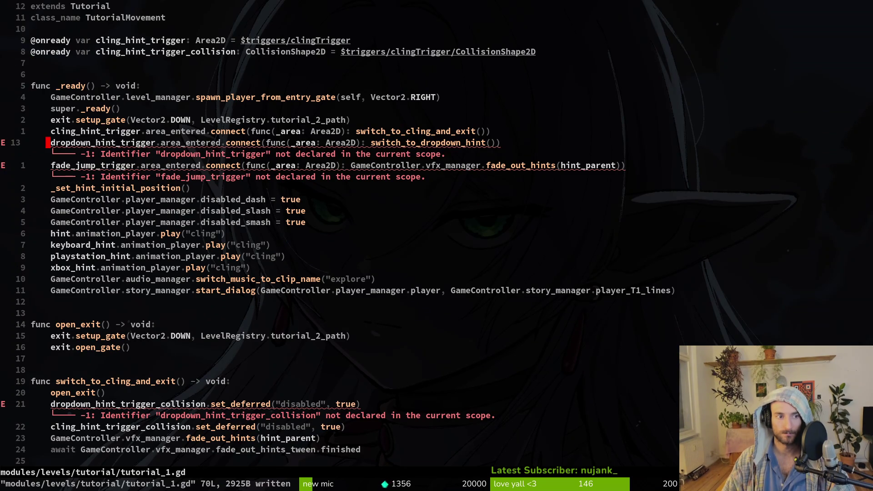
{"action": "type", "text": "Vj"}
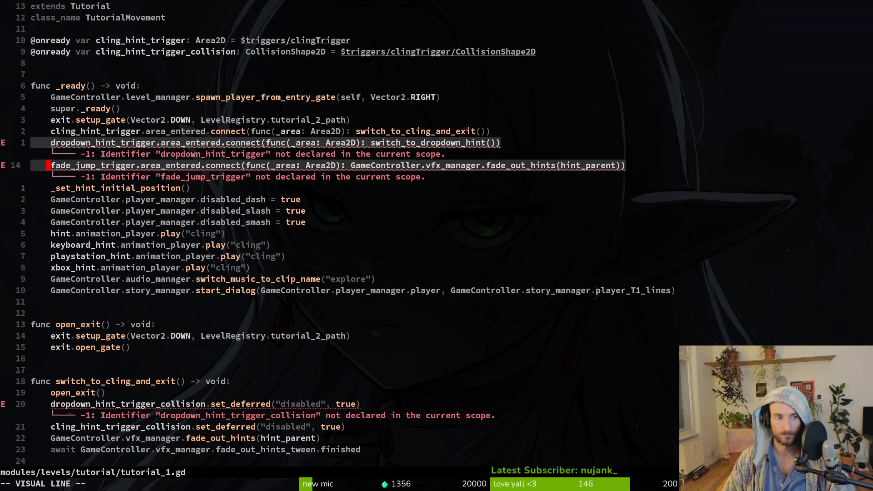
{"action": "type", "text": "d:w"}
{"action": "key", "text": "Return"}
Delete the dropdown collision disable line, then undo that deletion and save
{"action": "key", "text": "1"}
{"action": "key", "text": "9"}
{"action": "key", "text": "j"}
{"action": "key", "text": "d"}
{"action": "key", "text": "d"}
{"action": "type", "text": ":w"}
{"action": "key", "text": "Return"}
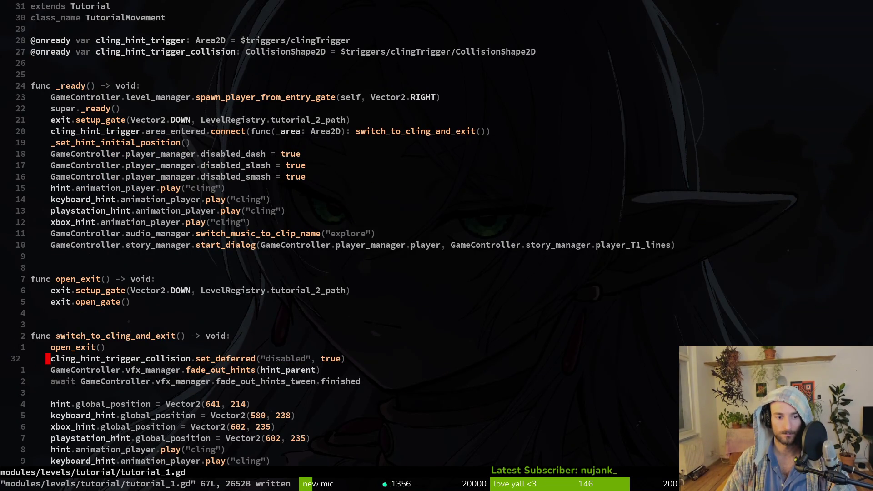
{"action": "type", "text": "u"}
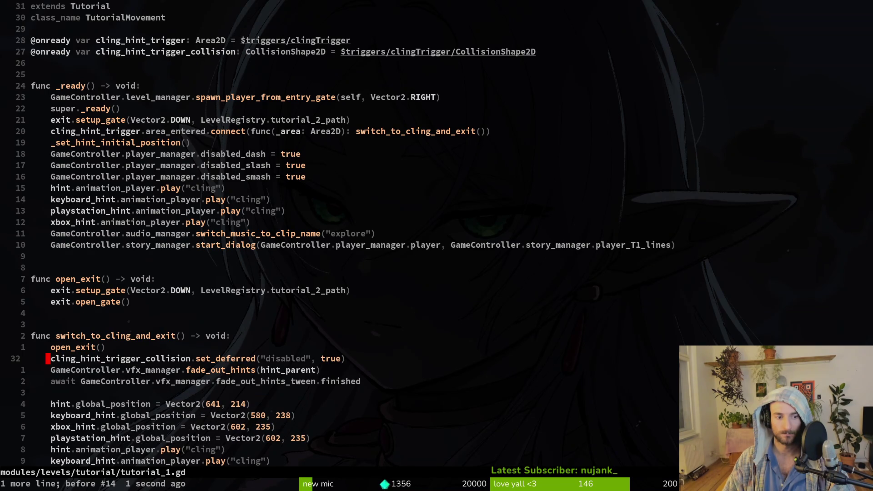
{"action": "type", "text": ":w"}
{"action": "key", "text": "Return"}
Delete the errored collision line and the leftover hint function, then save
{"action": "key", "text": "ctrl+o"}
{"action": "key", "text": "k"}
{"action": "key", "text": "d"}
{"action": "key", "text": "d"}
{"action": "key", "text": "k"}
{"action": "key", "text": "shift+v"}
{"action": "key", "text": "j"}
{"action": "key", "text": "j"}
{"action": "key", "text": "j"}
{"action": "key", "text": "j"}
{"action": "type", "text": "d:w"}
{"action": "key", "text": "Return"}
{"action": "type", "text": ":w"}
Centre the view on _set_hint_initial_position and relaunch the game for a playtest
{"action": "key", "text": "Return"}
{"action": "key", "text": "ctrl+o"}
{"action": "key", "text": "ctrl+o"}
{"action": "key", "text": "ctrl+i"}
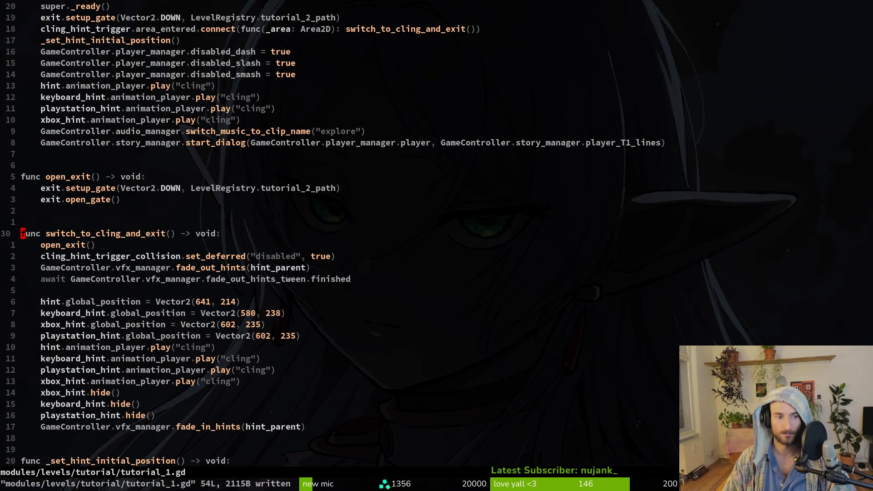
{"action": "key", "text": "ctrl+i"}
{"action": "key", "text": "z"}
{"action": "key", "text": "z"}
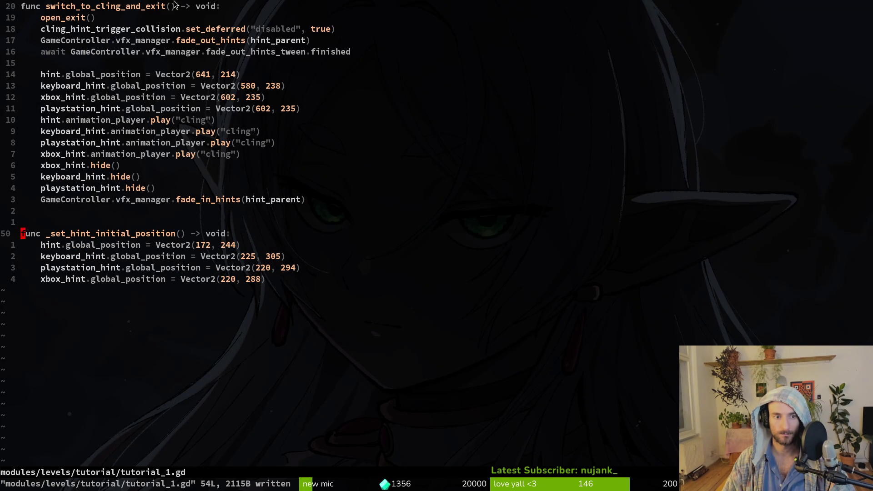
{"action": "key", "text": "alt+Tab"}
{"action": "key", "text": "F5"}
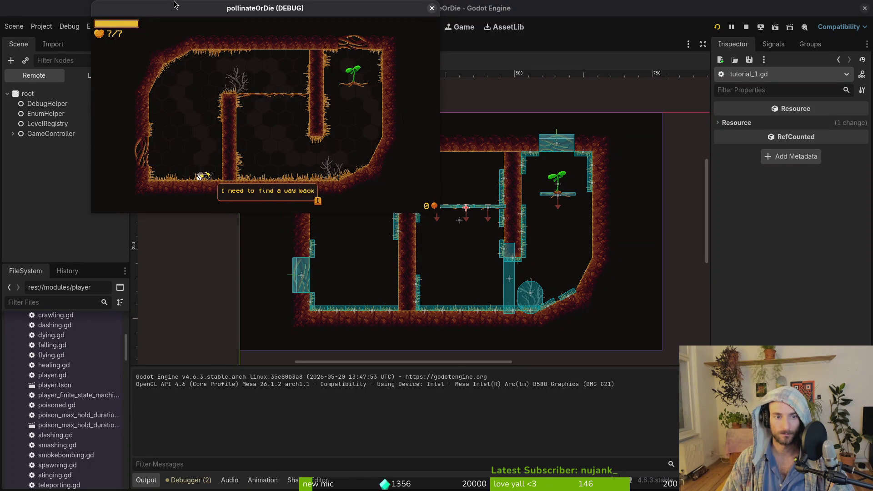
Walk the bee left until the WASD movement hint appears, then return to Vim
{"action": "key", "text": "a"}
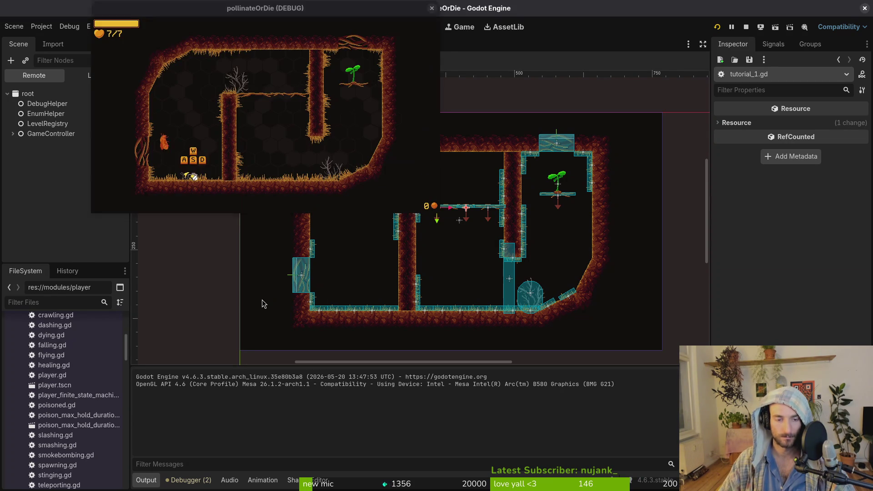
{"action": "key", "text": "alt+Tab"}
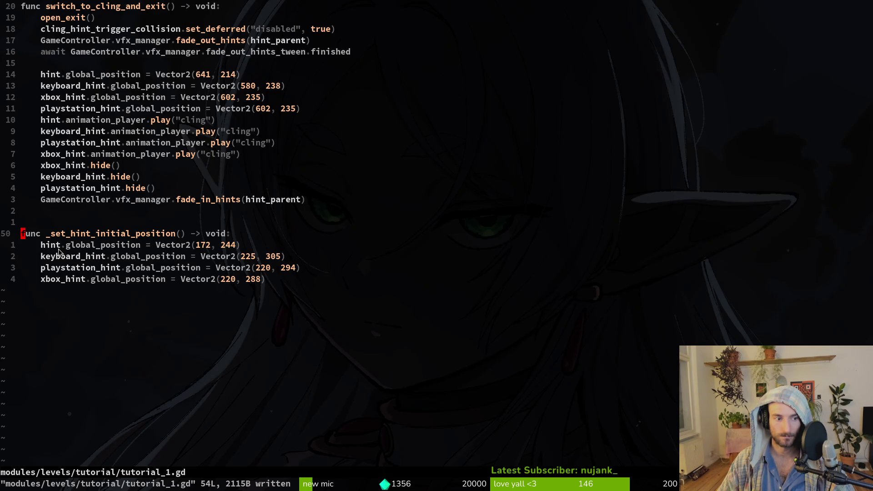
Change the hint's global_position x from 172 to 372, save, and relaunch the game
{"action": "left_click", "coordinate": [203, 245]}
{"action": "key", "text": "c"}
{"action": "key", "text": "i"}
{"action": "key", "text": "w"}
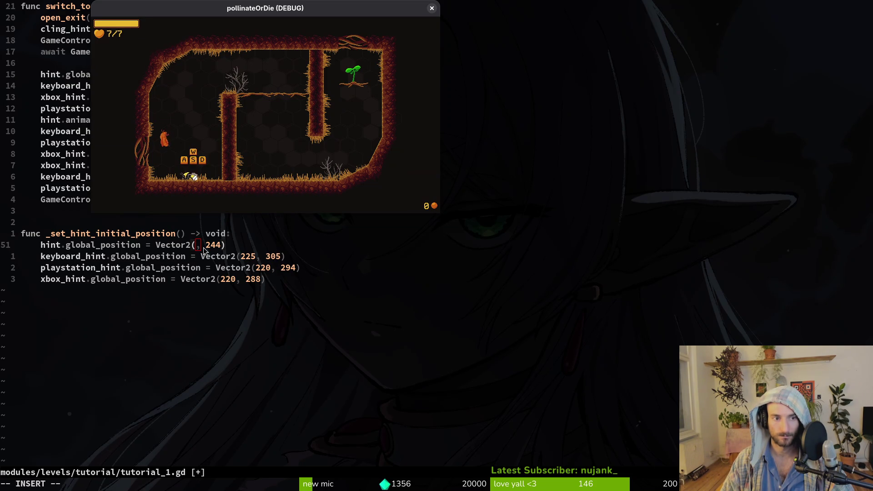
{"action": "key", "text": "alt+F4"}
{"action": "type", "text": "72"}
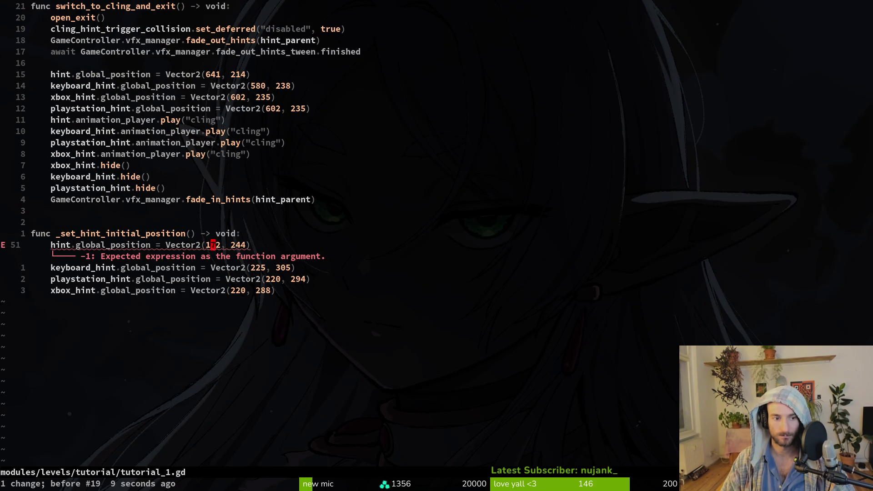
{"action": "type", "text": "5"}
{"action": "key", "text": "Escape"}
{"action": "type", "text": ":w"}
{"action": "key", "text": "Return"}
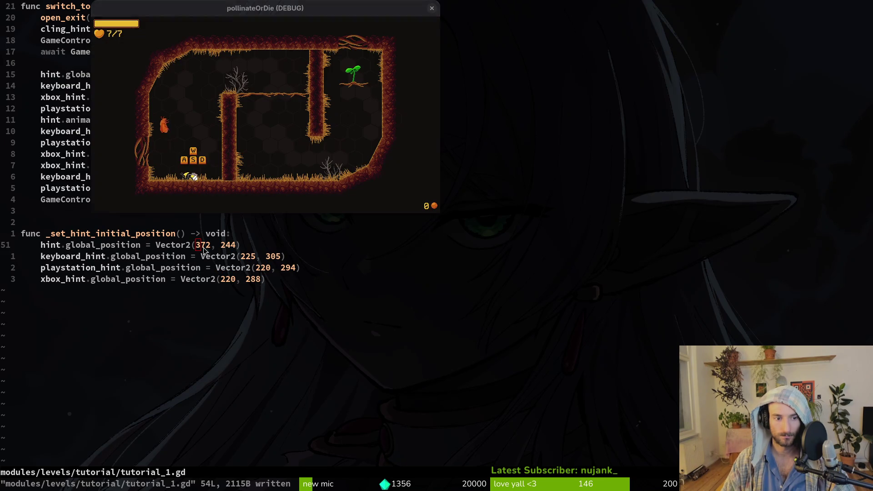
{"action": "key", "text": "alt+F4"}
{"action": "key", "text": "F5"}
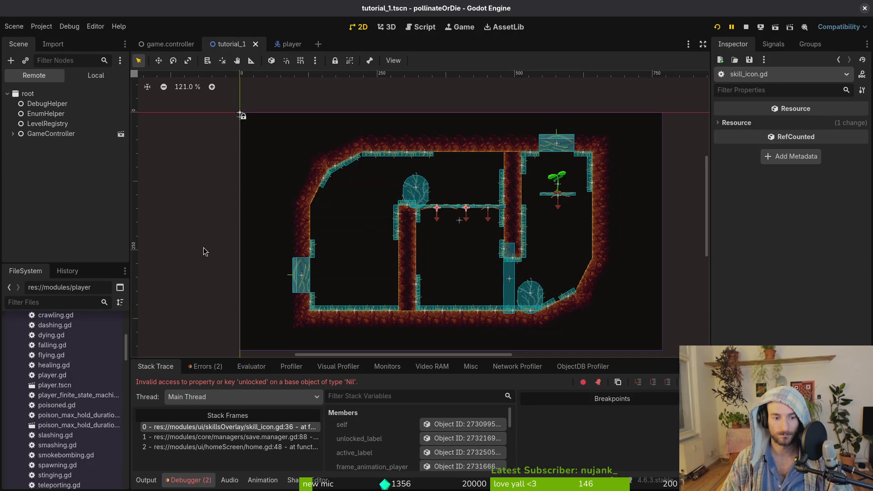
Relaunch, start from the main menu, and dismiss the speech bubble to see the moved WASD hint
{"action": "key", "text": "F5"}
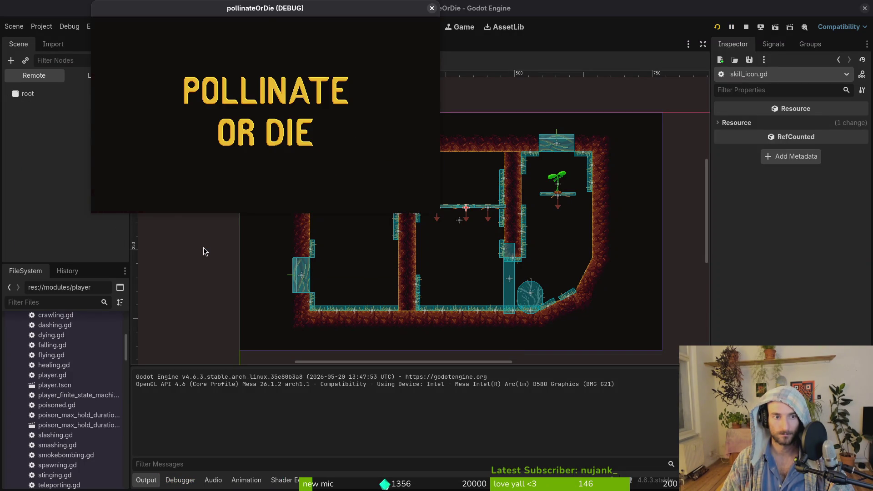
{"action": "key", "text": "Return"}
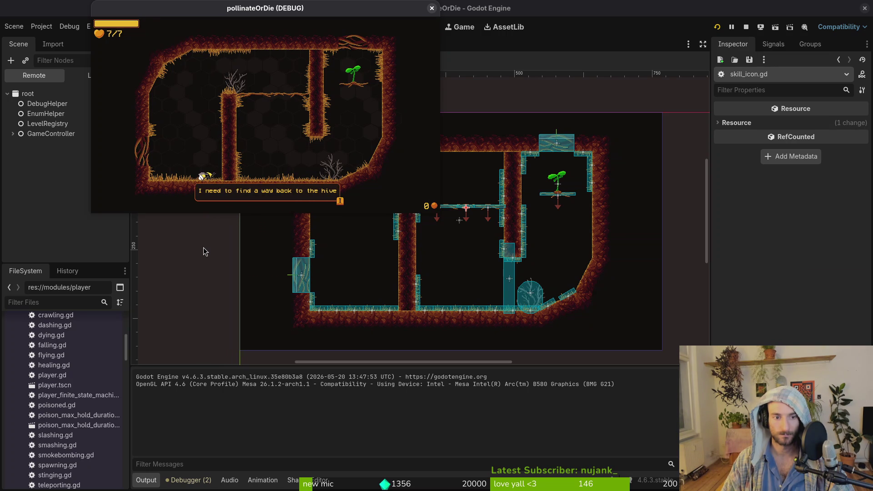
{"action": "key", "text": "Return"}
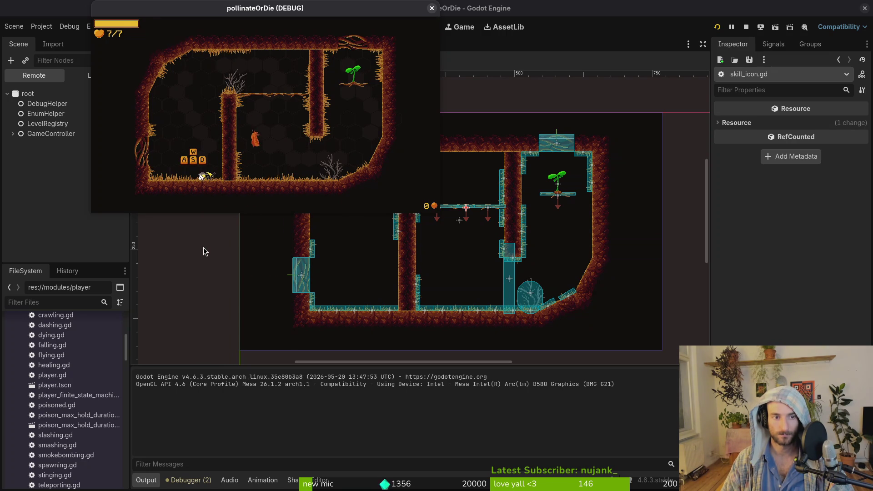
{"action": "key", "text": "super+1"}
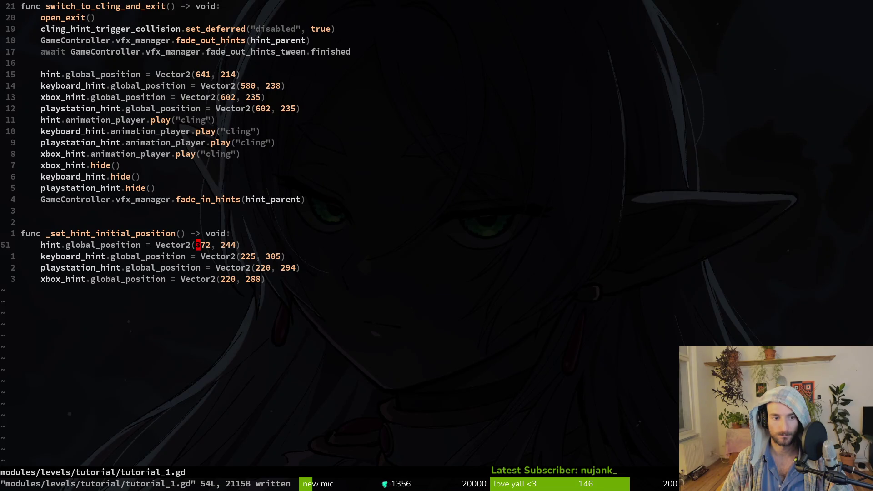
Change the hint's x value in the code to 247, then to 280
{"action": "type", "text": "cw2r"}
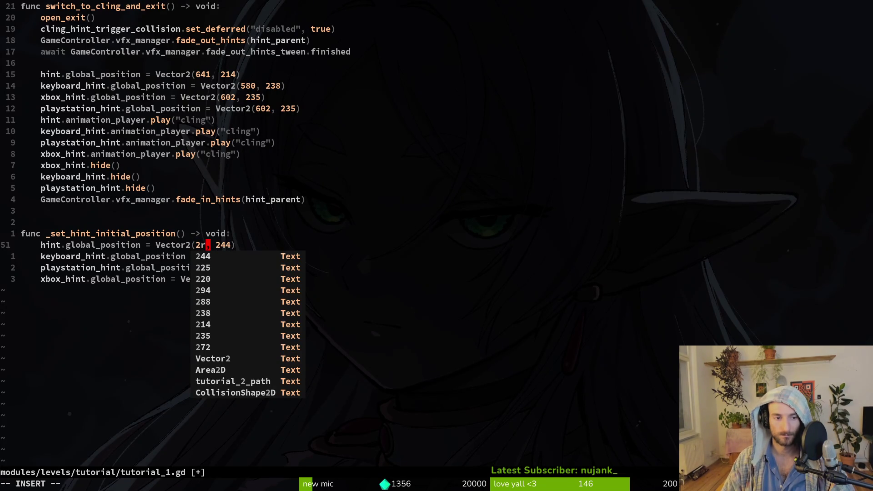
{"action": "key", "text": "BackSpace"}
{"action": "type", "text": "47"}
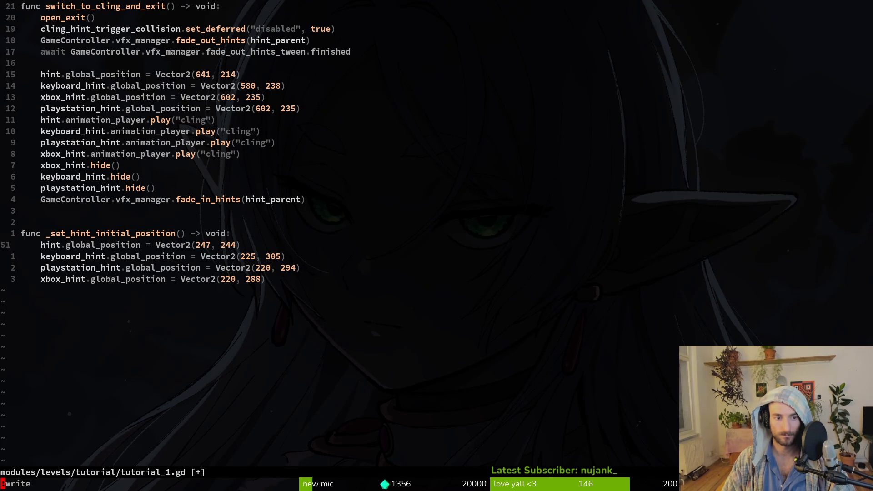
{"action": "key", "text": "Return"}
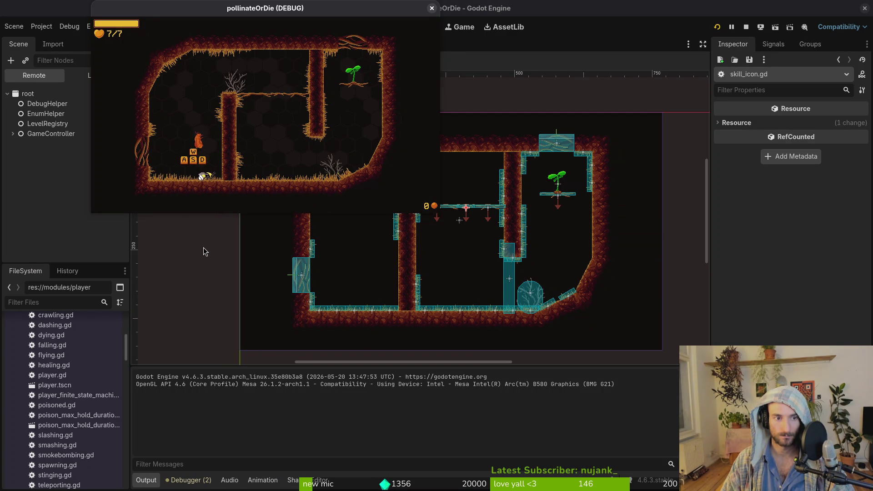
{"action": "left_click", "coordinate": [203, 248]}
{"action": "key", "text": "alt+Tab"}
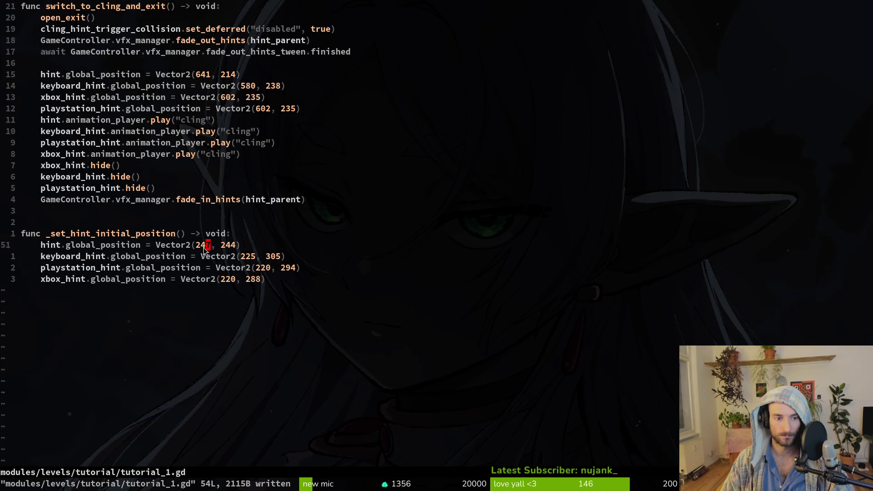
{"action": "type", "text": "hcw80"}
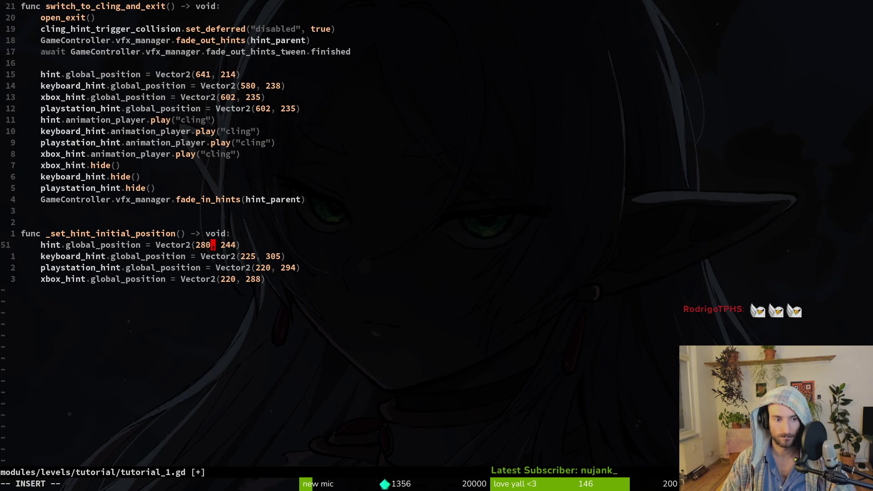
{"action": "key", "text": "Return"}
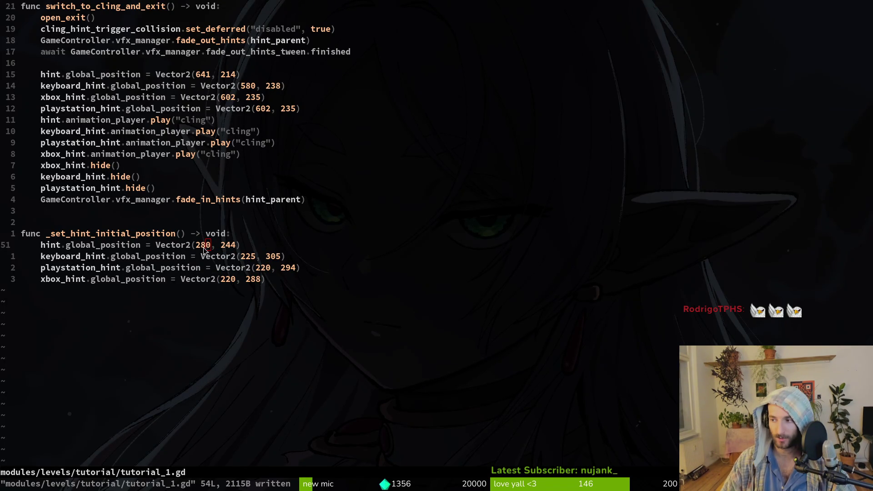
Relaunch the game with the latest code to check the hint, then close it
{"action": "key", "text": "alt+Tab"}
{"action": "key", "text": "F5"}
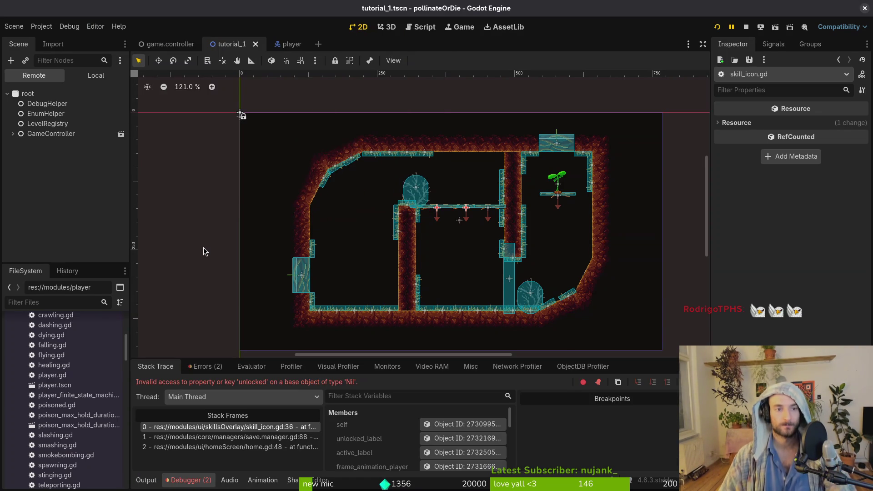
{"action": "key", "text": "alt+Tab"}
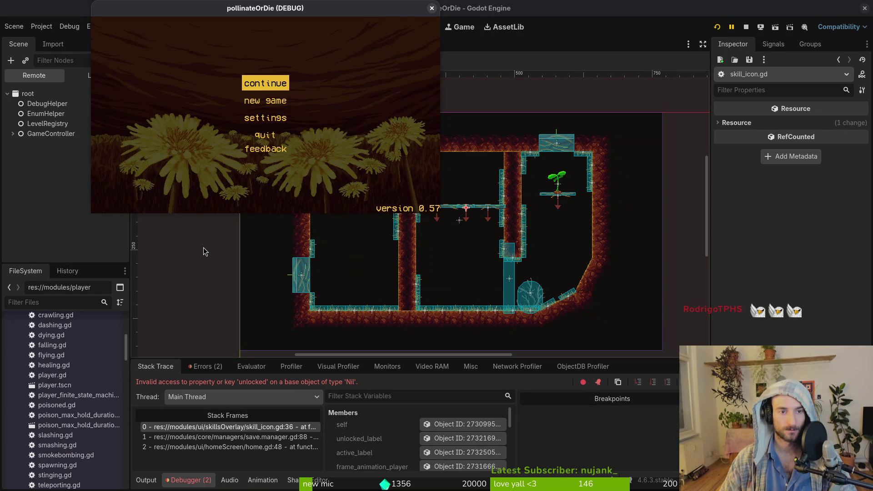
{"action": "key", "text": "F5"}
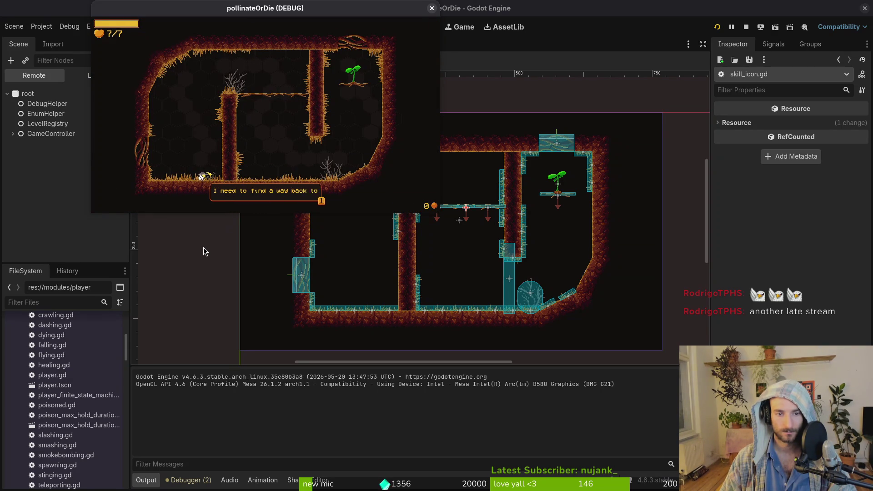
{"action": "key", "text": "space"}
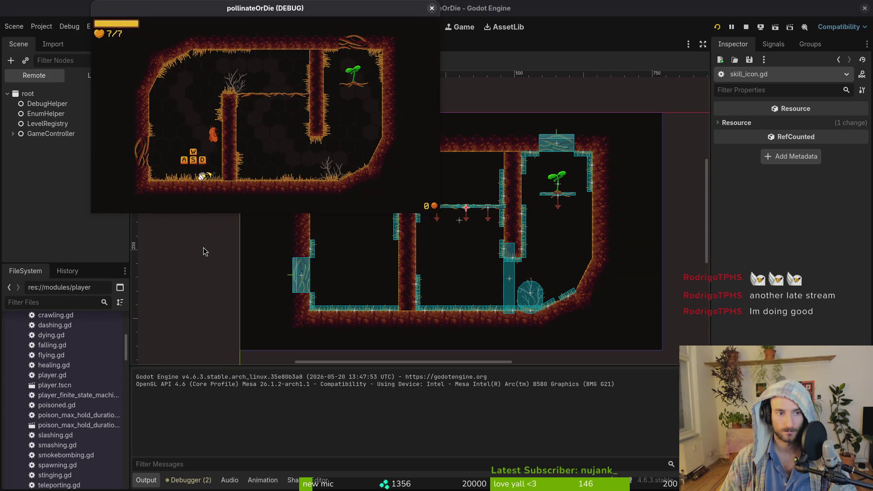
{"action": "key", "text": "super+Up"}
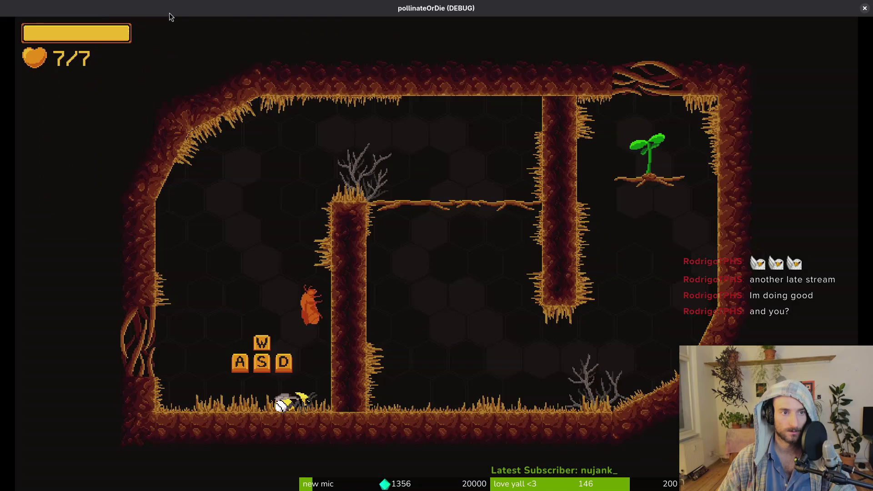
{"action": "key", "text": "alt+F4"}
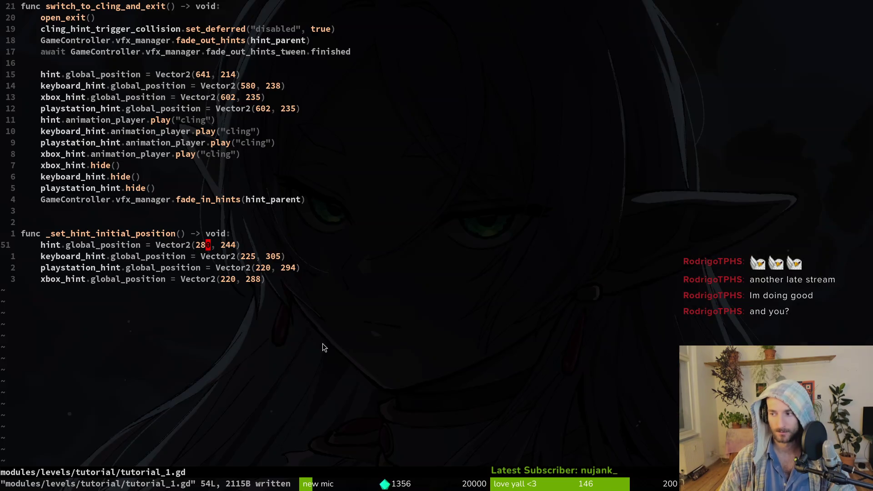
Change the hint's x value to 288 and save the code
{"action": "type", "text": "s8"}
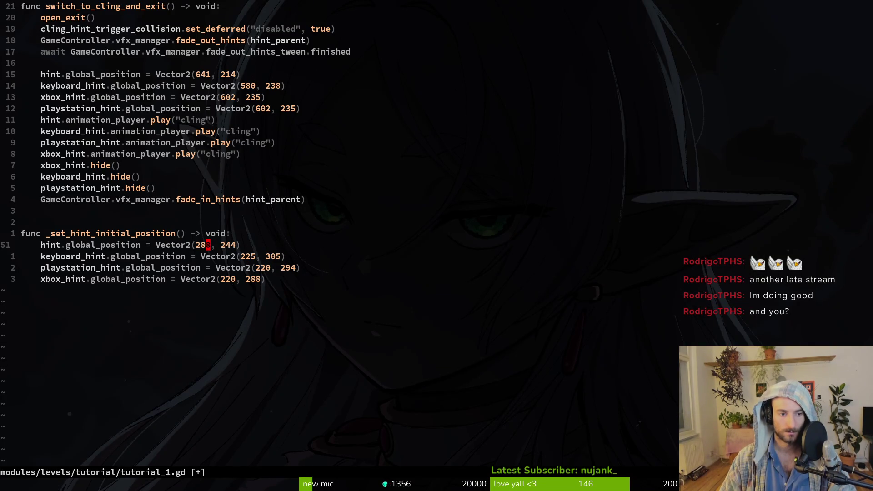
{"action": "key", "text": "Escape"}
{"action": "type", "text": ":w"}
{"action": "key", "text": "Return"}
{"action": "key", "text": "alt+Tab"}
Start a new game, maximize the window, and climb the bee over the pillar onto the branch
{"action": "key", "text": "F5"}
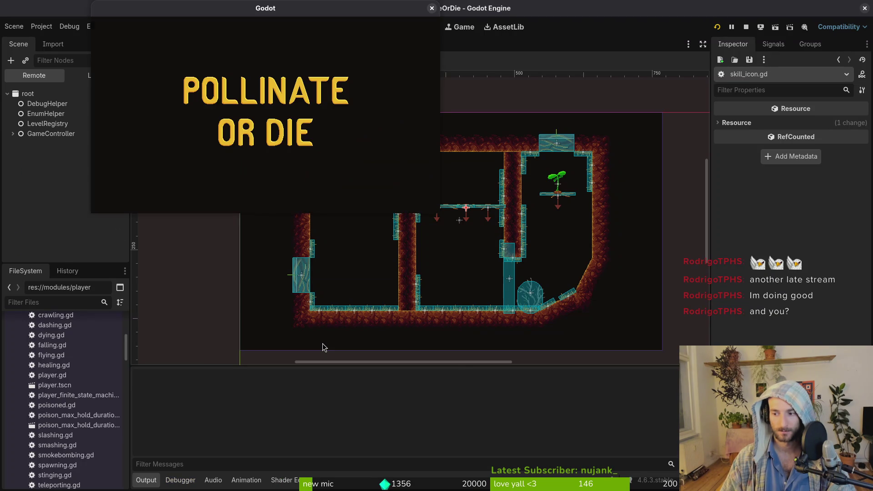
{"action": "key", "text": "Down"}
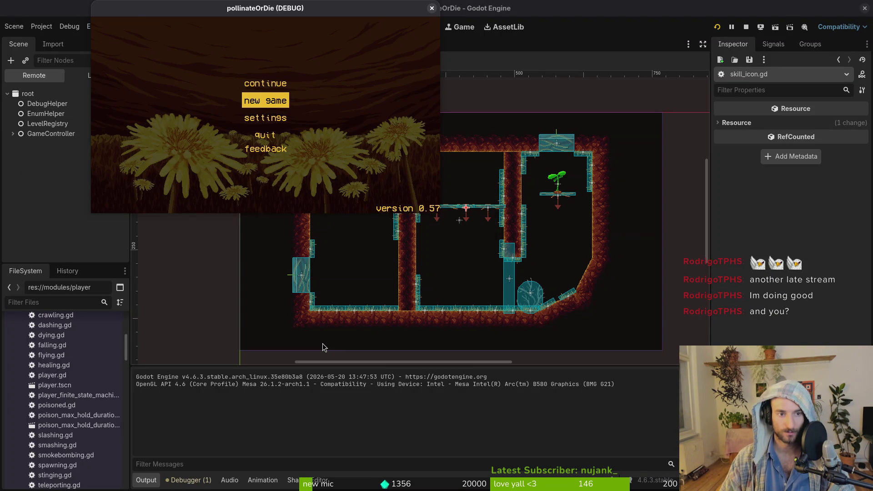
{"action": "key", "text": "Return"}
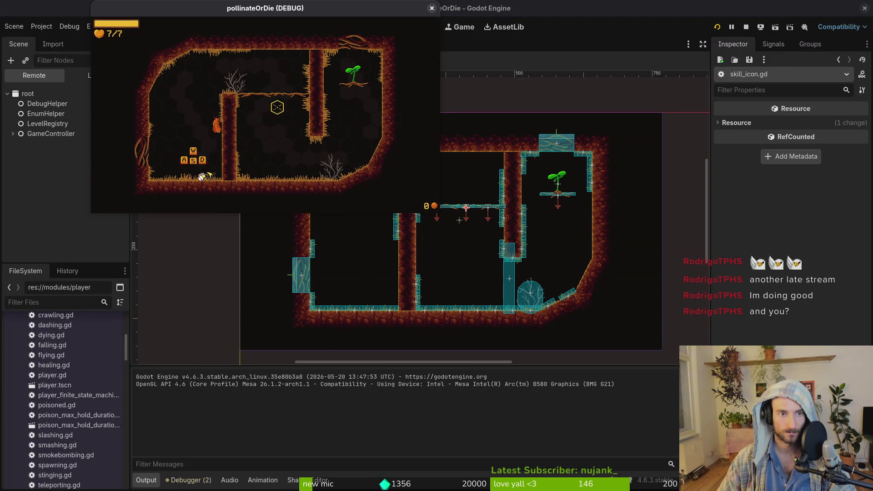
{"action": "double_click", "coordinate": [326, 11]}
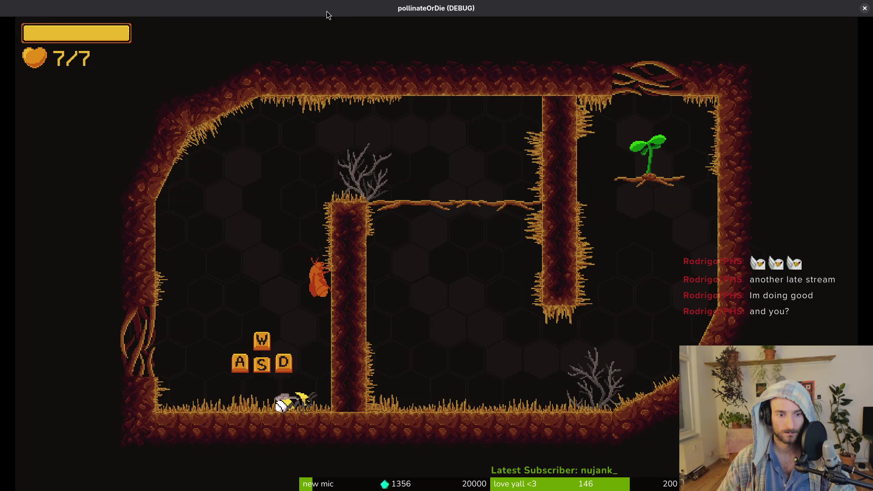
{"action": "key", "text": "d"}
{"action": "key", "text": "w"}
{"action": "key", "text": "d"}
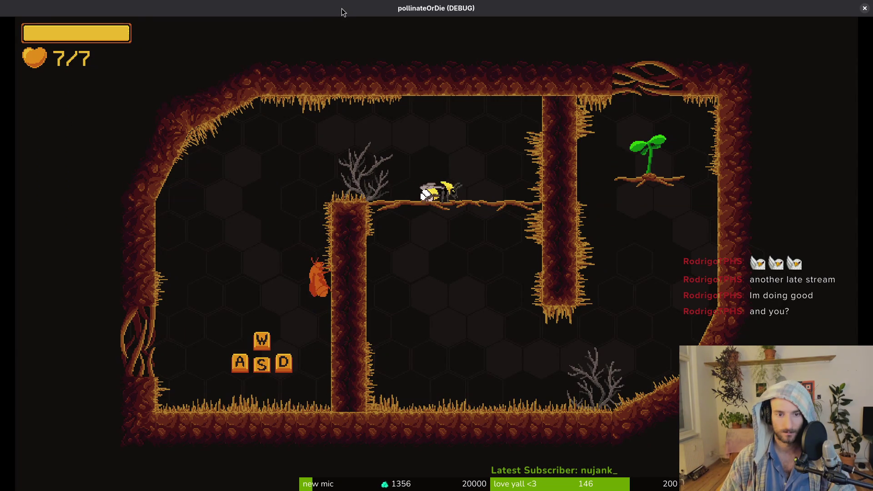
{"action": "key", "text": "alt+Tab"}
{"action": "scroll", "coordinate": [448, 220], "scroll_direction": "up", "scroll_amount": 4}
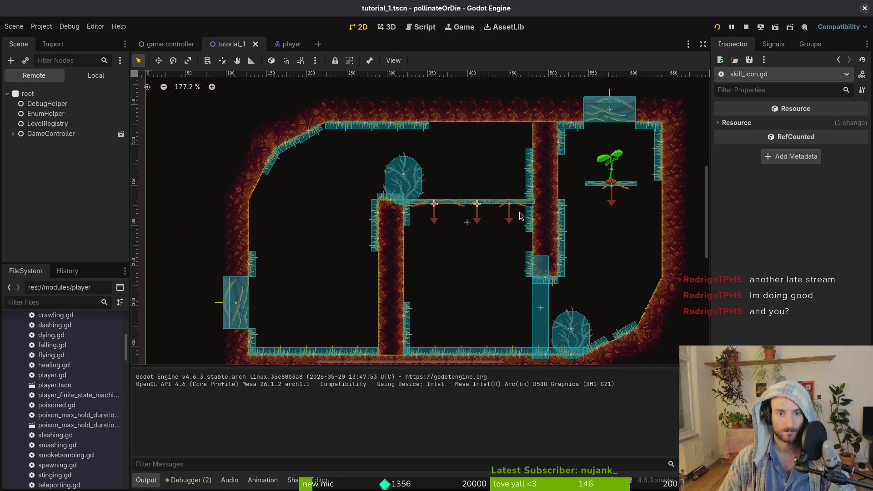
Delete the long one-way platforms from tutorial_1, including 1wayLong2
{"action": "key", "text": "Delete"}
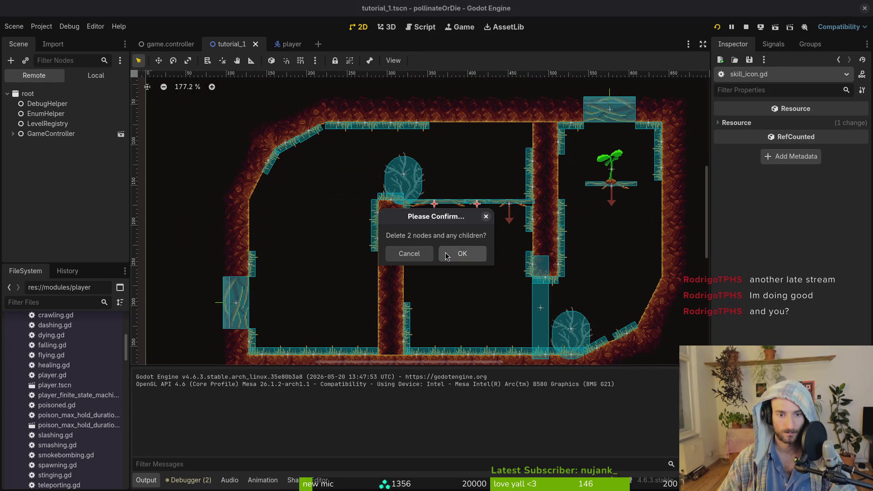
{"action": "left_click", "coordinate": [461, 254]}
{"action": "left_click", "coordinate": [510, 206]}
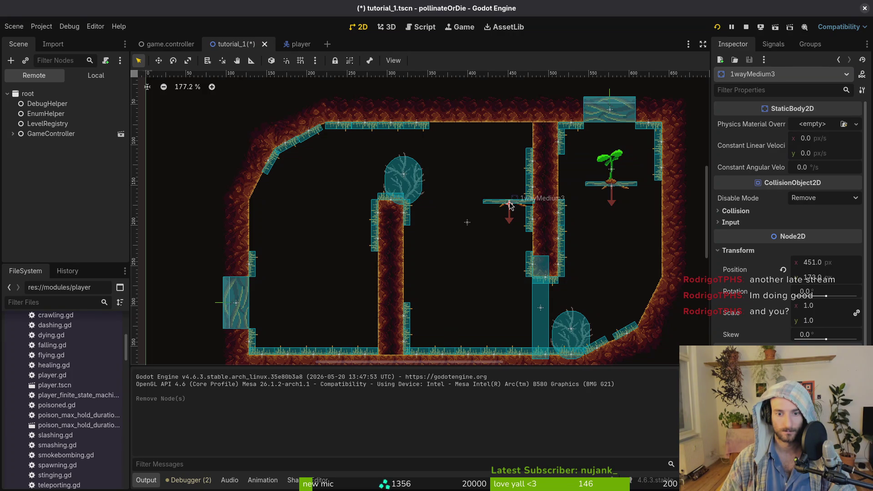
{"action": "left_click", "coordinate": [474, 250]}
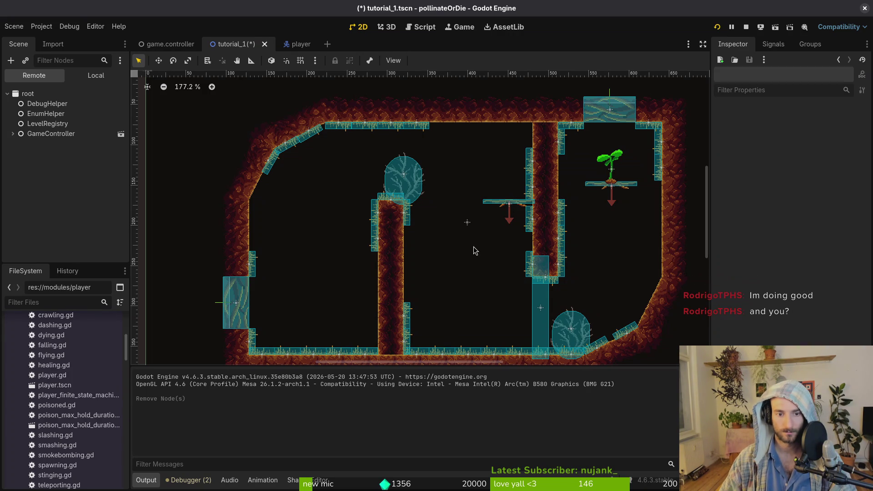
{"action": "left_click", "coordinate": [508, 209]}
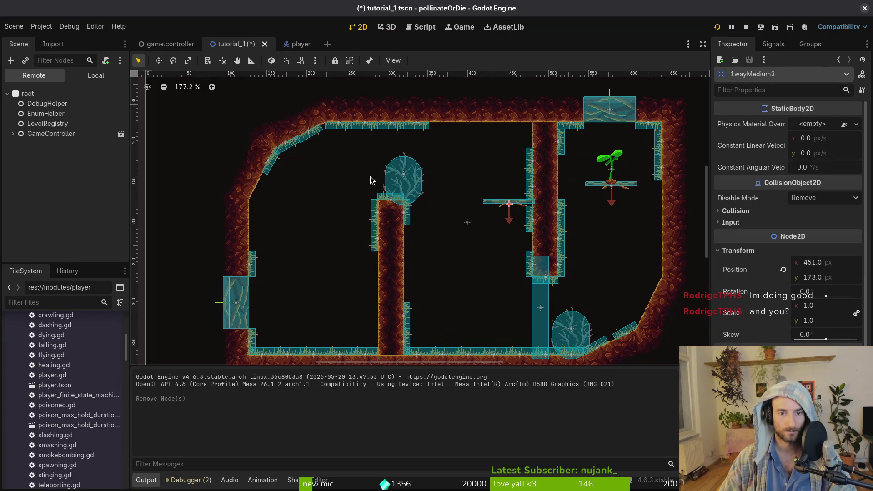
{"action": "key", "text": "ctrl+z"}
{"action": "left_click_drag", "start_coordinate": [440, 203], "coordinate": [441, 284]}
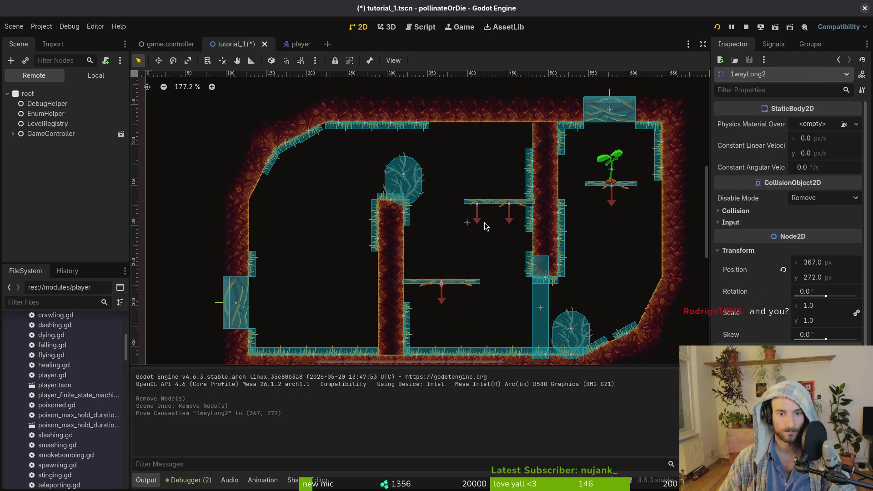
{"action": "key", "text": "Delete"}
{"action": "key", "text": "Return"}
Move 1wayShort down-left to (336, 253), save the scene, and relaunch the game
{"action": "left_click_drag", "start_coordinate": [483, 202], "coordinate": [410, 270]}
{"action": "scroll", "coordinate": [420, 266], "scroll_direction": "up", "scroll_amount": 8}
{"action": "left_click", "coordinate": [458, 244]}
{"action": "key", "text": "ctrl+s"}
{"action": "left_click", "coordinate": [744, 31]}
{"action": "left_click", "coordinate": [721, 29]}
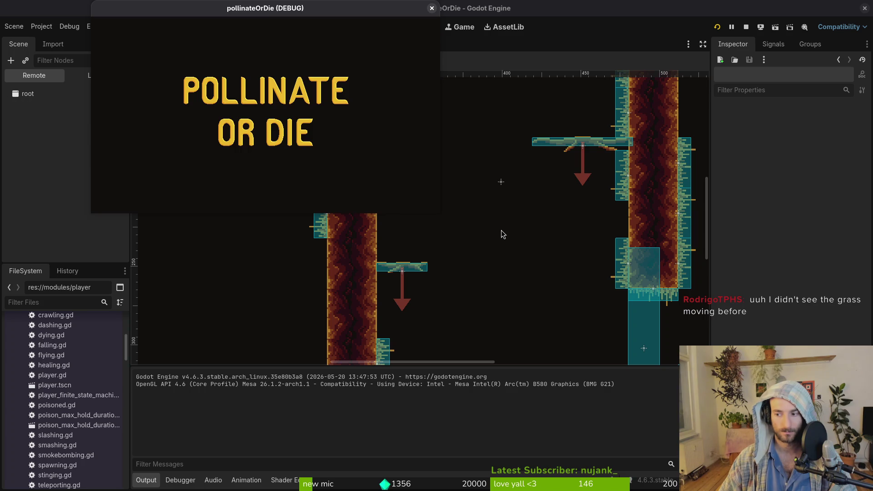
Start a new game and fly the bee over the pillar, across the room, onto the sprouting plant
{"action": "scroll", "coordinate": [502, 229], "scroll_direction": "down", "scroll_amount": 5}
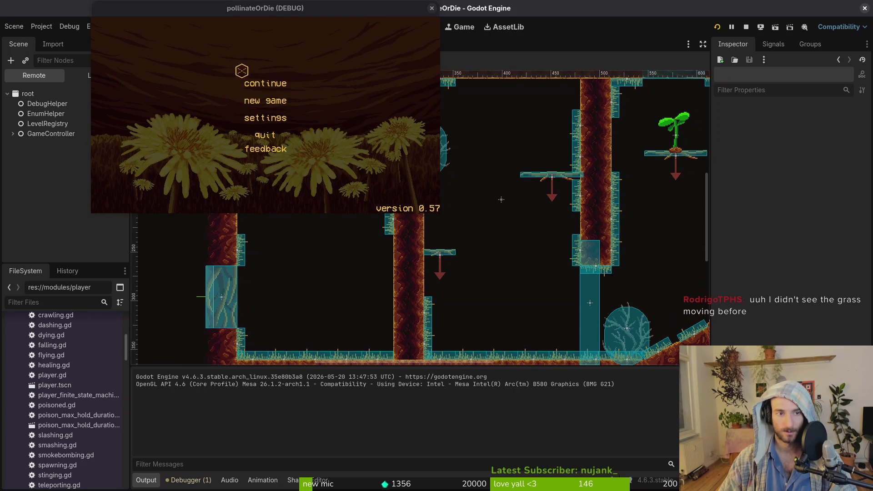
{"action": "left_click", "coordinate": [265, 100]}
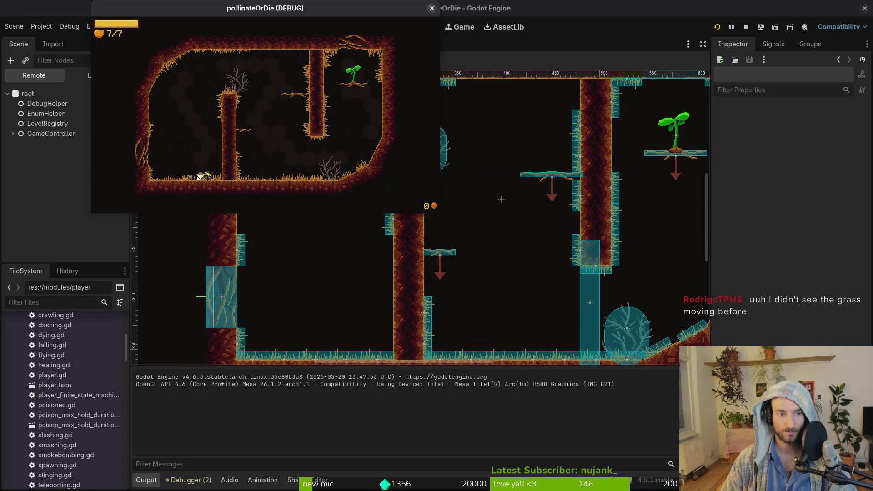
{"action": "key", "text": "d"}
{"action": "key", "text": "w"}
{"action": "key", "text": "d"}
{"action": "key", "text": "d"}
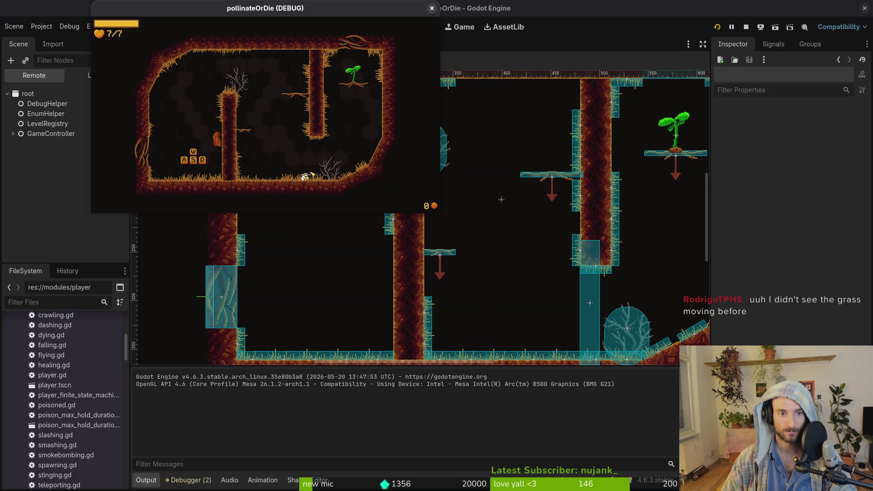
{"action": "key", "text": "d"}
{"action": "key", "text": "d"}
{"action": "key", "text": "a"}
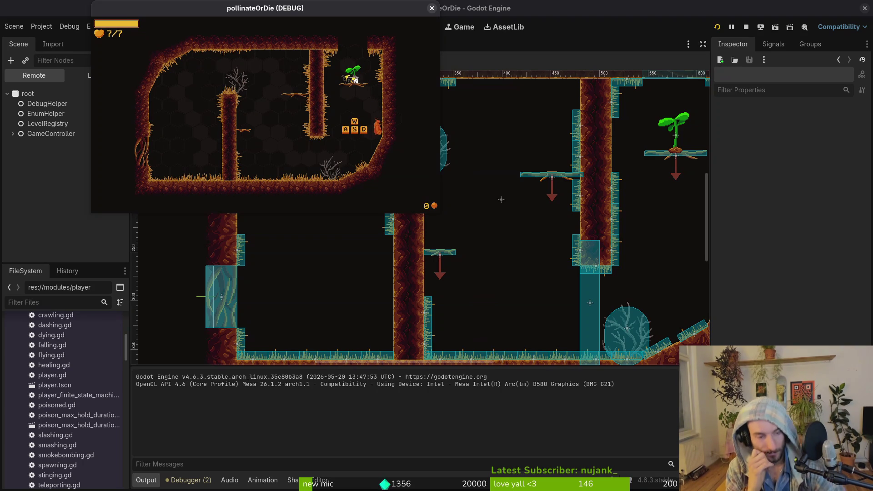
Fly the bee up through the ceiling exit and around the next room
{"action": "key", "text": "w"}
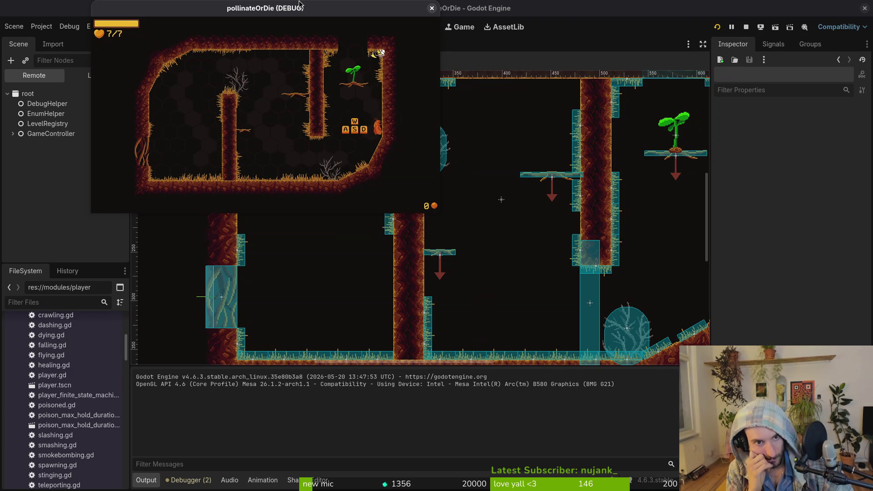
{"action": "key", "text": "w"}
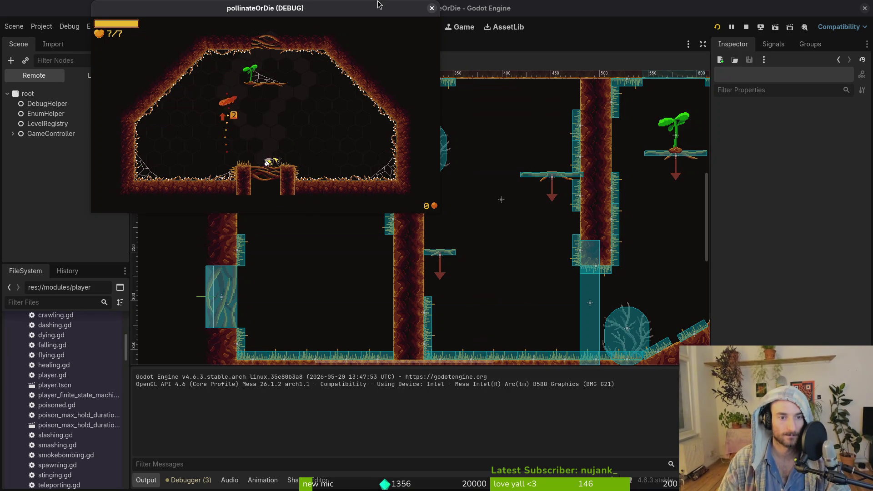
{"action": "key", "text": "Right"}
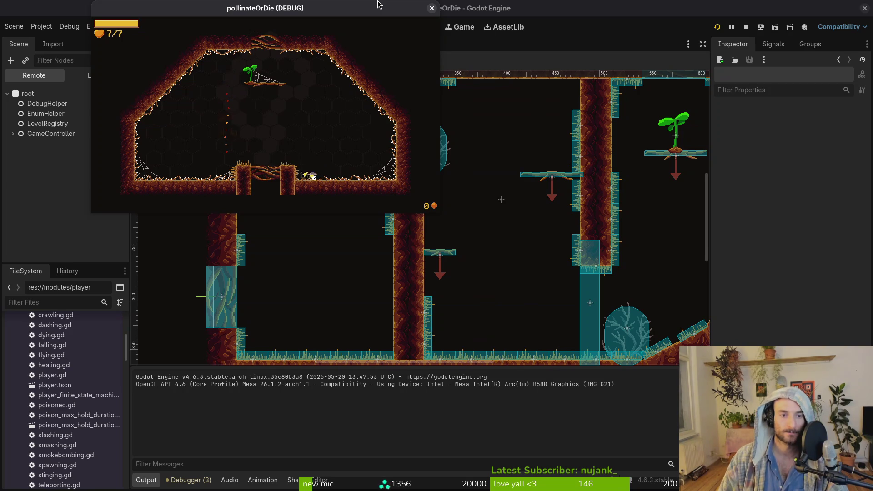
{"action": "key", "text": "Right"}
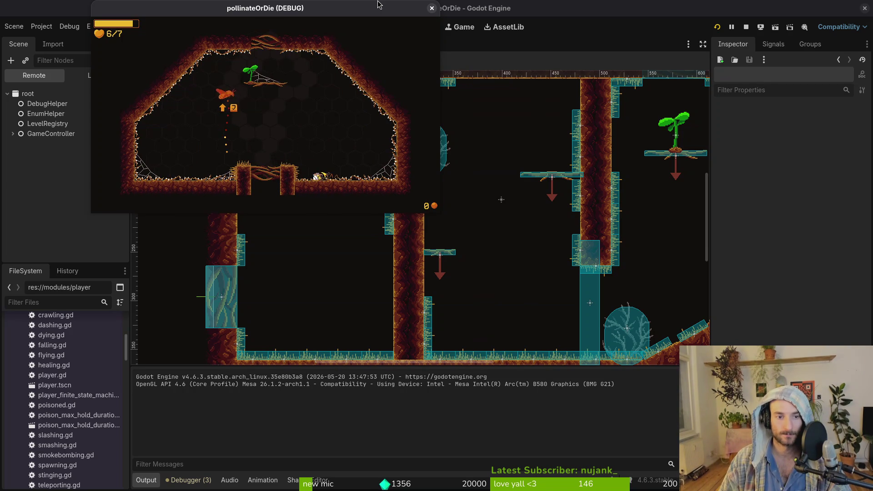
{"action": "key", "text": "Up"}
{"action": "key", "text": "Left"}
{"action": "key", "text": "Right"}
{"action": "key", "text": "Left"}
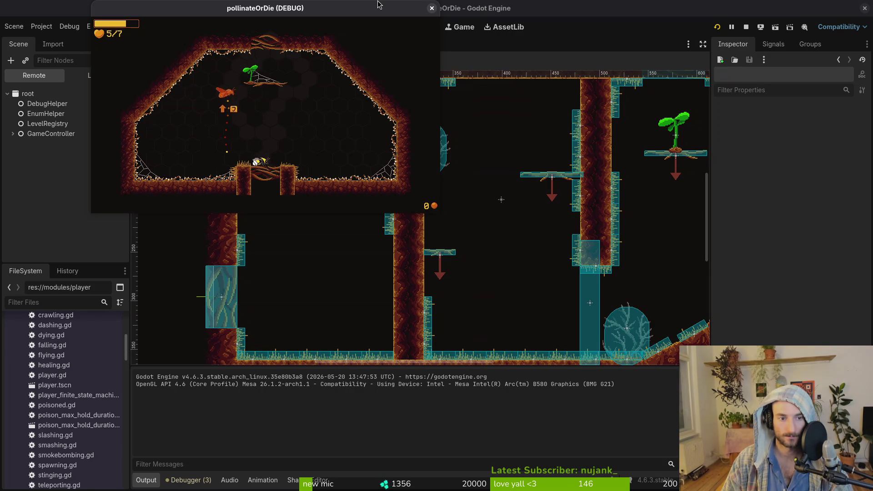
Climb the slope, slash through the enemies, then stop the game
{"action": "key", "text": "Up"}
{"action": "key", "text": "Up"}
{"action": "key", "text": "Up"}
{"action": "key", "text": "Up"}
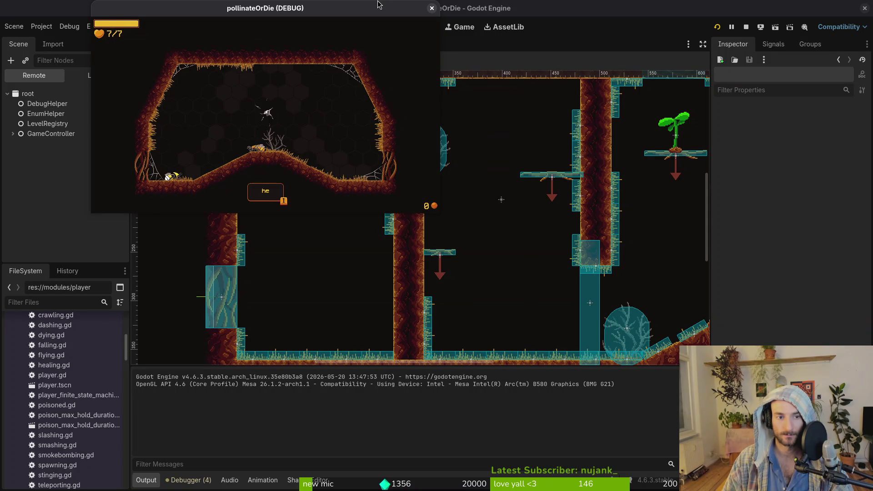
{"action": "key", "text": "Right"}
{"action": "key", "text": "Right"}
{"action": "key", "text": "Up"}
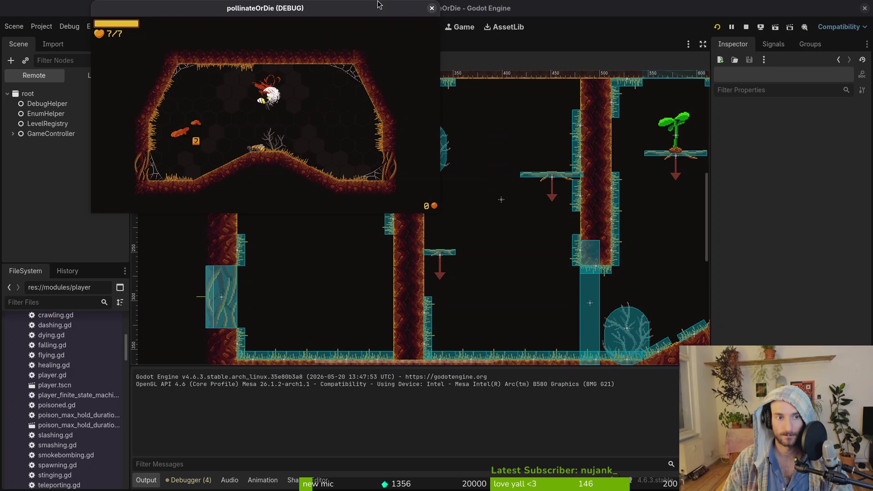
{"action": "key", "text": "Right"}
{"action": "key", "text": "Left"}
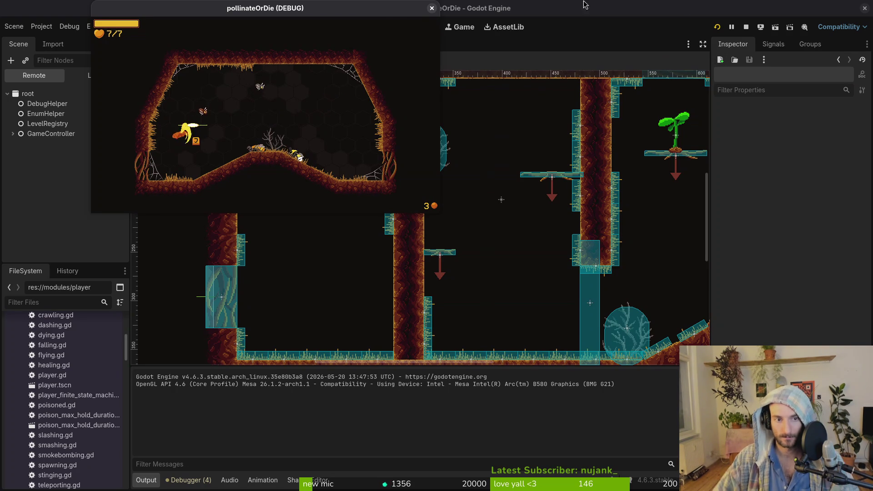
{"action": "left_click", "coordinate": [432, 7]}
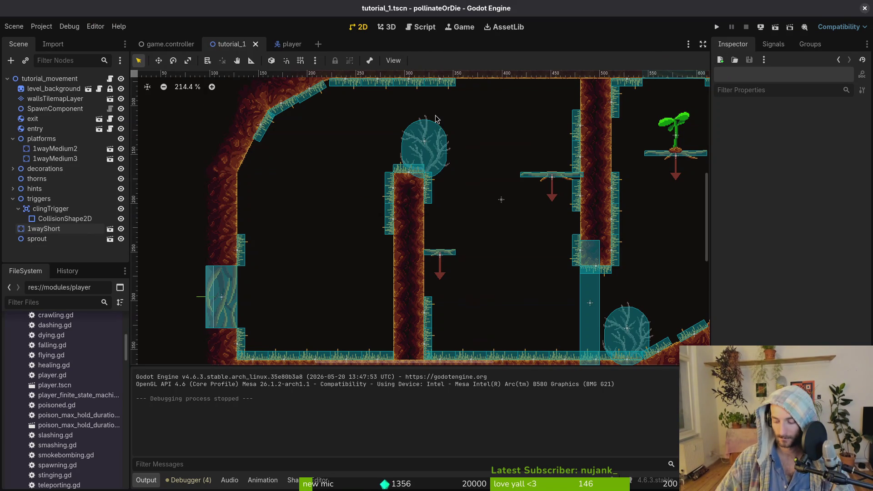
Open tutorial_3.tscn through the quick-open search 'tut3'
{"action": "key", "text": "ctrl+shift+o"}
{"action": "type", "text": "tut3"}
{"action": "key", "text": "Return"}
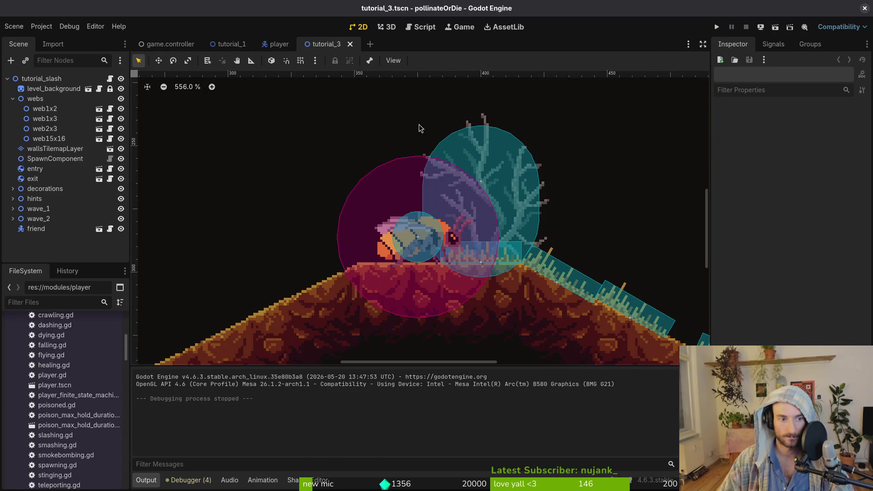
{"action": "scroll", "coordinate": [415, 115], "scroll_direction": "down", "scroll_amount": 5}
Lower the four enemy spawn markers, enemySpawnMarker2 to (260, 242), and save tutorial_3
{"action": "left_click_drag", "start_coordinate": [418, 190], "coordinate": [413, 203]}
{"action": "mouse_move", "coordinate": [530, 174]}
{"action": "left_mouse_down"}
{"action": "mouse_move", "coordinate": [539, 232]}
{"action": "mouse_move", "coordinate": [540, 221]}
{"action": "left_mouse_up"}
{"action": "left_click_drag", "start_coordinate": [293, 177], "coordinate": [291, 226]}
{"action": "left_click_drag", "start_coordinate": [413, 140], "coordinate": [413, 181]}
{"action": "left_click", "coordinate": [473, 159]}
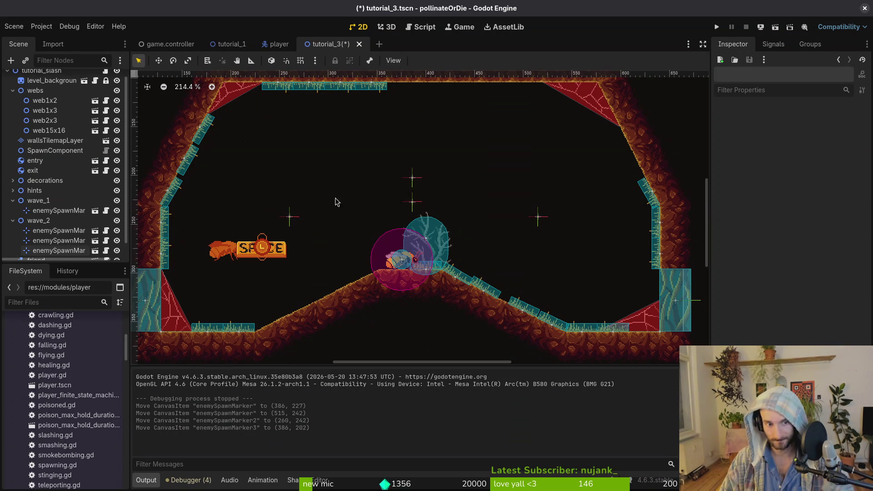
{"action": "key", "text": "ctrl+s"}
Close the tutorial_3 and player scene tabs
{"action": "scroll", "coordinate": [382, 207], "scroll_direction": "down", "scroll_amount": 3}
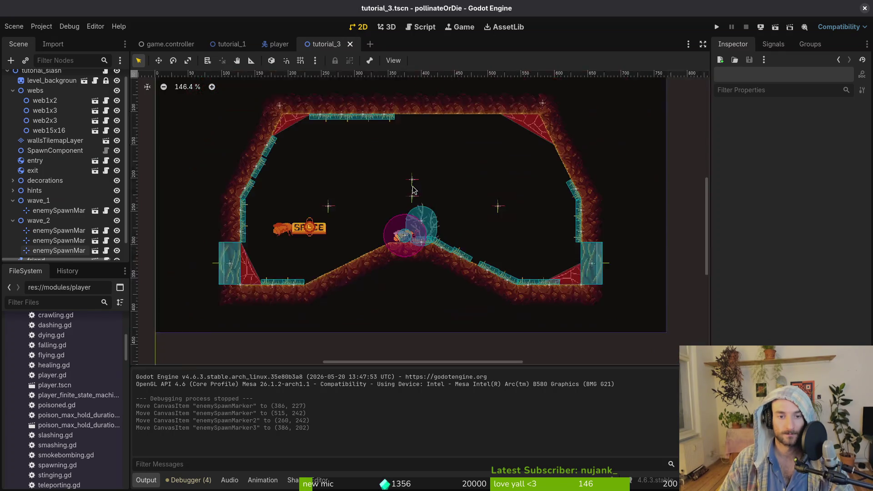
{"action": "middle_click", "coordinate": [312, 48]}
{"action": "middle_click", "coordinate": [282, 45]}
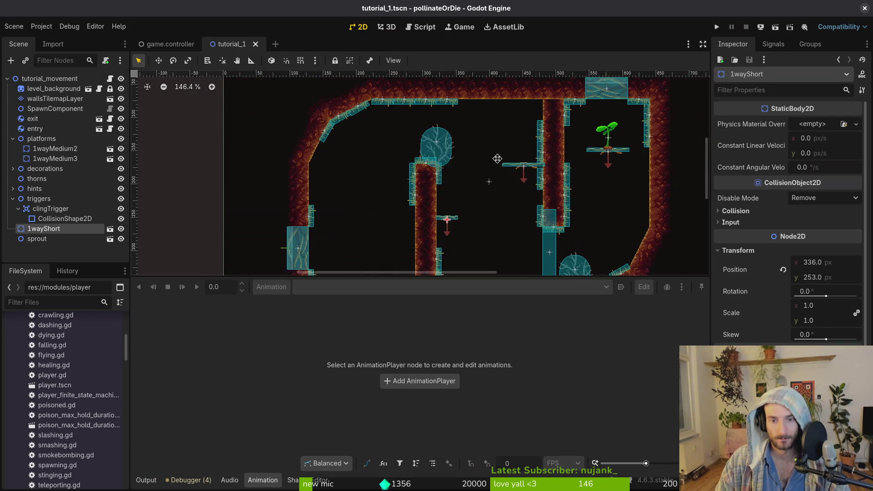
Rotate the exit gate to -270° so it stands upright
{"action": "scroll", "coordinate": [495, 166], "scroll_direction": "down", "scroll_amount": 2}
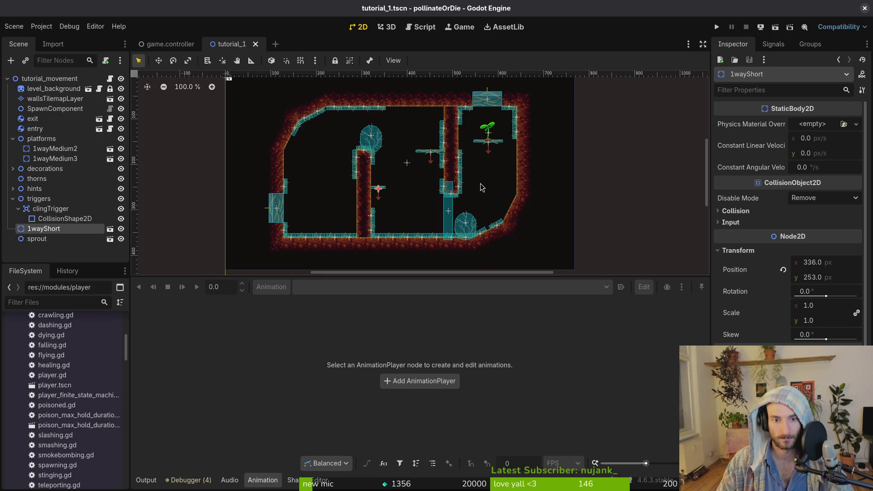
{"action": "scroll", "coordinate": [503, 135], "scroll_direction": "up", "scroll_amount": 4}
{"action": "scroll", "coordinate": [497, 162], "scroll_direction": "down", "scroll_amount": 5}
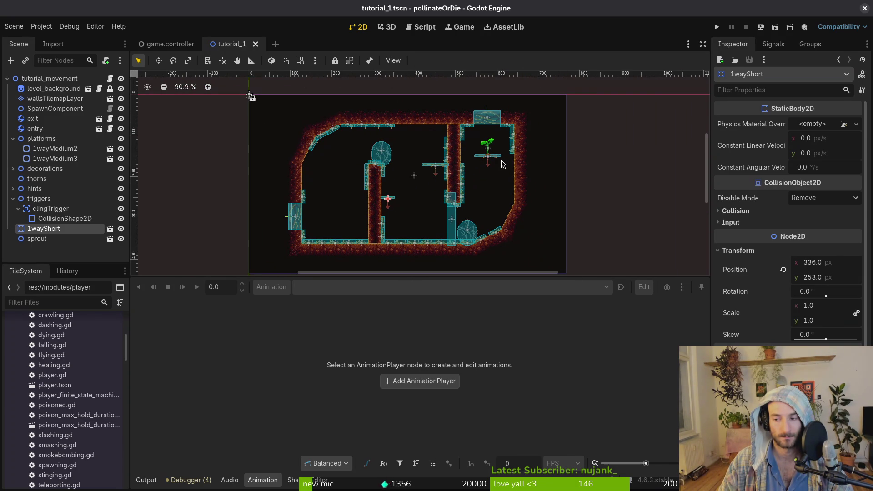
{"action": "scroll", "coordinate": [502, 164], "scroll_direction": "up", "scroll_amount": 5}
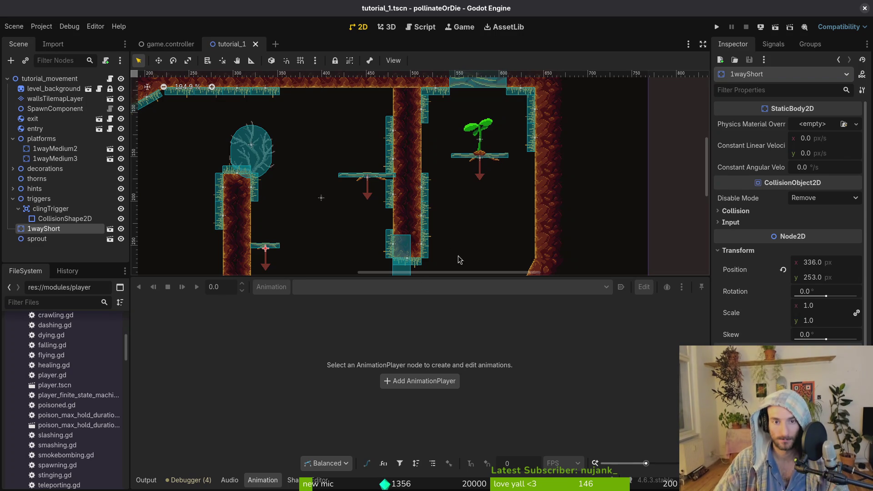
{"action": "scroll", "coordinate": [482, 157], "scroll_direction": "down", "scroll_amount": 4}
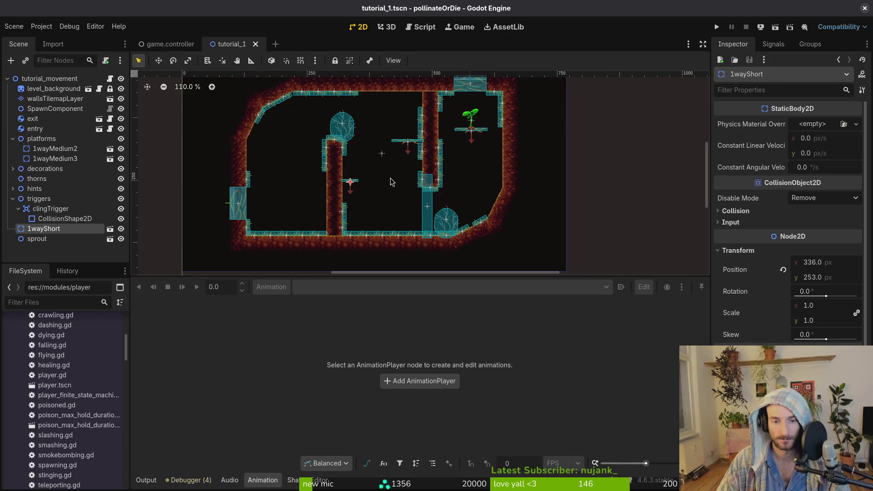
{"action": "scroll", "coordinate": [482, 168], "scroll_direction": "up", "scroll_amount": 2}
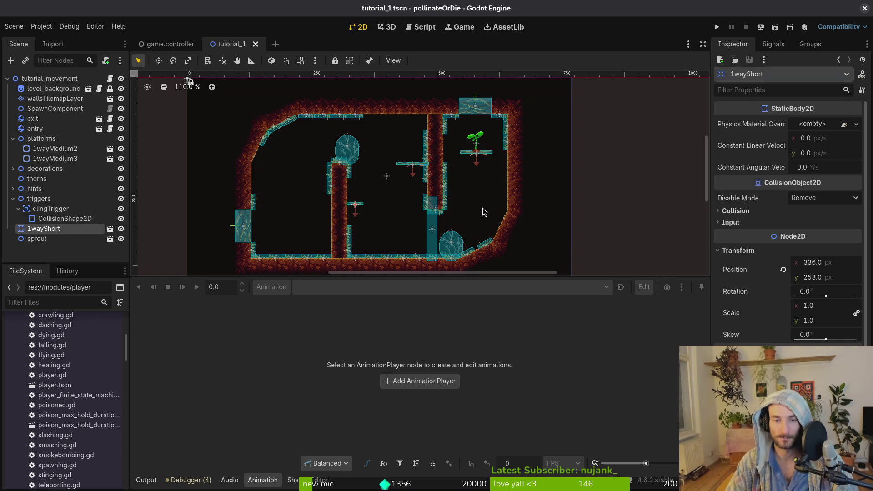
{"action": "scroll", "coordinate": [477, 141], "scroll_direction": "up", "scroll_amount": 4}
{"action": "mouse_move", "coordinate": [457, 123]}
{"action": "left_mouse_down"}
{"action": "mouse_move", "coordinate": [468, 147]}
{"action": "mouse_move", "coordinate": [423, 182]}
{"action": "mouse_move", "coordinate": [509, 169]}
{"action": "mouse_move", "coordinate": [508, 152]}
{"action": "mouse_move", "coordinate": [500, 153]}
{"action": "left_mouse_up"}
{"action": "key", "text": "shift+g"}
Move and rotate desertGras40 beside the sprout, lower desertGras41 16 px, and save tutorial_1
{"action": "left_click", "coordinate": [45, 100]}
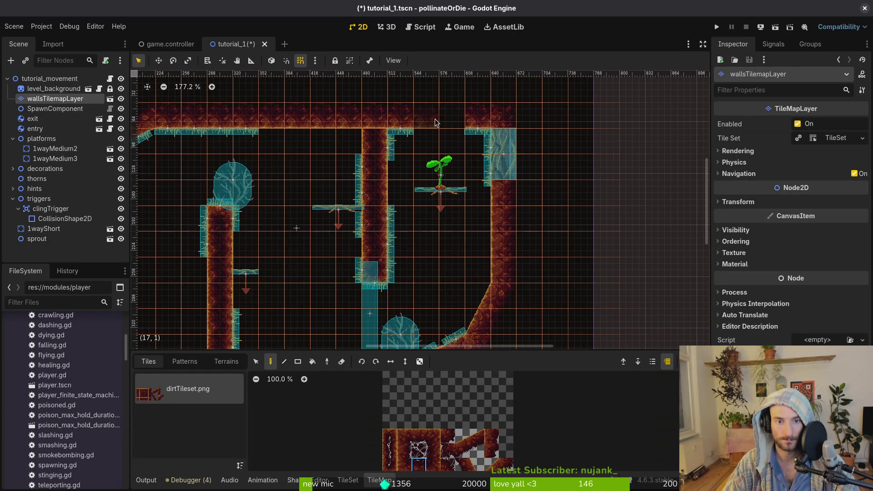
{"action": "key", "text": "Escape"}
{"action": "mouse_move", "coordinate": [487, 150]}
{"action": "left_mouse_down"}
{"action": "mouse_move", "coordinate": [450, 141]}
{"action": "mouse_move", "coordinate": [457, 136]}
{"action": "mouse_move", "coordinate": [454, 145]}
{"action": "mouse_move", "coordinate": [448, 129]}
{"action": "left_mouse_up"}
{"action": "left_click_drag", "start_coordinate": [490, 181], "coordinate": [492, 193]}
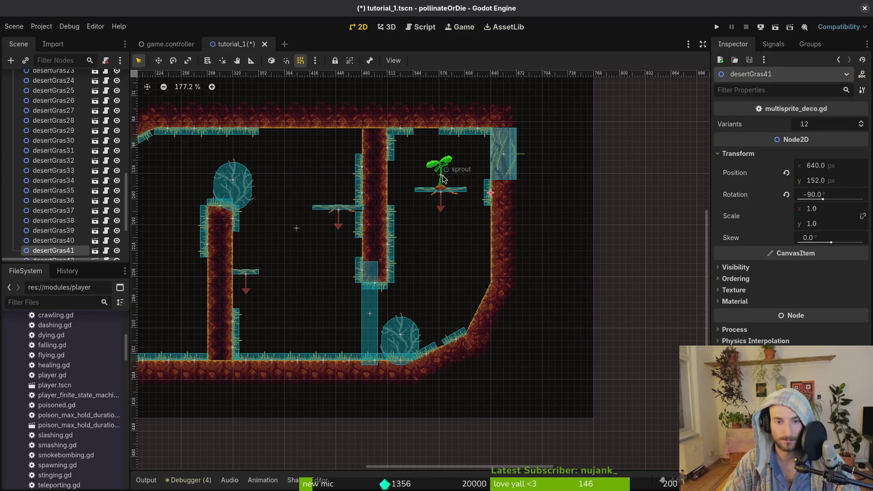
{"action": "scroll", "coordinate": [63, 132], "scroll_direction": "up", "scroll_amount": 4}
{"action": "scroll", "coordinate": [63, 132], "scroll_direction": "up", "scroll_amount": 7}
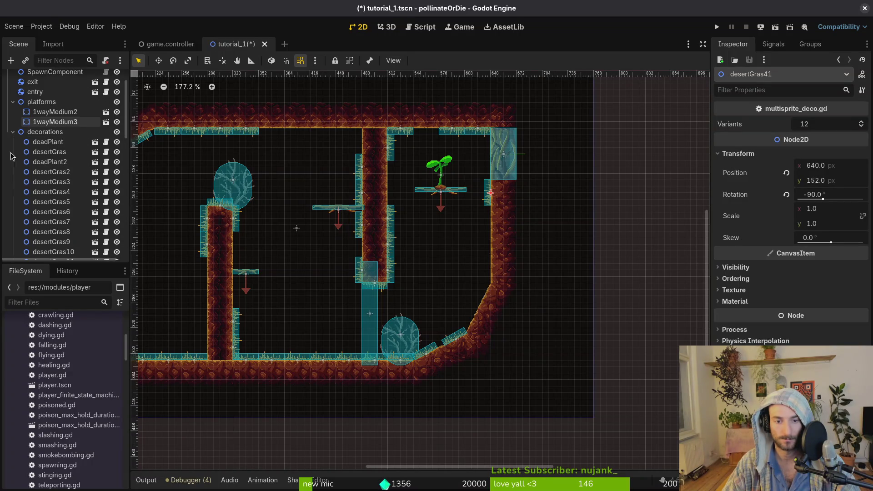
{"action": "left_click", "coordinate": [479, 217]}
{"action": "key", "text": "ctrl+s"}
{"action": "scroll", "coordinate": [459, 216], "scroll_direction": "up", "scroll_amount": 5}
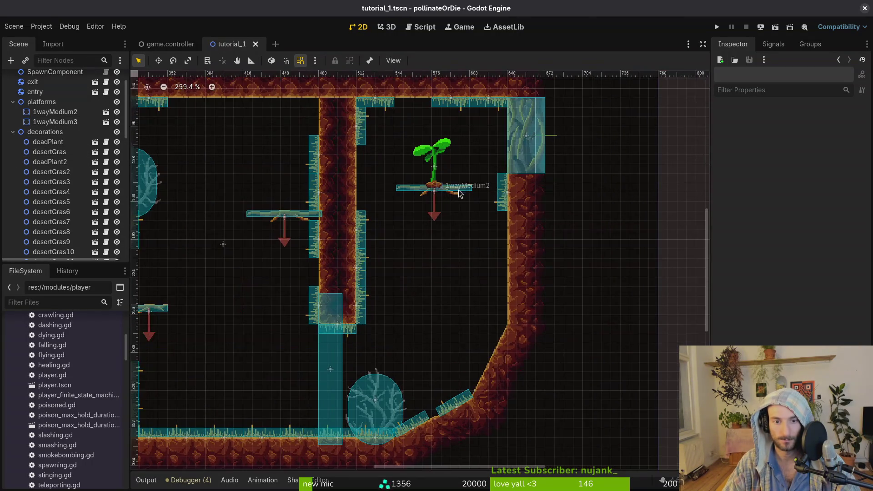
Try moving 1wayMedium2 and the sprout up-right, then undo those moves
{"action": "mouse_move", "coordinate": [464, 212]}
{"action": "left_mouse_down"}
{"action": "mouse_move", "coordinate": [508, 199]}
{"action": "mouse_move", "coordinate": [490, 196]}
{"action": "mouse_move", "coordinate": [506, 200]}
{"action": "left_mouse_up"}
{"action": "scroll", "coordinate": [489, 203], "scroll_direction": "up", "scroll_amount": 2}
{"action": "key", "text": "shift+g"}
{"action": "left_click_drag", "start_coordinate": [403, 214], "coordinate": [453, 191]}
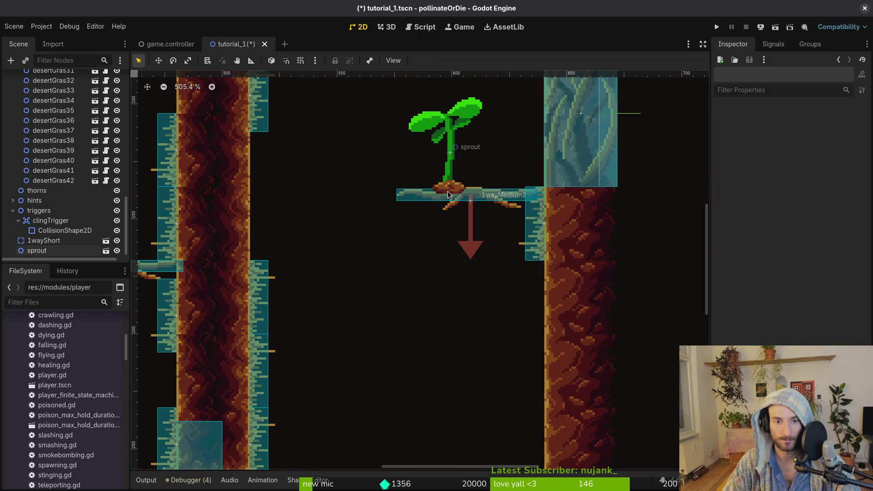
{"action": "key", "text": "ctrl+s"}
{"action": "scroll", "coordinate": [454, 185], "scroll_direction": "down", "scroll_amount": 5}
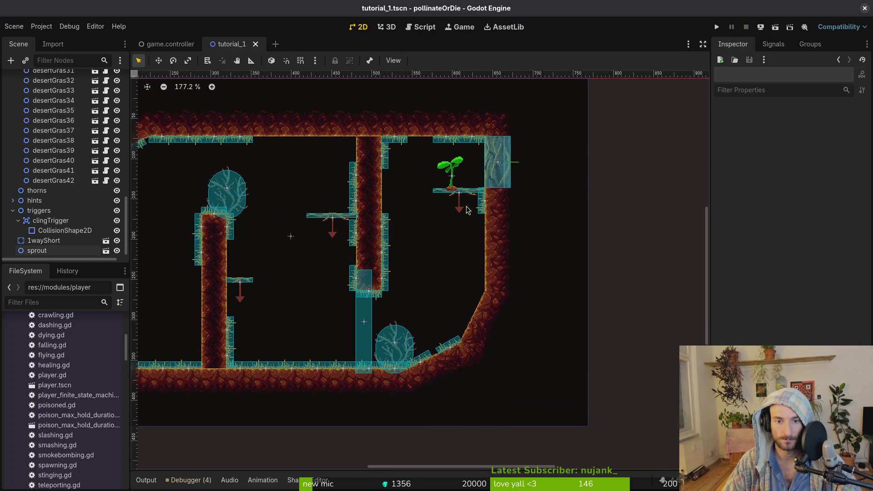
{"action": "scroll", "coordinate": [477, 191], "scroll_direction": "up", "scroll_amount": 2}
{"action": "key", "text": "ctrl+z"}
{"action": "key", "text": "ctrl+z"}
{"action": "scroll", "coordinate": [470, 216], "scroll_direction": "up", "scroll_amount": 3}
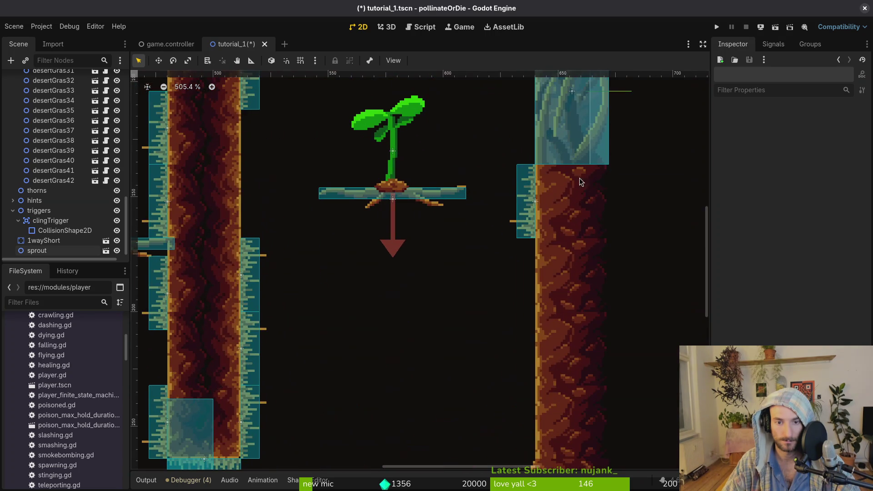
{"action": "scroll", "coordinate": [568, 195], "scroll_direction": "up", "scroll_amount": 2}
Lower the exit gate along the wall, raise desertGras41 16 px, shift desertGras40 8 px left
{"action": "left_click_drag", "start_coordinate": [573, 202], "coordinate": [573, 277]}
{"action": "key", "text": "shift+g"}
{"action": "mouse_move", "coordinate": [516, 234]}
{"action": "left_mouse_down"}
{"action": "mouse_move", "coordinate": [512, 196]}
{"action": "mouse_move", "coordinate": [522, 154]}
{"action": "left_mouse_up"}
{"action": "left_click_drag", "start_coordinate": [418, 115], "coordinate": [400, 115]}
{"action": "key", "text": "ctrl+s"}
Place 1wayMedium2 at (608, 174) with the sprout at (600, 152), save, and run
{"action": "mouse_move", "coordinate": [427, 280]}
{"action": "left_mouse_down"}
{"action": "mouse_move", "coordinate": [493, 336]}
{"action": "mouse_move", "coordinate": [518, 340]}
{"action": "mouse_move", "coordinate": [517, 328]}
{"action": "left_mouse_up"}
{"action": "scroll", "coordinate": [495, 337], "scroll_direction": "up", "scroll_amount": 5}
{"action": "left_click", "coordinate": [460, 289]}
{"action": "key", "text": "ctrl+s"}
{"action": "mouse_move", "coordinate": [285, 216]}
{"action": "left_mouse_down"}
{"action": "mouse_move", "coordinate": [370, 302]}
{"action": "mouse_move", "coordinate": [346, 306]}
{"action": "mouse_move", "coordinate": [381, 307]}
{"action": "mouse_move", "coordinate": [356, 310]}
{"action": "left_mouse_up"}
{"action": "left_click", "coordinate": [419, 236]}
{"action": "scroll", "coordinate": [418, 236], "scroll_direction": "down", "scroll_amount": 2}
{"action": "key", "text": "ctrl+s"}
{"action": "scroll", "coordinate": [419, 241], "scroll_direction": "down", "scroll_amount": 10}
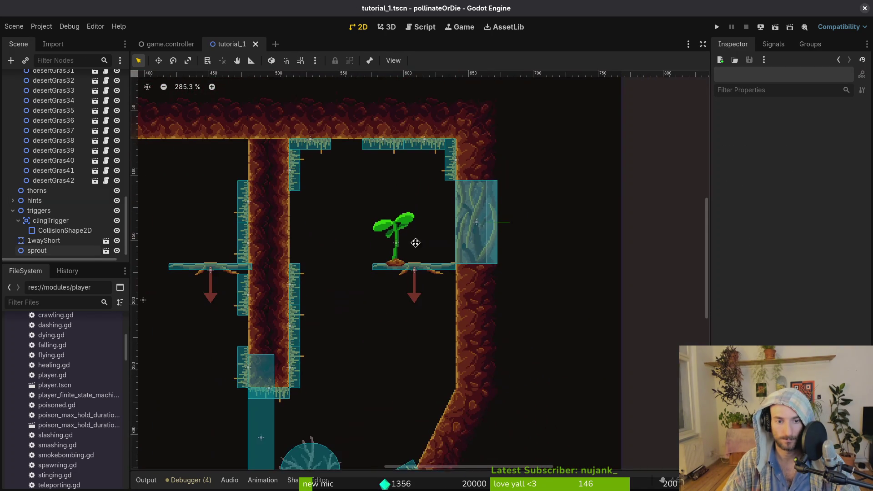
{"action": "left_click", "coordinate": [717, 28]}
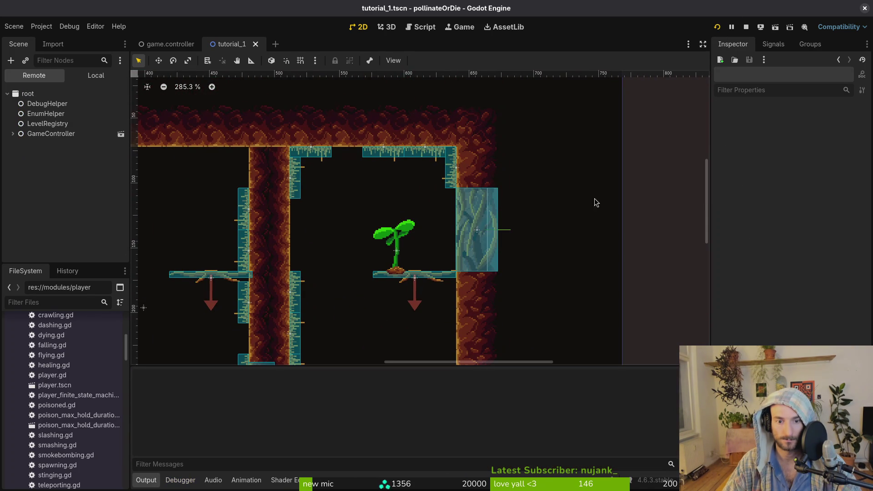
Start a new game, then collapse the decorations group and select wallsTilemapLayer
{"action": "key", "text": "Down"}
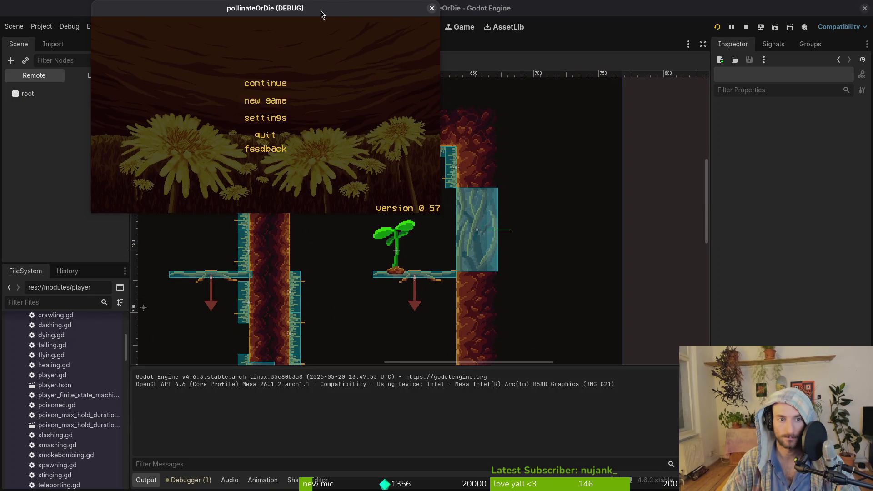
{"action": "key", "text": "Return"}
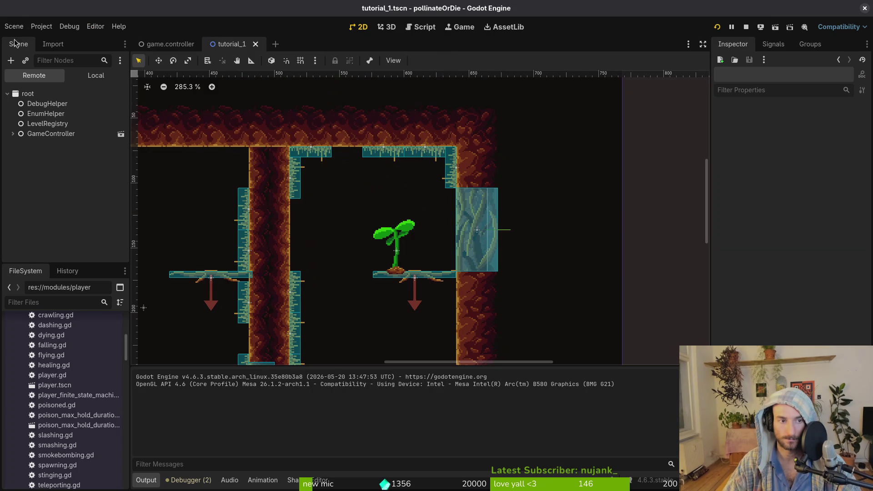
{"action": "left_click", "coordinate": [95, 76]}
{"action": "scroll", "coordinate": [41, 125], "scroll_direction": "up", "scroll_amount": 15}
{"action": "left_click", "coordinate": [12, 184]}
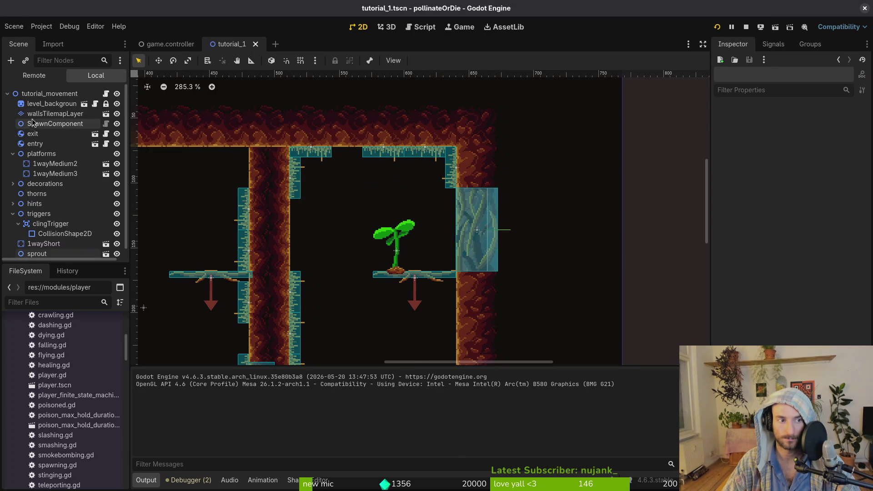
{"action": "left_click", "coordinate": [55, 114]}
{"action": "left_click", "coordinate": [477, 229]}
{"action": "key", "text": "Escape"}
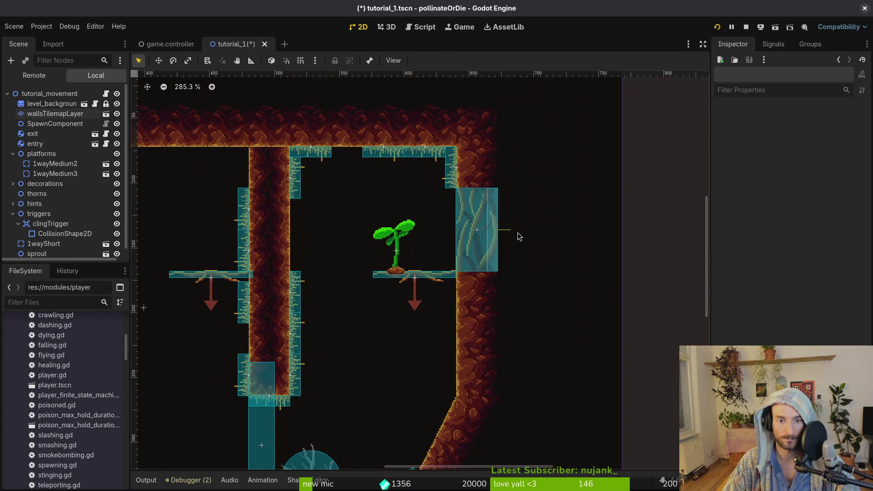
Relaunch the game, play the level, then close the game window
{"action": "key", "text": "F5"}
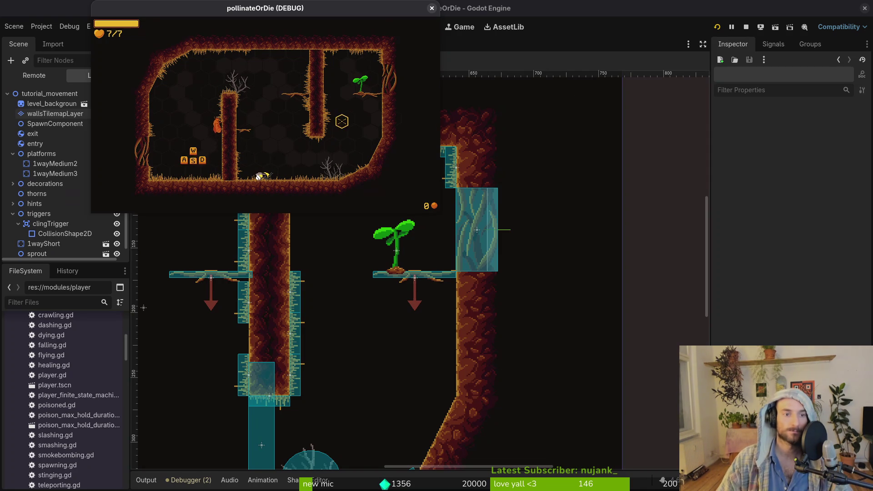
{"action": "left_click", "coordinate": [432, 7]}
{"action": "scroll", "coordinate": [336, 288], "scroll_direction": "down", "scroll_amount": 4}
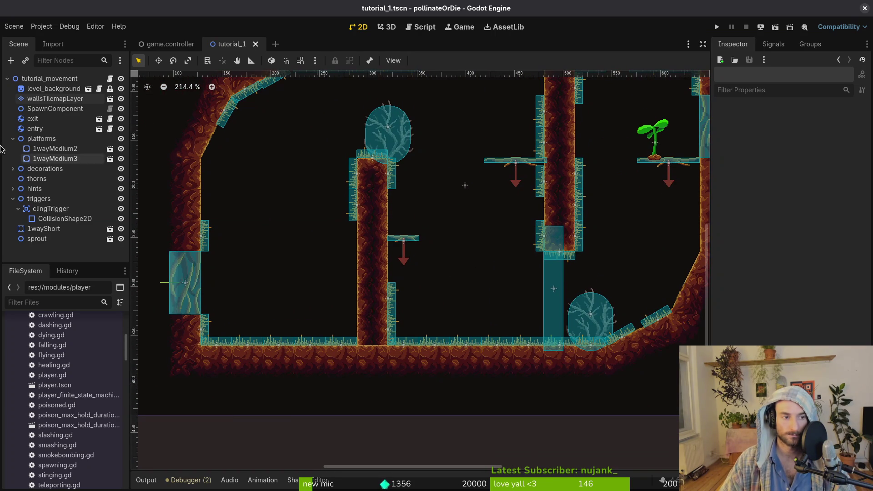
On the wallsTilemapLayer, paint a 2x2 slope block onto the floor beside the pillar
{"action": "left_click", "coordinate": [55, 99]}
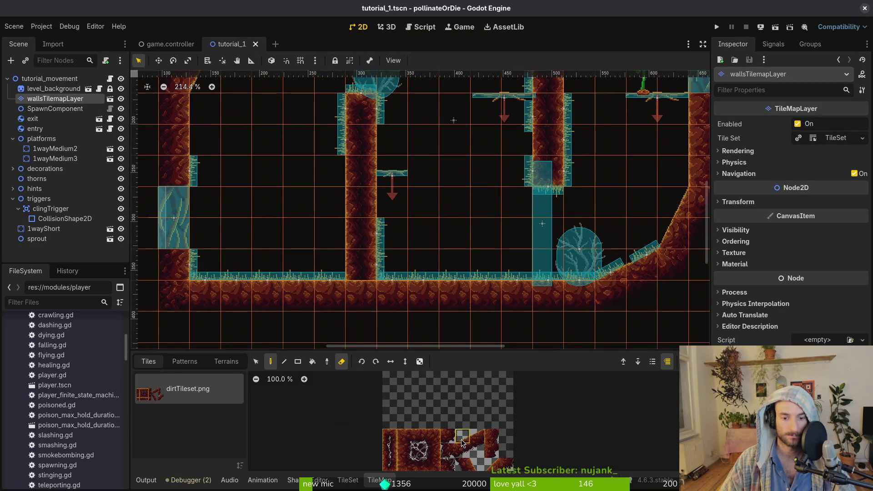
{"action": "scroll", "coordinate": [409, 292], "scroll_direction": "down", "scroll_amount": 3}
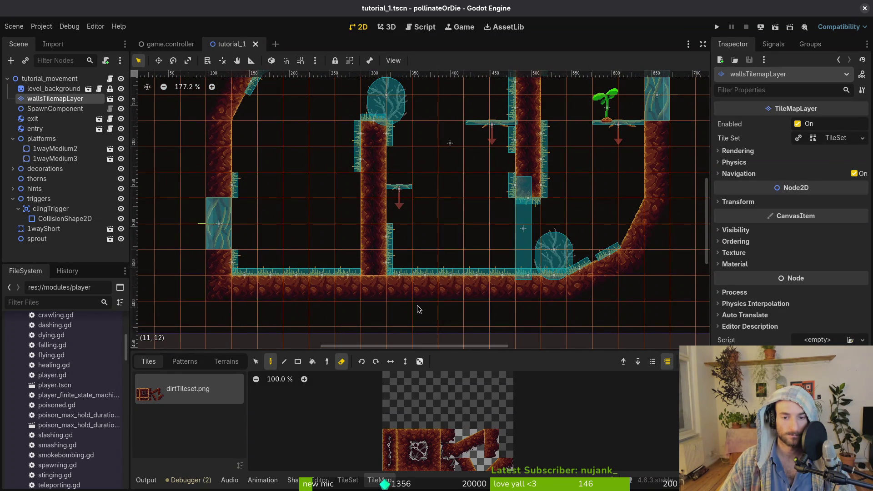
{"action": "scroll", "coordinate": [450, 291], "scroll_direction": "right", "scroll_amount": 3}
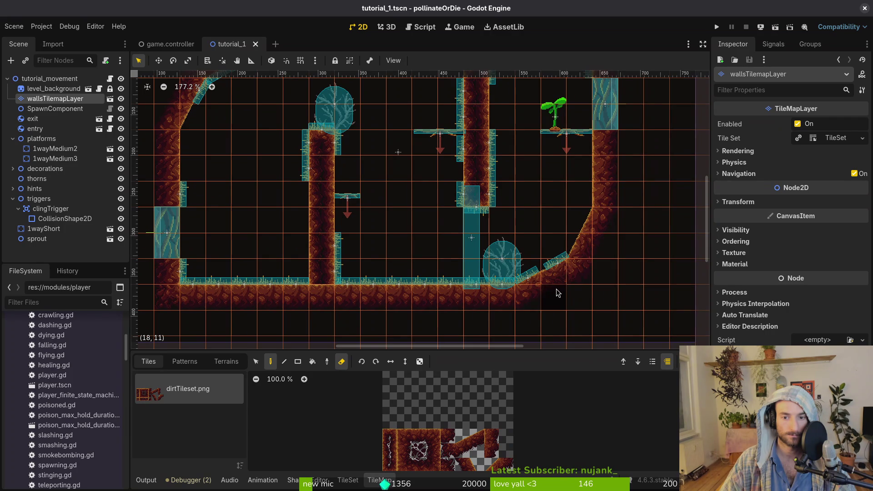
{"action": "scroll", "coordinate": [560, 288], "scroll_direction": "left", "scroll_amount": 1}
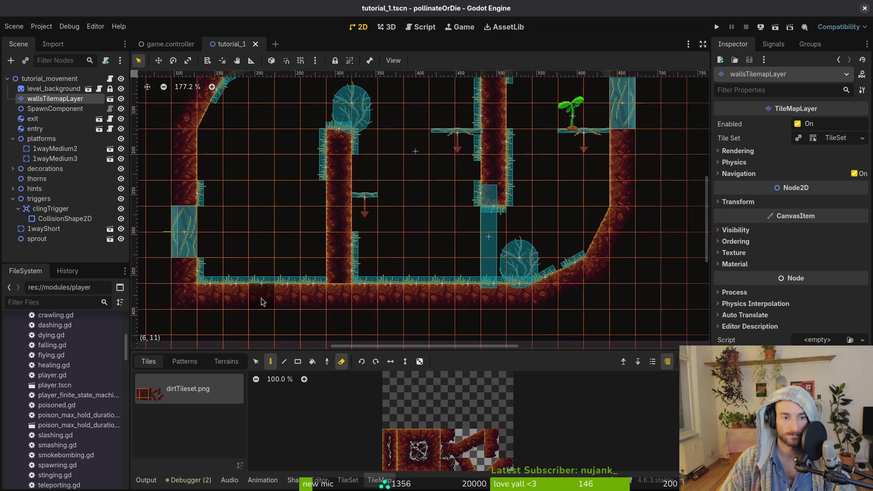
{"action": "left_click_drag", "start_coordinate": [460, 443], "coordinate": [476, 451]}
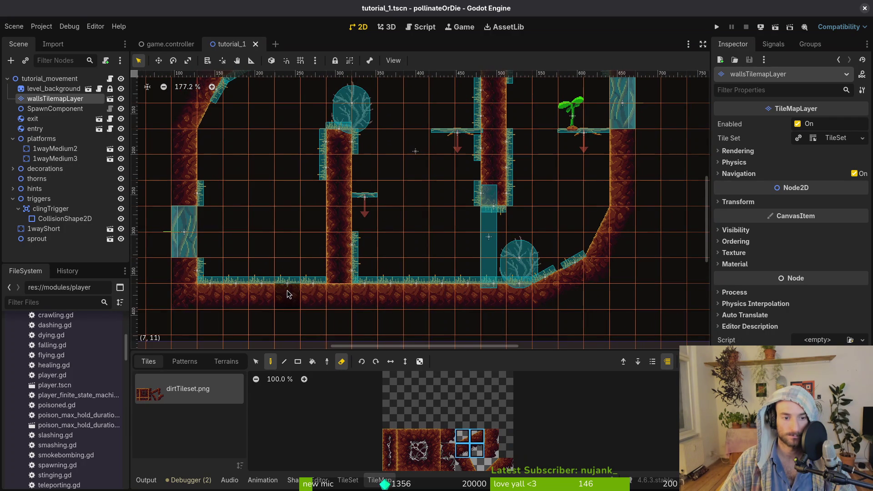
{"action": "key", "text": "r"}
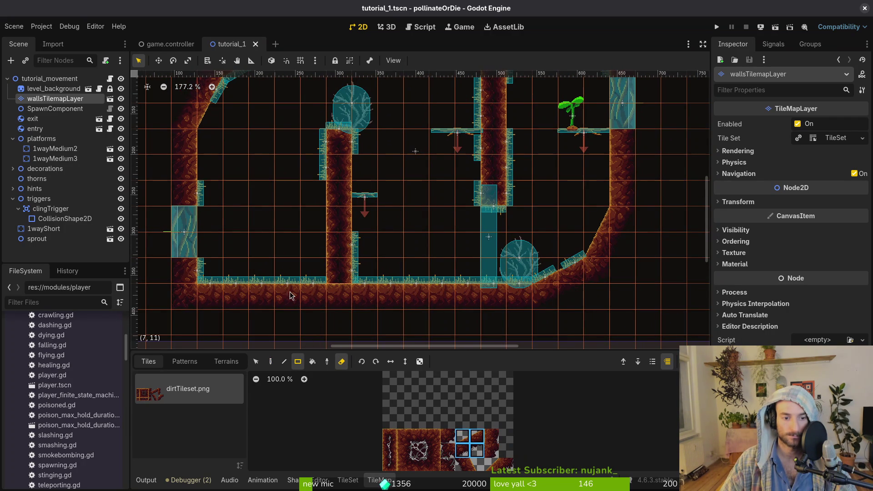
{"action": "key", "text": "d"}
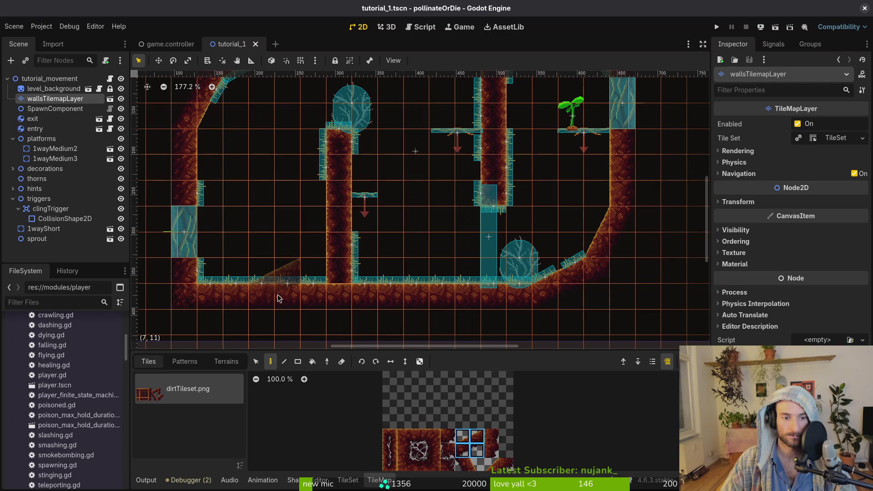
{"action": "left_click", "coordinate": [278, 299]}
Place a second 2x2 slope block, flipped vertically to the needed orientation
{"action": "scroll", "coordinate": [465, 421], "scroll_direction": "down", "scroll_amount": 3}
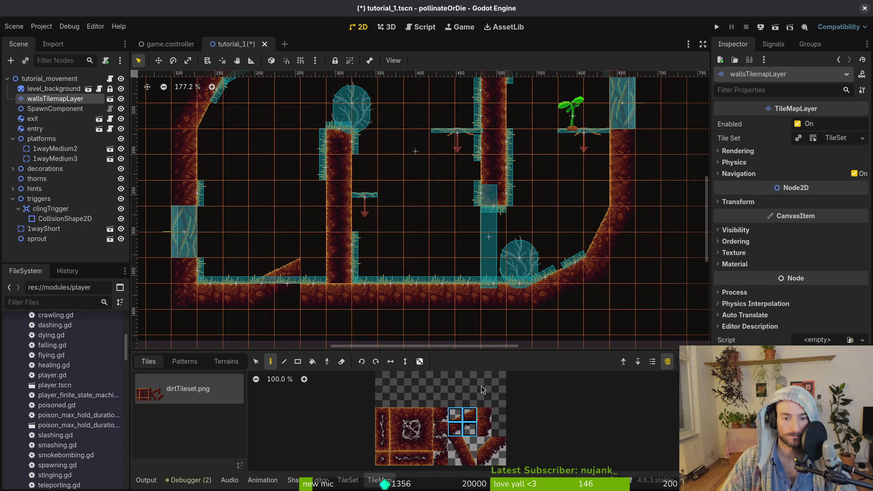
{"action": "left_click_drag", "start_coordinate": [465, 421], "coordinate": [448, 432]}
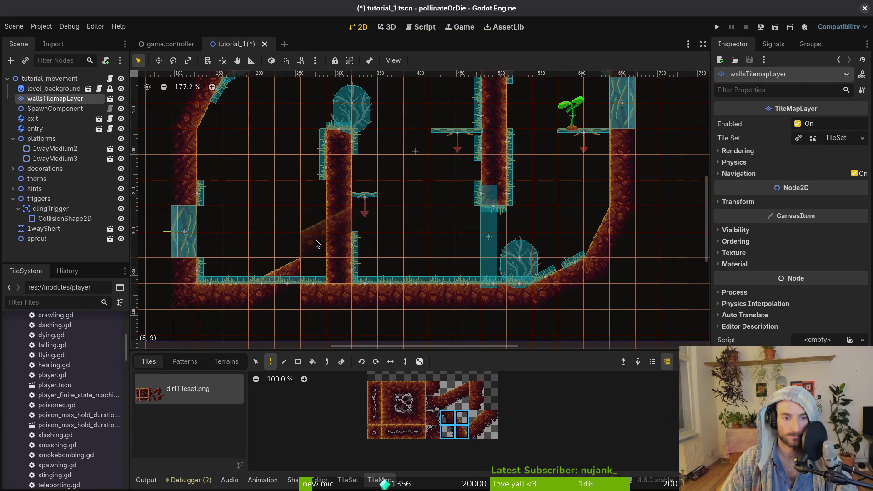
{"action": "key", "text": "x"}
{"action": "key", "text": "x"}
{"action": "left_click", "coordinate": [390, 362]}
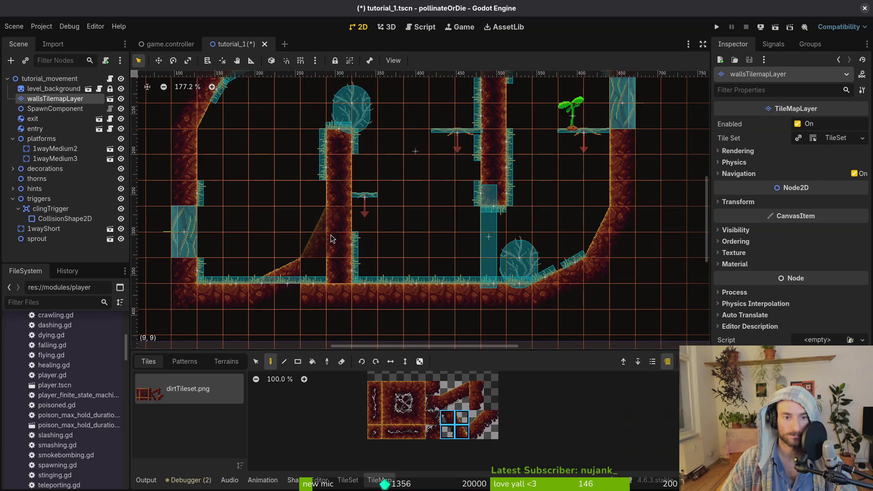
{"action": "scroll", "coordinate": [331, 238], "scroll_direction": "up", "scroll_amount": 1}
Repaint the pillar column with wall and dirt tiles down to the floor
{"action": "left_click", "coordinate": [331, 215], "text": "ctrl"}
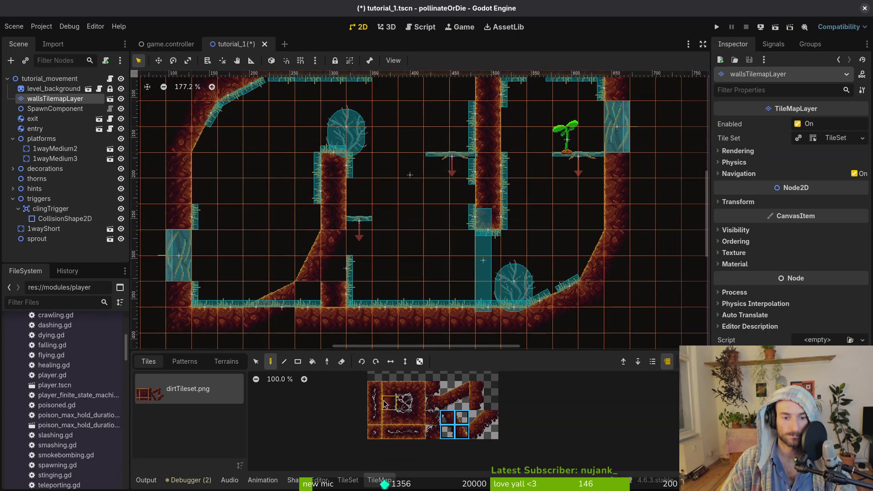
{"action": "left_click_drag", "start_coordinate": [331, 215], "coordinate": [329, 177]}
{"action": "left_click", "coordinate": [392, 390]}
{"action": "left_click", "coordinate": [424, 390]}
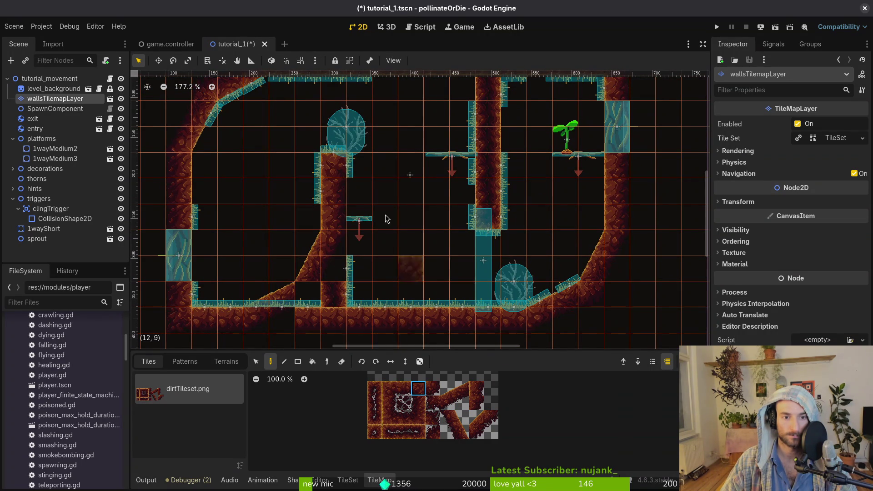
{"action": "left_click", "coordinate": [359, 165]}
{"action": "left_click_drag", "start_coordinate": [359, 182], "coordinate": [355, 252]}
Erase the stray dirt tiles in the column and deselect the wall layer
{"action": "key", "text": "e"}
{"action": "left_click_drag", "start_coordinate": [337, 295], "coordinate": [341, 322]}
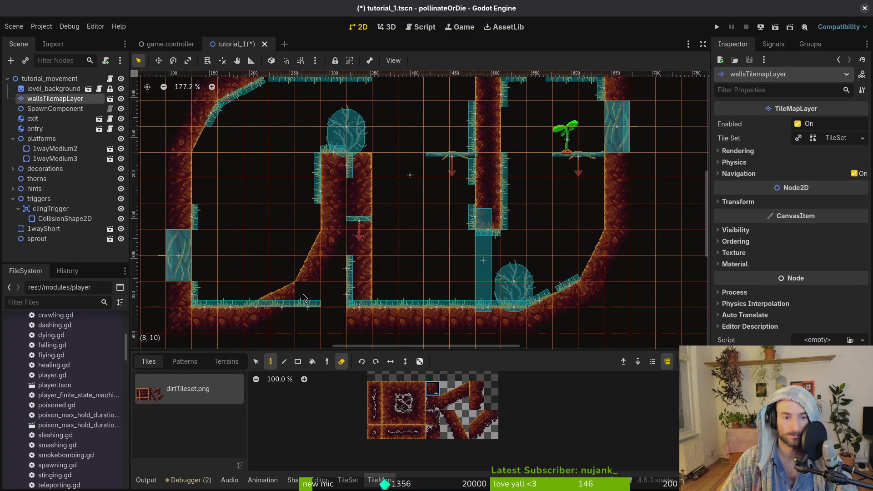
{"action": "key", "text": "Escape"}
{"action": "left_click", "coordinate": [288, 269]}
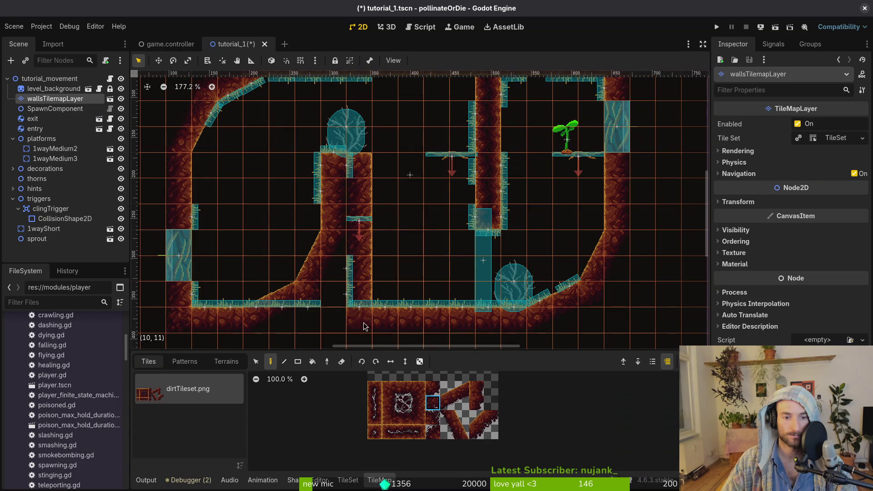
{"action": "key", "text": "Escape"}
{"action": "scroll", "coordinate": [345, 273], "scroll_direction": "up", "scroll_amount": 10}
{"action": "scroll", "coordinate": [315, 282], "scroll_direction": "up", "scroll_amount": 5}
{"action": "scroll", "coordinate": [337, 282], "scroll_direction": "left", "scroll_amount": 2}
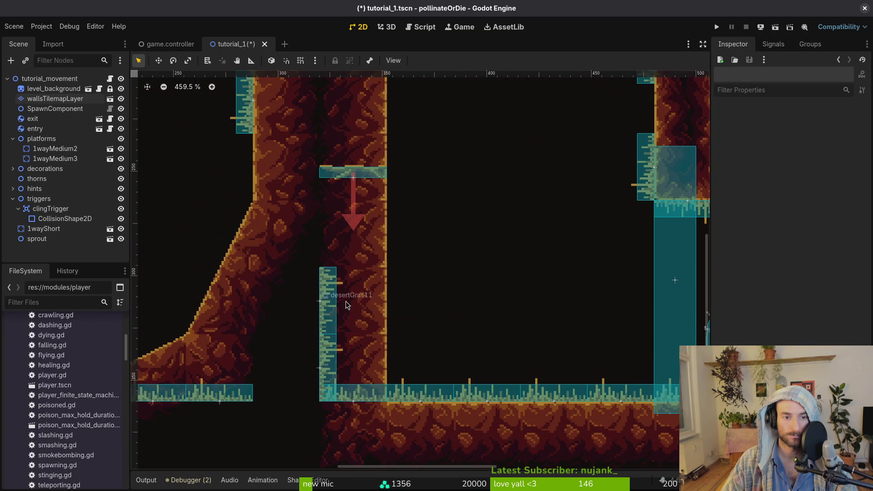
With grid snap on, move desertGras11 and another grass strip up the pillar wall
{"action": "key", "text": "shift+g"}
{"action": "left_click", "coordinate": [334, 372]}
{"action": "left_click_drag", "start_coordinate": [329, 302], "coordinate": [398, 301]}
{"action": "left_click_drag", "start_coordinate": [409, 350], "coordinate": [409, 333]}
{"action": "mouse_move", "coordinate": [372, 396]}
{"action": "left_mouse_down"}
{"action": "mouse_move", "coordinate": [431, 240]}
{"action": "mouse_move", "coordinate": [407, 275]}
{"action": "left_mouse_up"}
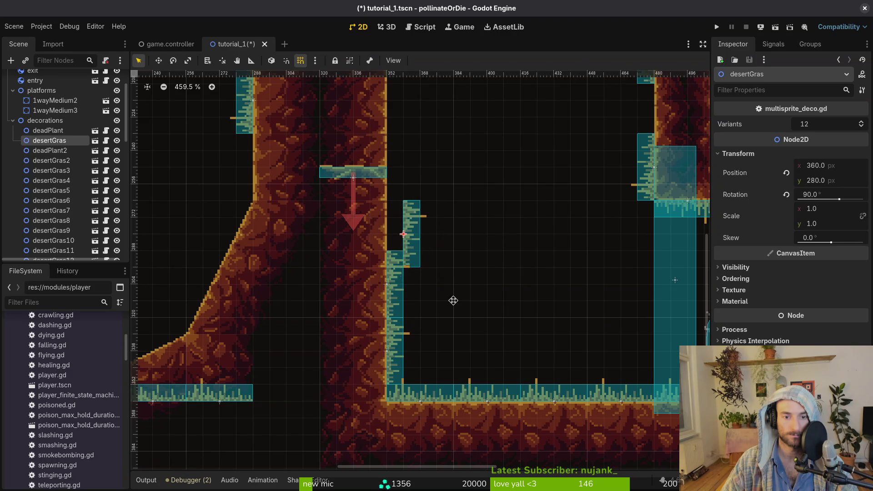
{"action": "scroll", "coordinate": [407, 275], "scroll_direction": "up", "scroll_amount": 4}
{"action": "left_click_drag", "start_coordinate": [408, 333], "coordinate": [391, 216]}
Shift the 1wayShort platform and desertGras25 right, lower another grass strip, and save
{"action": "left_click_drag", "start_coordinate": [364, 271], "coordinate": [431, 277]}
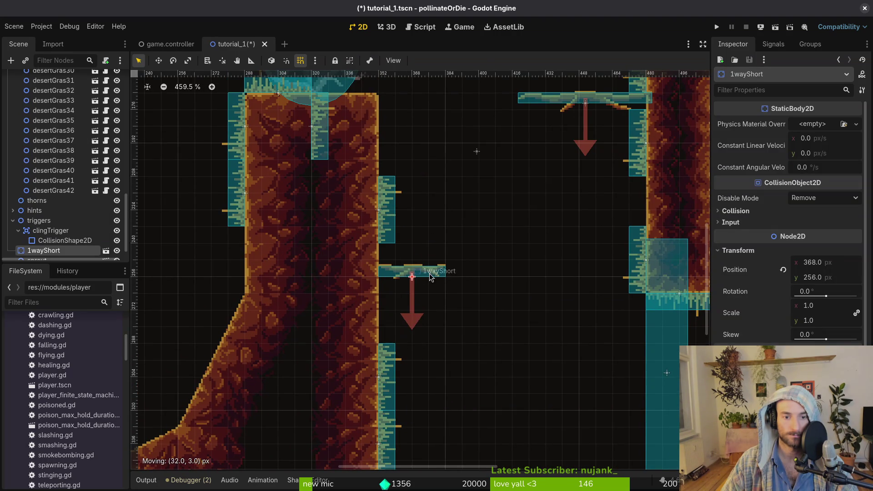
{"action": "scroll", "coordinate": [431, 277], "scroll_direction": "down", "scroll_amount": 2}
{"action": "left_click_drag", "start_coordinate": [304, 213], "coordinate": [344, 217]}
{"action": "scroll", "coordinate": [305, 214], "scroll_direction": "up", "scroll_amount": 2}
{"action": "left_click_drag", "start_coordinate": [351, 261], "coordinate": [351, 278]}
{"action": "scroll", "coordinate": [325, 267], "scroll_direction": "down", "scroll_amount": 2}
{"action": "scroll", "coordinate": [326, 267], "scroll_direction": "down", "scroll_amount": 1}
{"action": "key", "text": "Escape"}
{"action": "key", "text": "ctrl+s"}
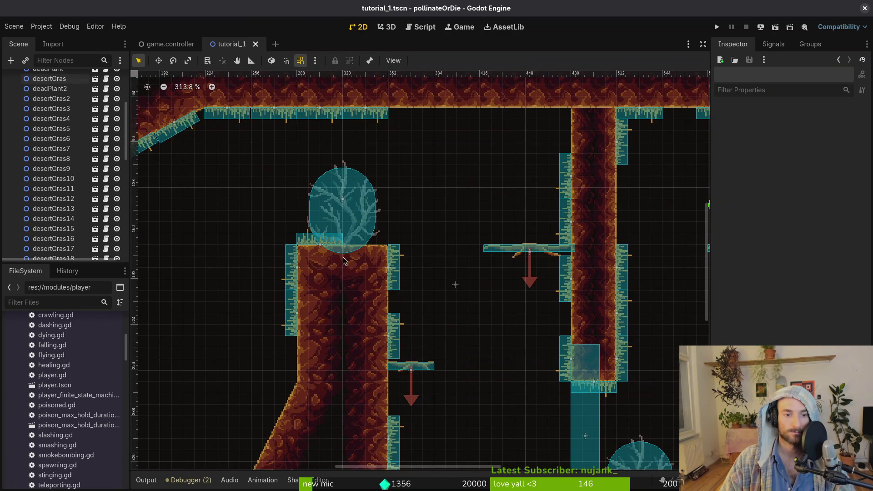
{"action": "scroll", "coordinate": [342, 257], "scroll_direction": "up", "scroll_amount": 1}
{"action": "scroll", "coordinate": [343, 256], "scroll_direction": "down", "scroll_amount": 1}
{"action": "scroll", "coordinate": [345, 273], "scroll_direction": "down", "scroll_amount": 3}
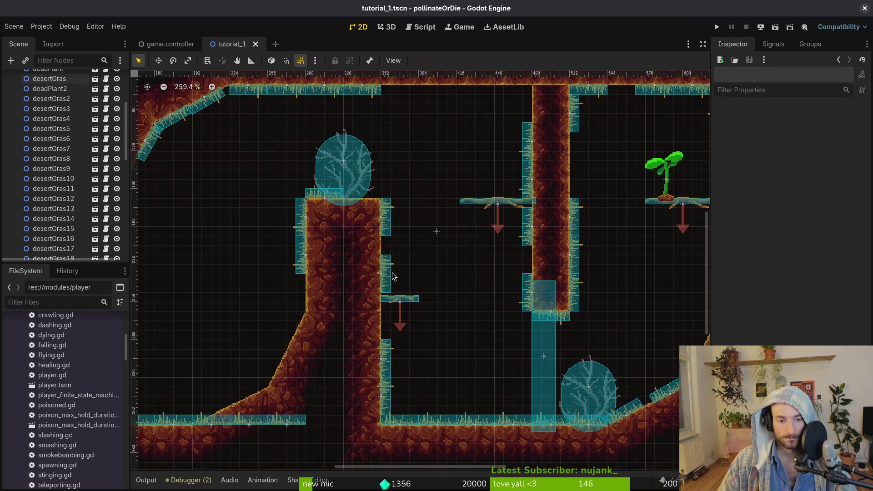
{"action": "scroll", "coordinate": [364, 319], "scroll_direction": "down", "scroll_amount": 2}
{"action": "scroll", "coordinate": [384, 381], "scroll_direction": "up", "scroll_amount": 2}
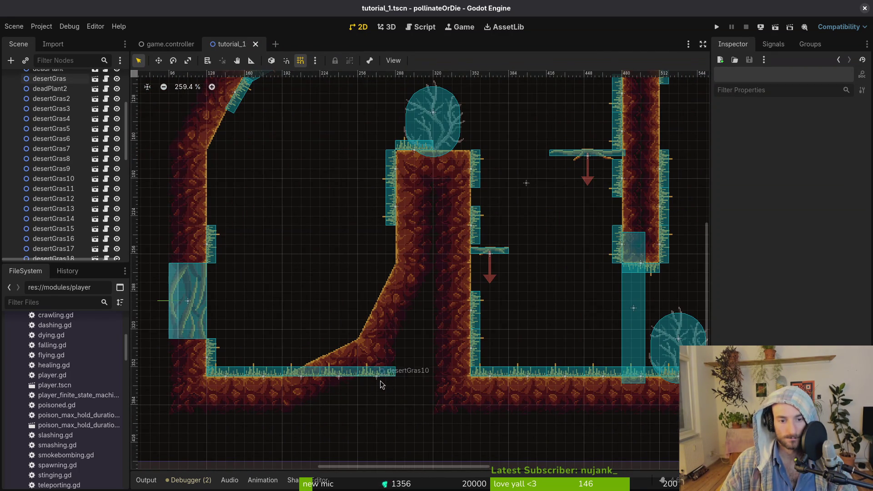
Reposition desertGras10 and tilt desertGras8 to -27° rotation onto the slope
{"action": "left_click_drag", "start_coordinate": [389, 373], "coordinate": [450, 146]}
{"action": "scroll", "coordinate": [374, 303], "scroll_direction": "down", "scroll_amount": 2}
{"action": "scroll", "coordinate": [375, 302], "scroll_direction": "up", "scroll_amount": 4}
{"action": "left_click", "coordinate": [339, 364]}
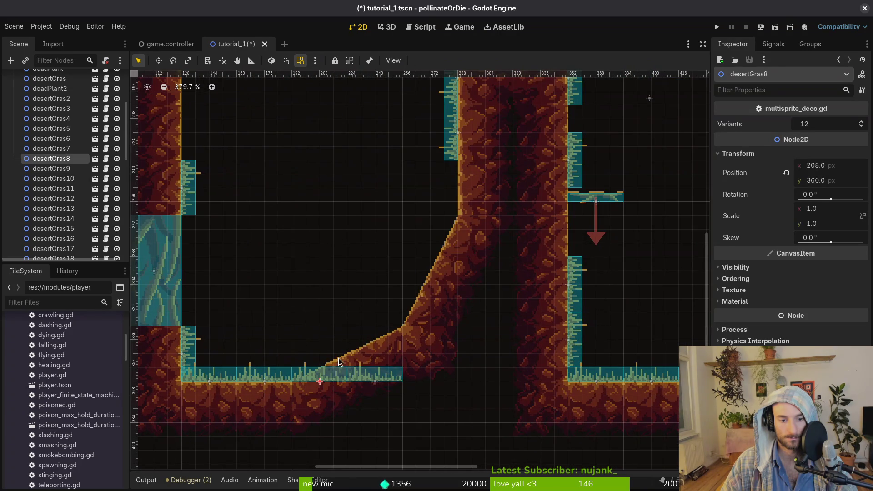
{"action": "left_click_drag", "start_coordinate": [336, 381], "coordinate": [324, 352]}
{"action": "scroll", "coordinate": [325, 375], "scroll_direction": "up", "scroll_amount": 3}
{"action": "left_click", "coordinate": [848, 197]}
{"action": "key", "text": "Return"}
{"action": "scroll", "coordinate": [282, 343], "scroll_direction": "up", "scroll_amount": 4}
{"action": "left_click_drag", "start_coordinate": [341, 361], "coordinate": [342, 368]}
Move desertGras9 up the slope with -27° rotation and save the scene
{"action": "left_click_drag", "start_coordinate": [568, 434], "coordinate": [509, 225]}
{"action": "left_click", "coordinate": [850, 194]}
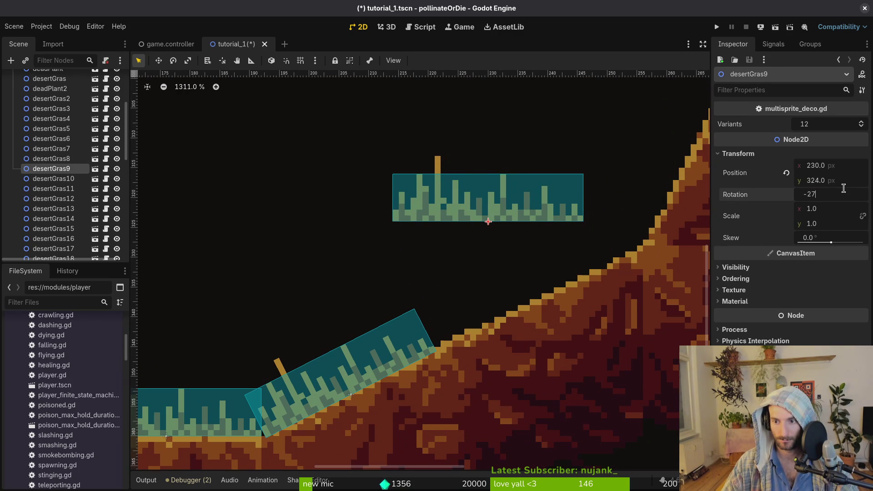
{"action": "key", "text": "Return"}
{"action": "mouse_move", "coordinate": [488, 203]}
{"action": "left_mouse_down"}
{"action": "mouse_move", "coordinate": [510, 273]}
{"action": "mouse_move", "coordinate": [536, 294]}
{"action": "left_mouse_up"}
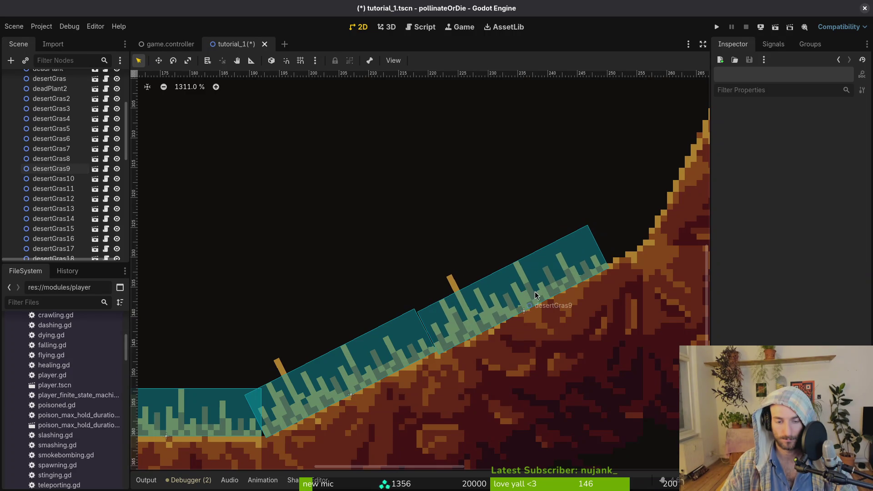
{"action": "scroll", "coordinate": [536, 294], "scroll_direction": "down", "scroll_amount": 10}
{"action": "key", "text": "ctrl+s"}
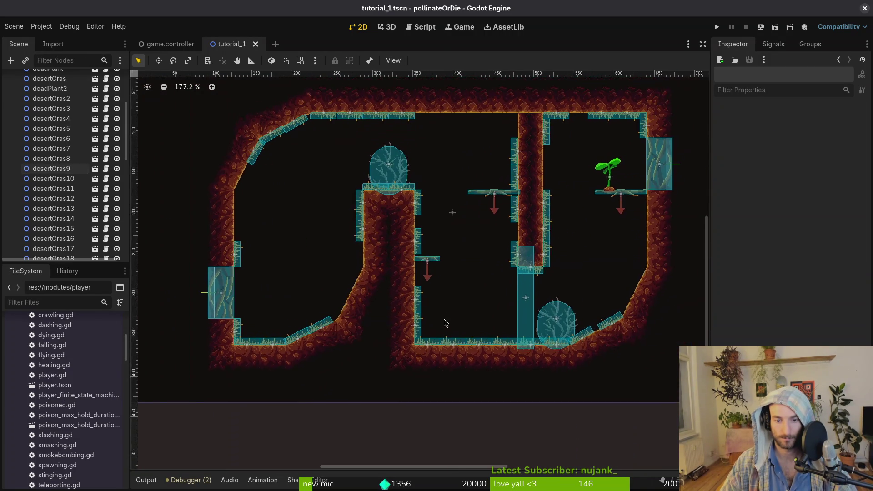
Run the game and start tutorial_1 from the main menu to playtest it
{"action": "scroll", "coordinate": [443, 319], "scroll_direction": "down", "scroll_amount": 2}
{"action": "left_click", "coordinate": [717, 27]}
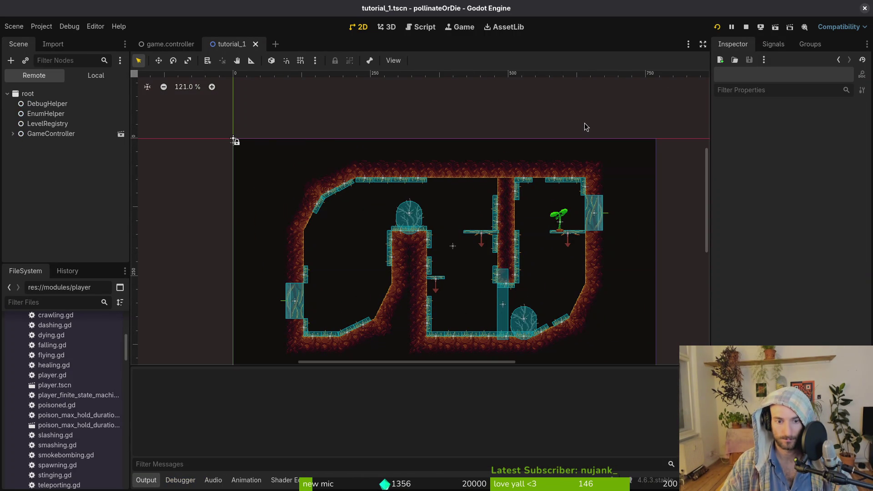
{"action": "key", "text": "Return"}
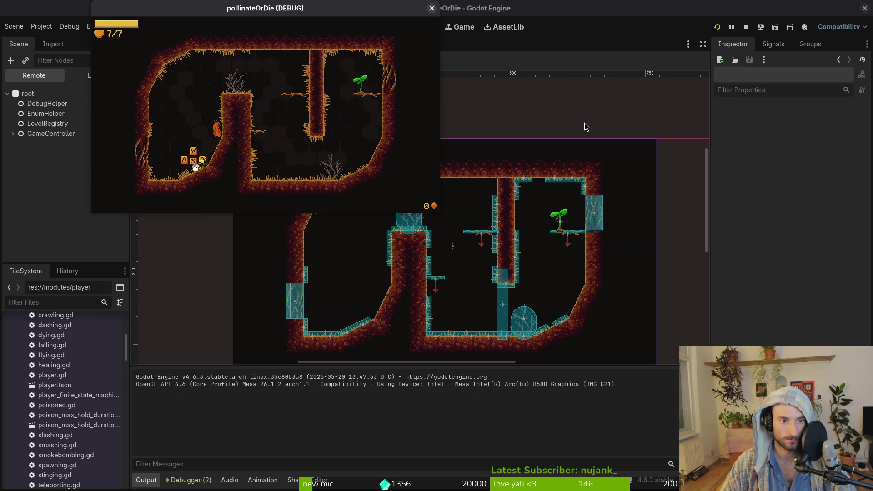
Change the hint's starting position to Vector2(288, 210) in the level script and save
{"action": "key", "text": "super+1"}
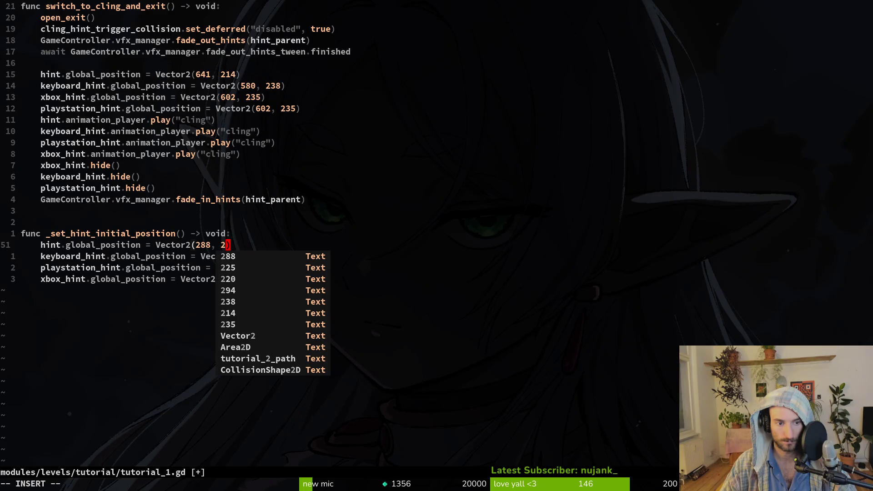
{"action": "type", "text": "0"}
{"action": "key", "text": "Escape"}
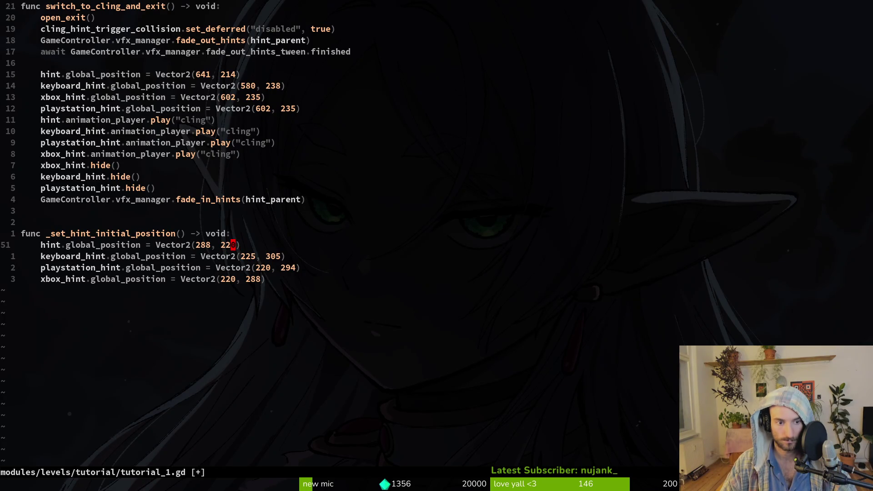
{"action": "type", "text": ":w"}
{"action": "key", "text": "Return"}
{"action": "key", "text": "h"}
{"action": "key", "text": "c"}
{"action": "key", "text": "w"}
{"action": "key", "text": "BackSpace"}
{"action": "key", "text": "BackSpace"}
{"action": "type", "text": "10"}
{"action": "key", "text": "Escape"}
{"action": "key", "text": "alt+Tab"}
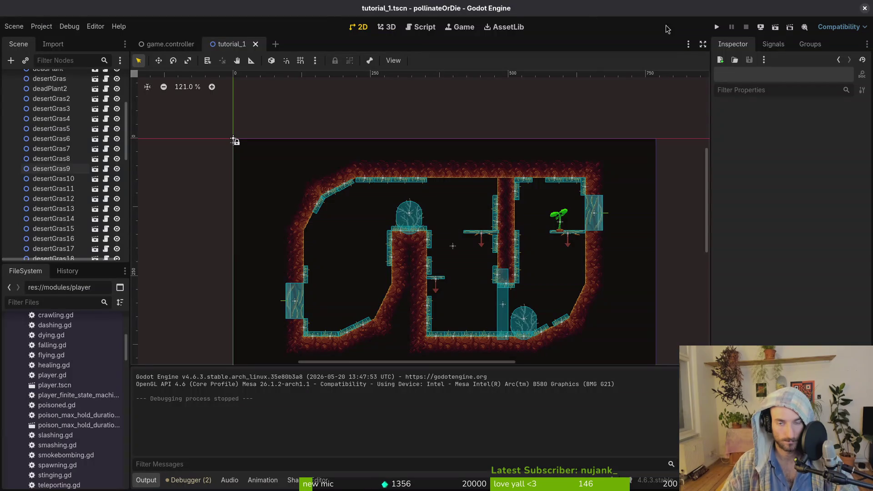
Run the project to check the WASD hint's new spot, then close the game
{"action": "left_click", "coordinate": [716, 26]}
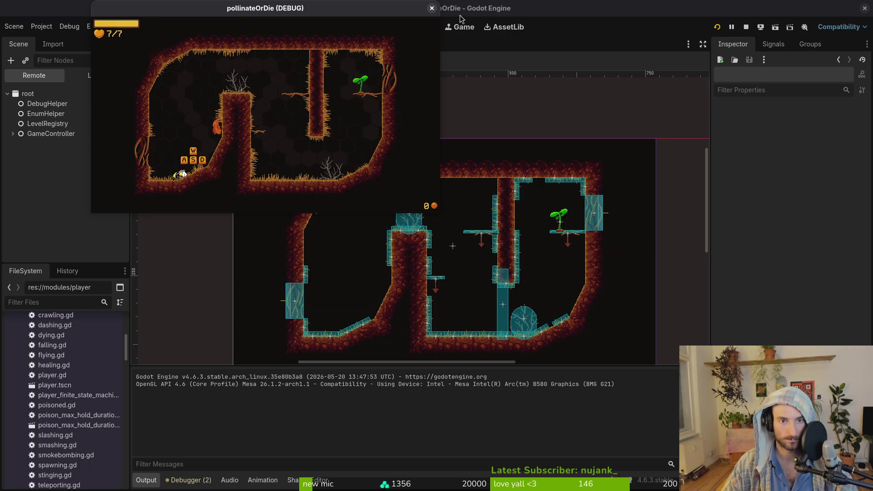
{"action": "left_click", "coordinate": [432, 8]}
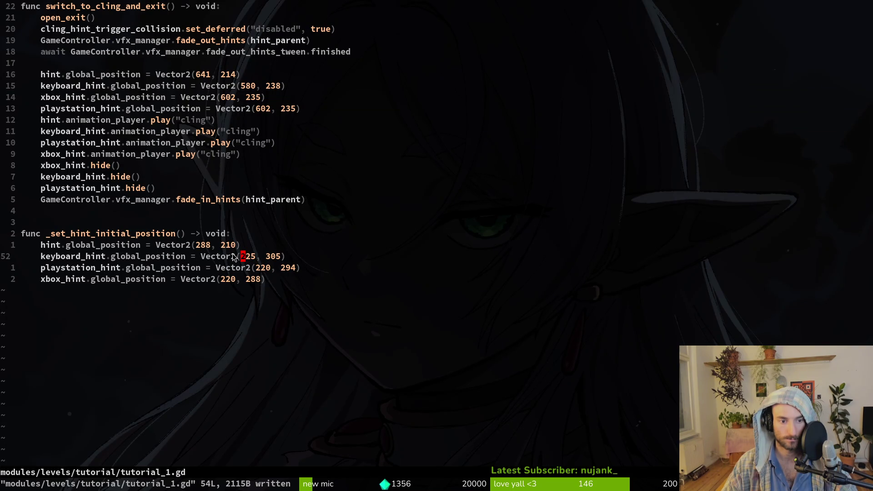
Change keyboard_hint's starting y value from 305 to 280
{"action": "key", "text": "W"}
{"action": "key", "text": "c"}
{"action": "key", "text": "w"}
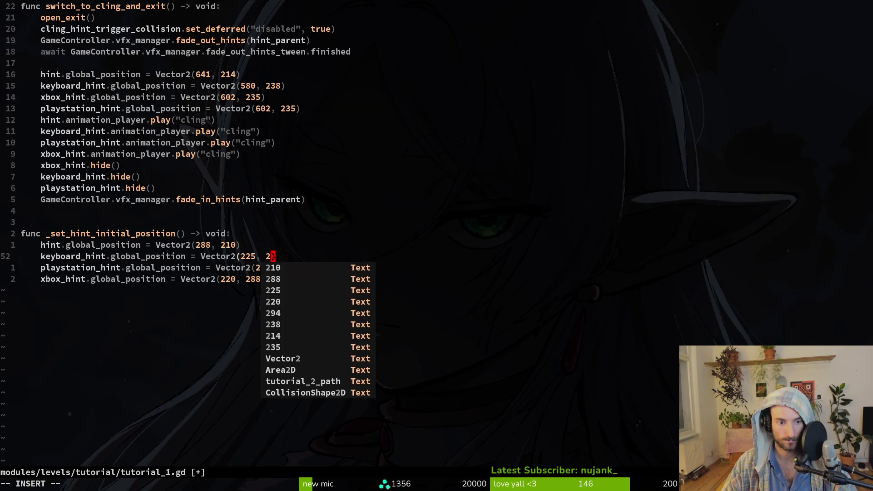
{"action": "type", "text": "60"}
{"action": "key", "text": "Escape"}
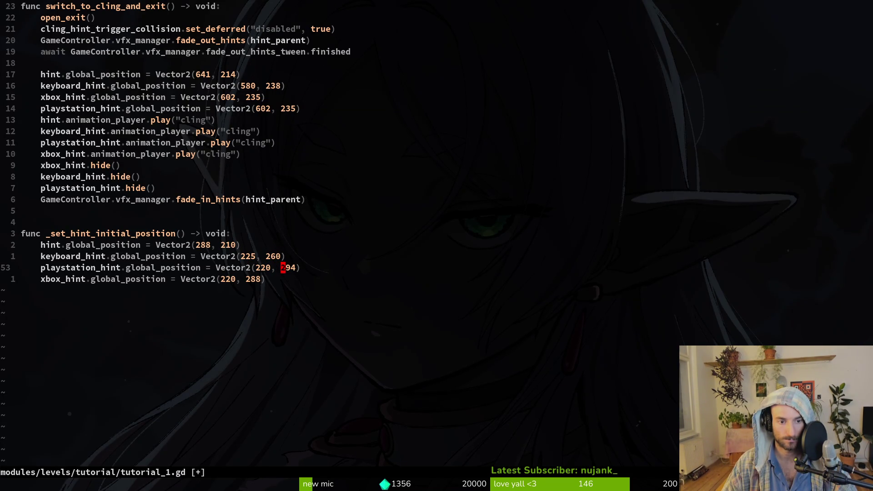
{"action": "key", "text": "Escape"}
{"action": "key", "text": "u"}
{"action": "key", "text": "u"}
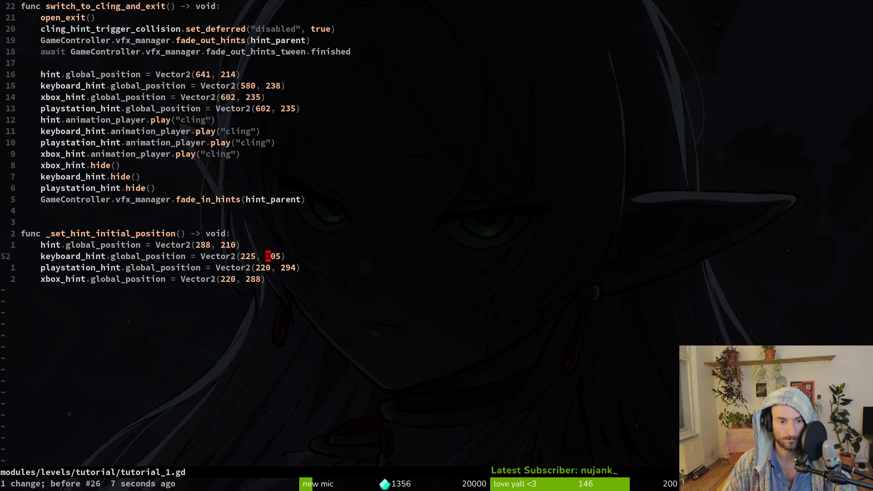
{"action": "key", "text": "ctrl+r"}
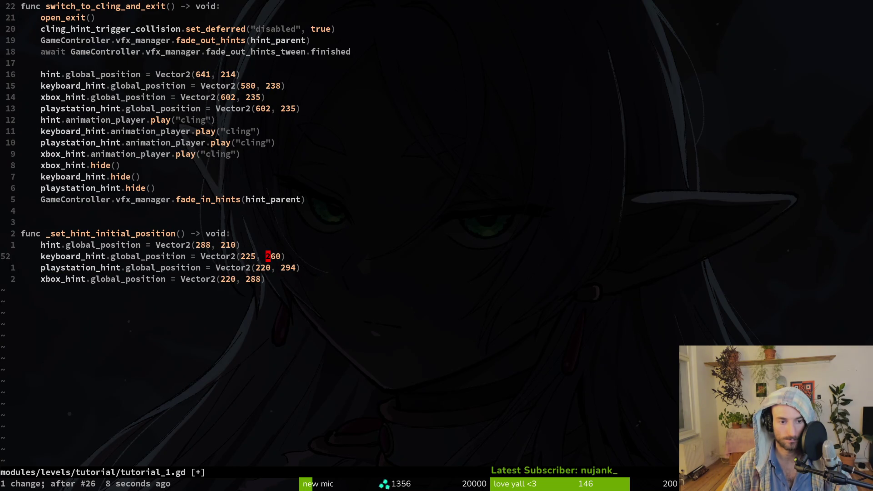
{"action": "key", "text": "u"}
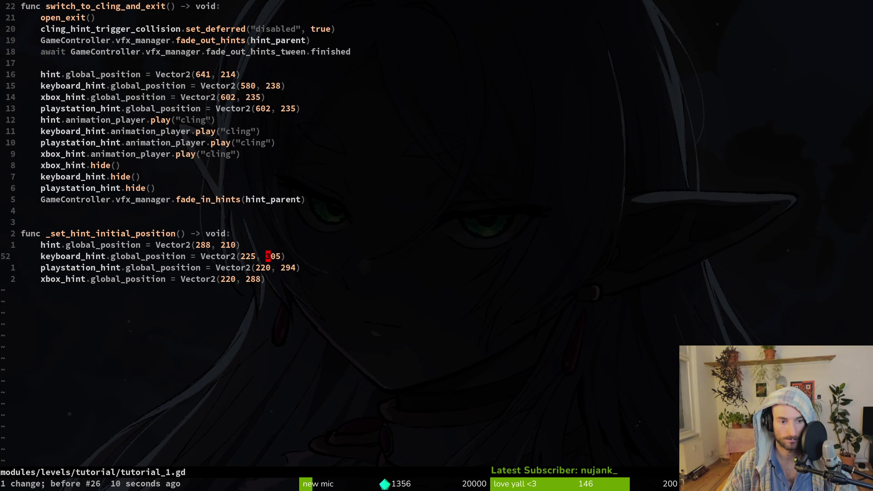
{"action": "type", "text": "cw280"}
{"action": "key", "text": "Escape"}
{"action": "key", "text": "j"}
{"action": "key", "text": "w"}
{"action": "key", "text": "u"}
{"action": "key", "text": "ctrl+r"}
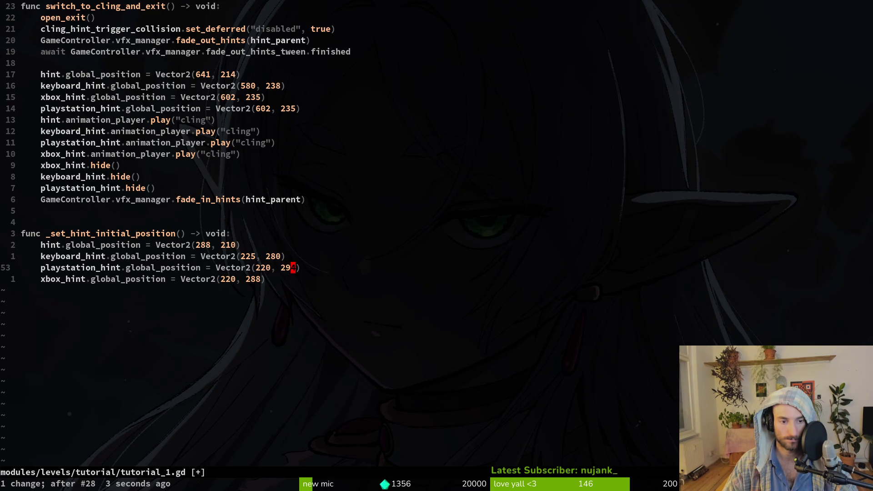
Set the playstation hint's starting y to 269 and save tutorial_1.gd
{"action": "key", "text": "i"}
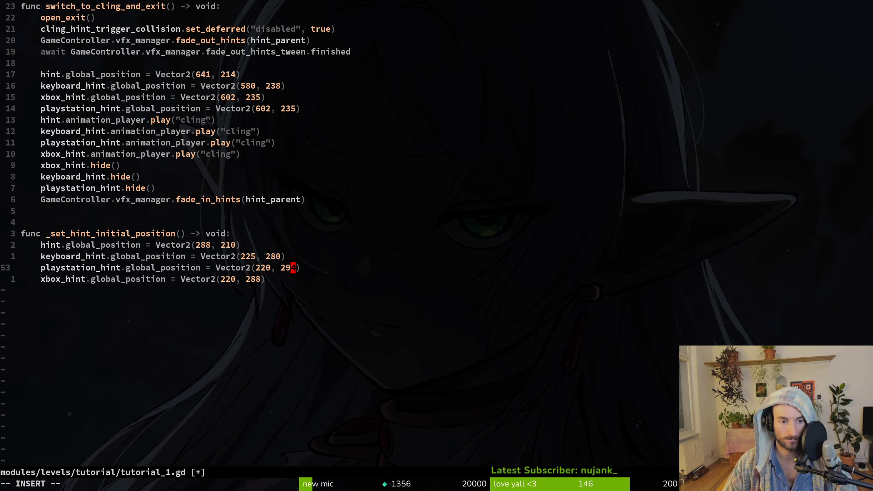
{"action": "key", "text": "Delete"}
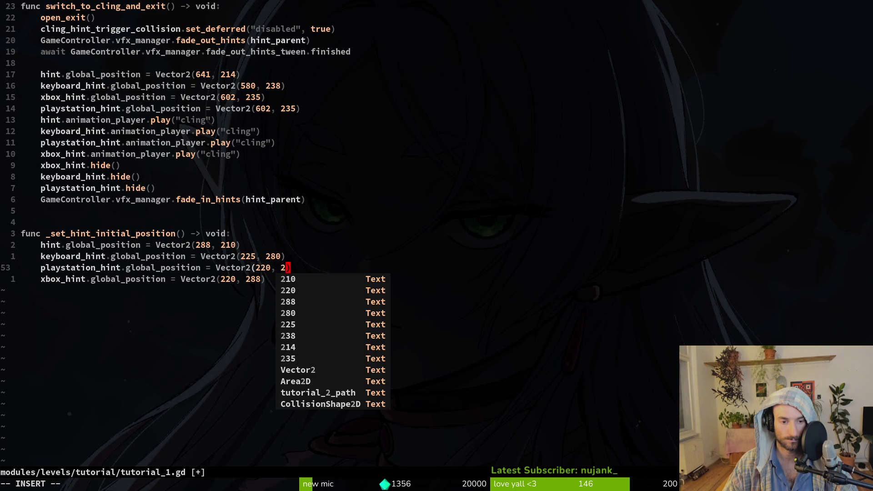
{"action": "type", "text": "69"}
{"action": "key", "text": "Escape"}
{"action": "type", "text": ":w"}
{"action": "key", "text": "Return"}
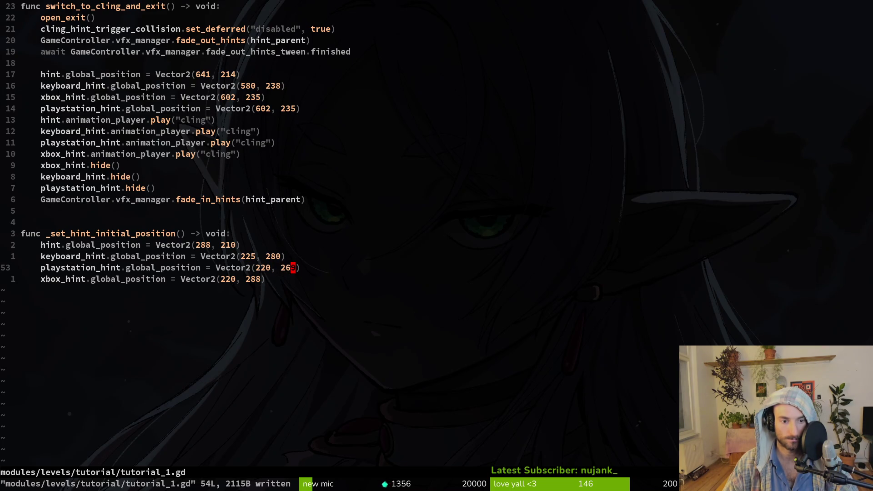
Set the xbox hint's y to 263, then run the game to check the hints
{"action": "key", "text": "j"}
{"action": "key", "text": "i"}
{"action": "key", "text": "Escape"}
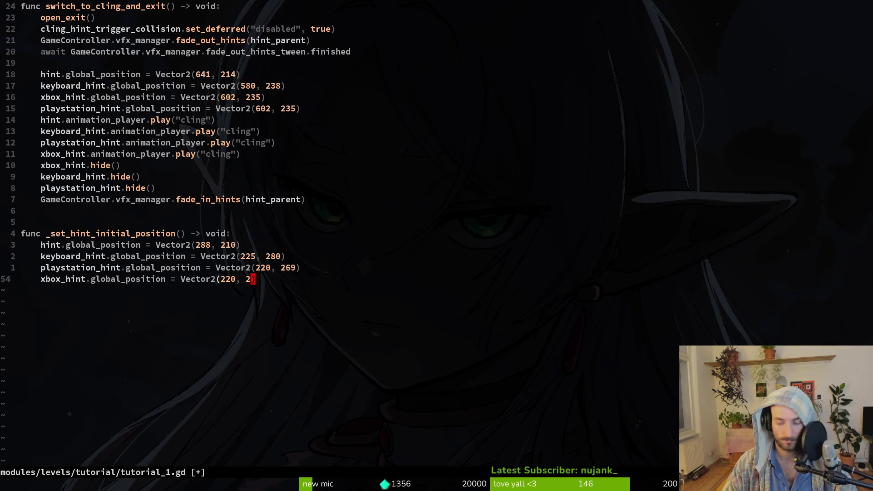
{"action": "type", "text": "i636363636363"}
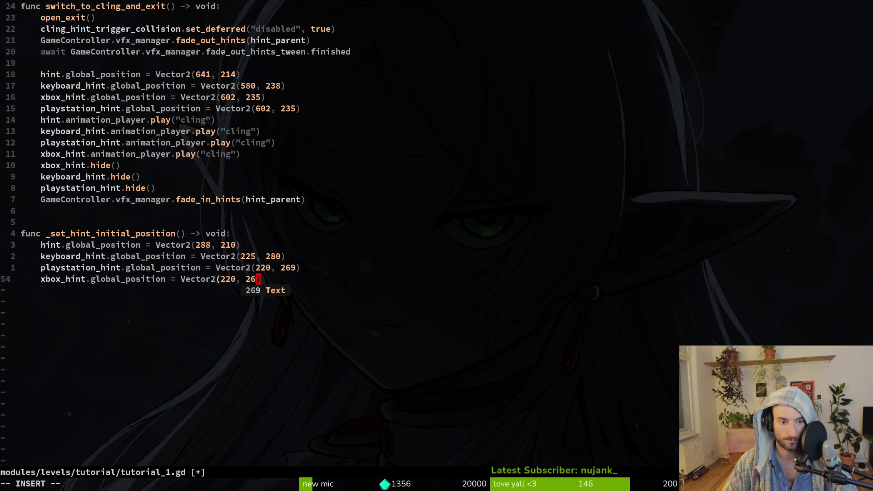
{"action": "key", "text": "Escape"}
{"action": "type", "text": ":write"}
{"action": "key", "text": "Return"}
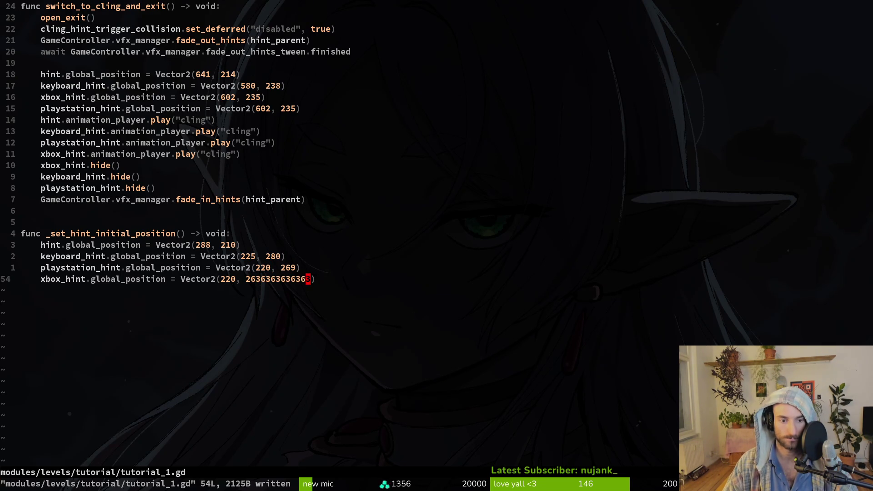
{"action": "key", "text": "u"}
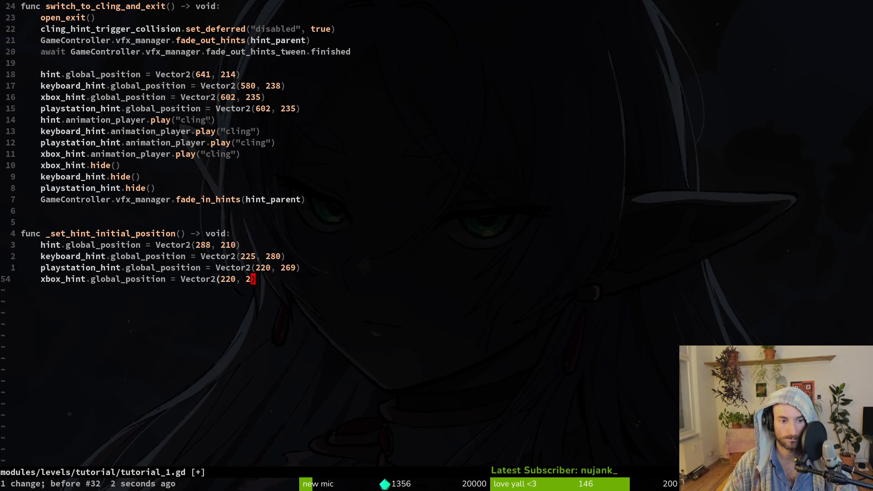
{"action": "type", "text": "i63"}
{"action": "key", "text": "Escape"}
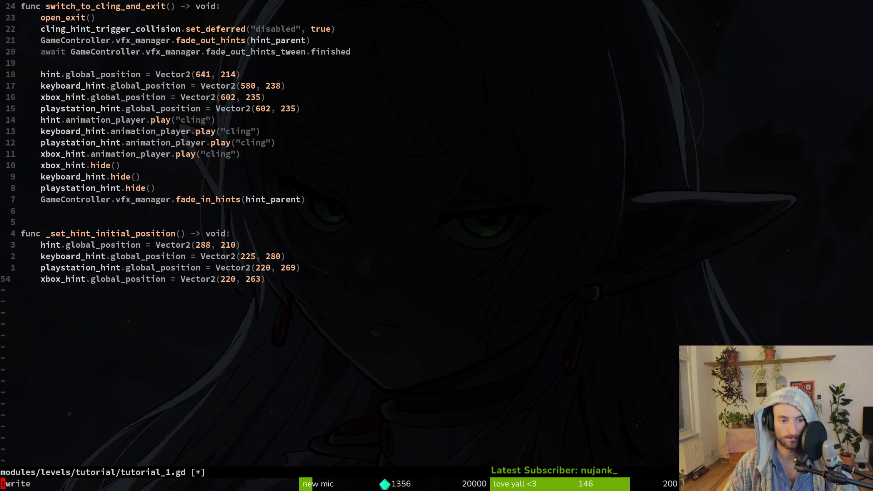
{"action": "key", "text": "alt+Tab"}
{"action": "key", "text": "F5"}
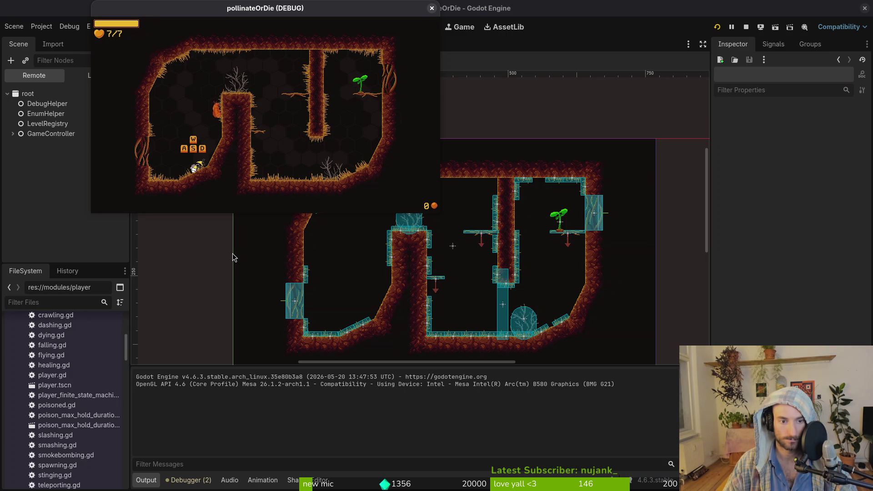
Set the entry gate's Spawning Speed to 200 and save tutorial_1
{"action": "key", "text": "F8"}
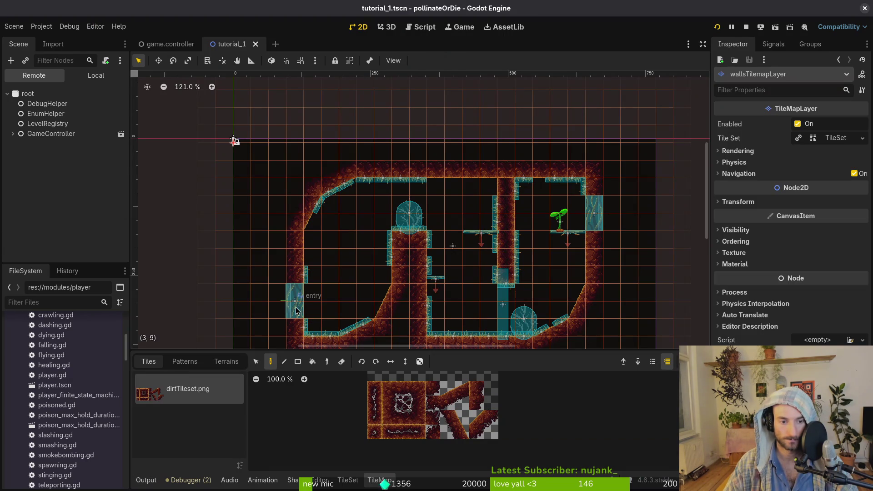
{"action": "left_click", "coordinate": [300, 308]}
{"action": "left_click", "coordinate": [831, 153]}
{"action": "type", "text": "200"}
{"action": "key", "text": "Return"}
{"action": "key", "text": "ctrl+s"}
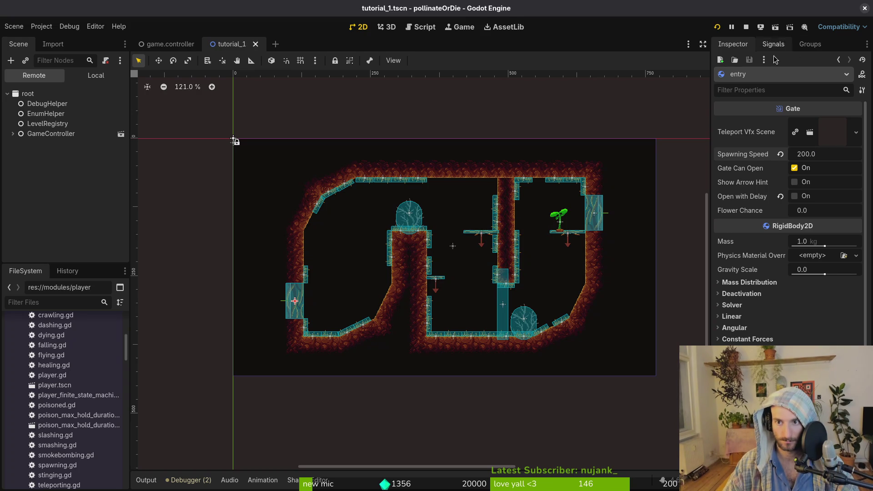
Playtest the level, flying the bee over the pillar and out to the next room
{"action": "key", "text": "F5"}
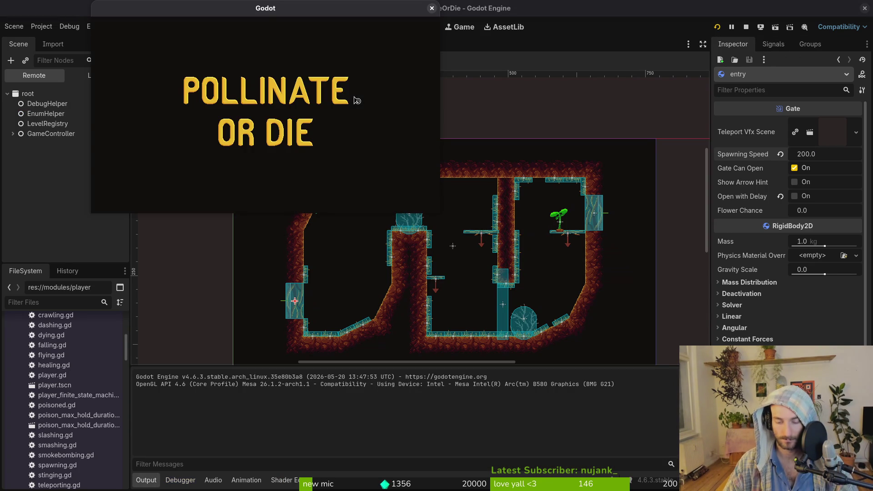
{"action": "key", "text": "Return"}
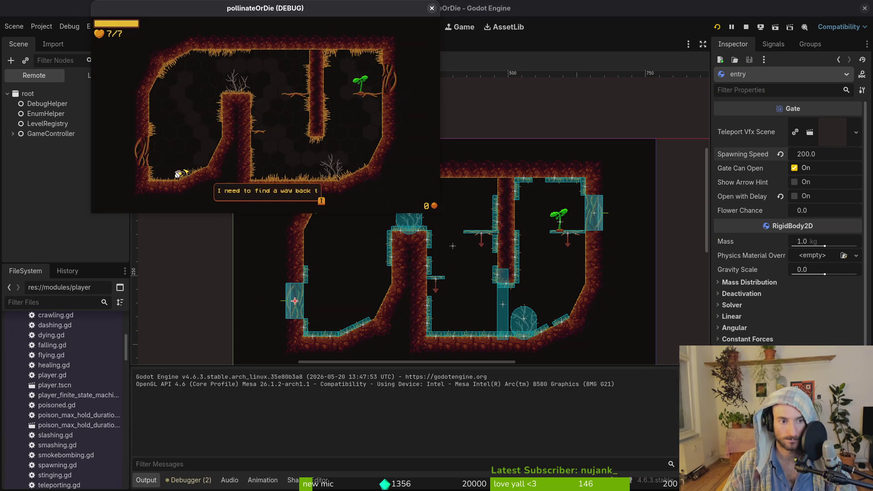
{"action": "key", "text": "d"}
{"action": "key", "text": "w"}
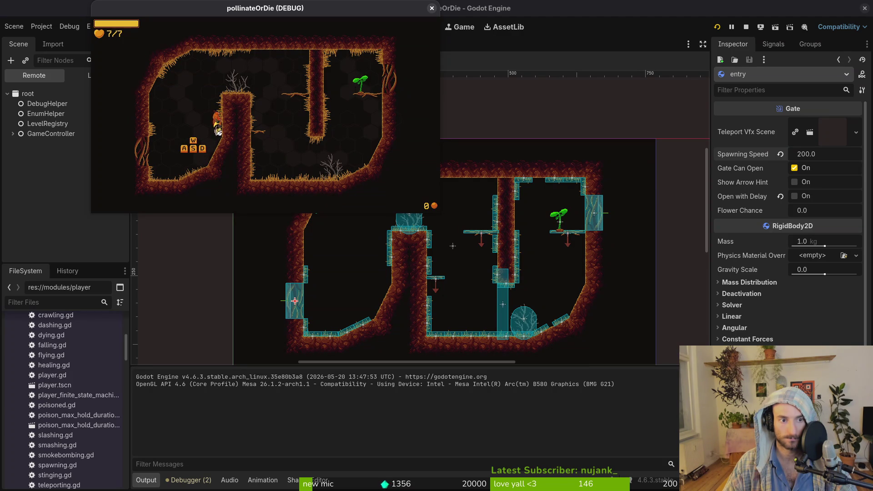
{"action": "key", "text": "d"}
{"action": "key", "text": "d"}
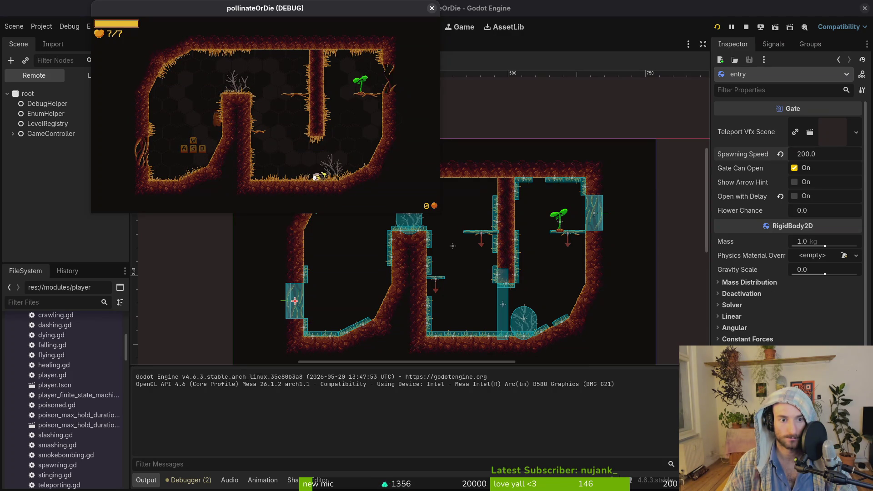
{"action": "key", "text": "w"}
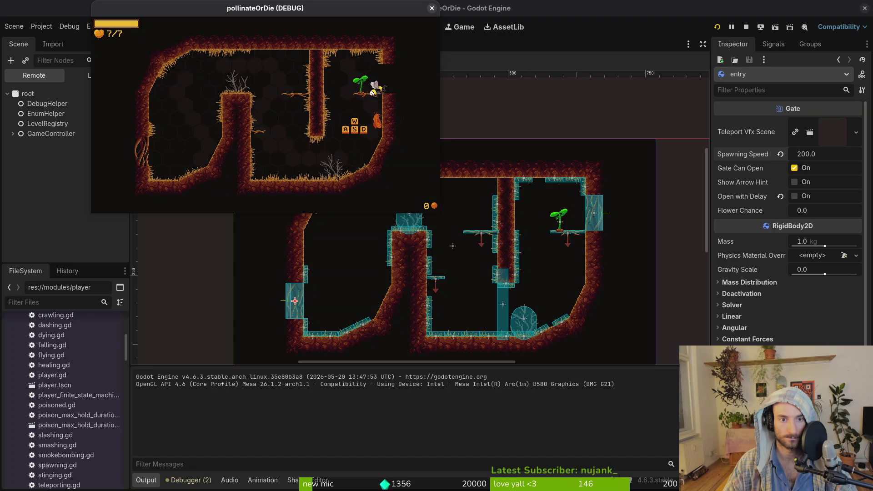
{"action": "key", "text": "a"}
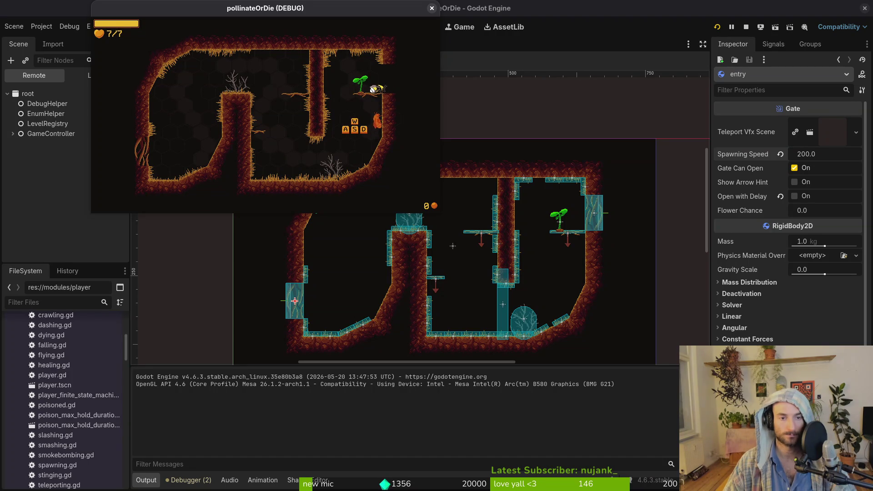
{"action": "key", "text": "d"}
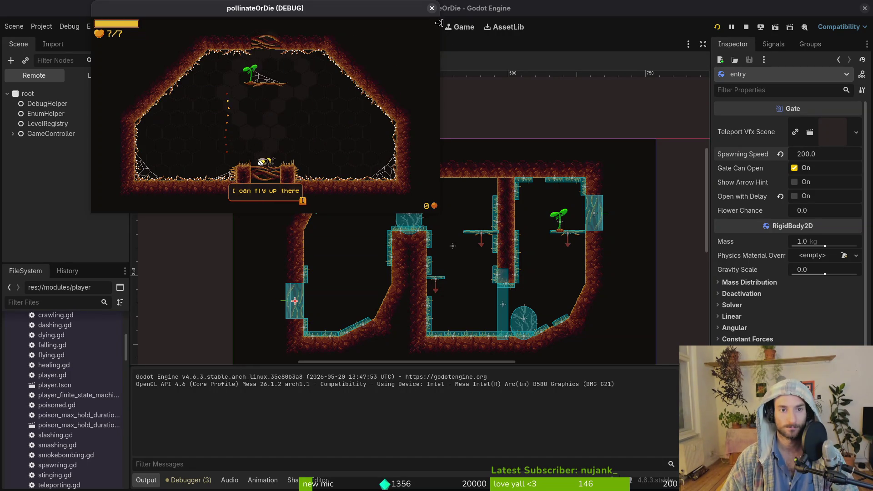
{"action": "left_click", "coordinate": [432, 8]}
{"action": "left_click", "coordinate": [596, 216]}
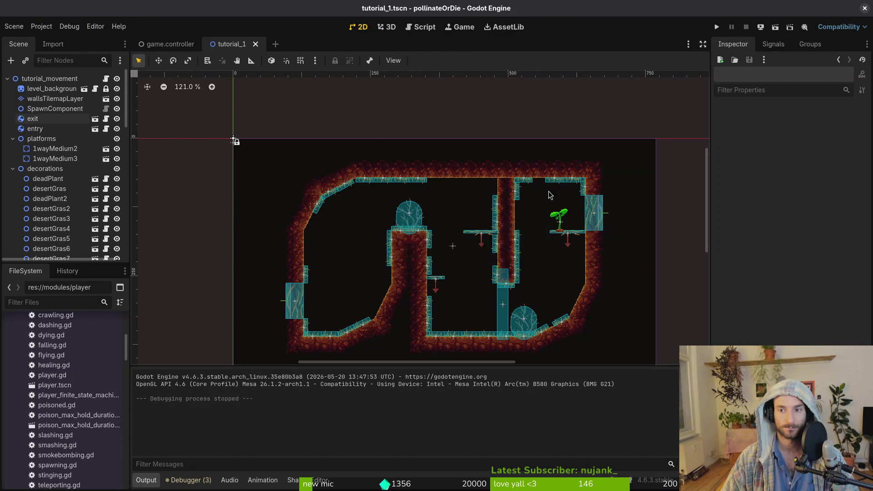
Change exit.setup_gate's direction from DOWN to LEFT in tutorial_1.gd and save
{"action": "key", "text": "alt+Tab"}
{"action": "key", "text": "ctrl+y"}
{"action": "key", "text": "ctrl+y"}
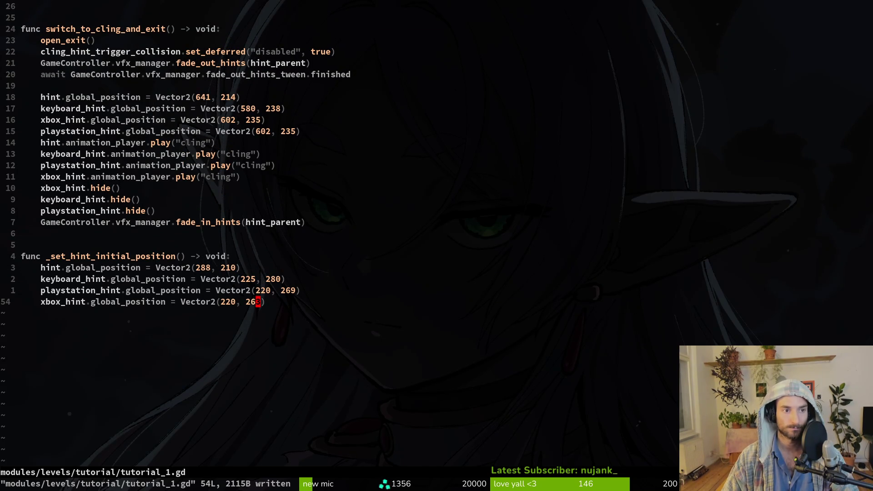
{"action": "key", "text": "k"}
{"action": "key", "text": "ctrl+o"}
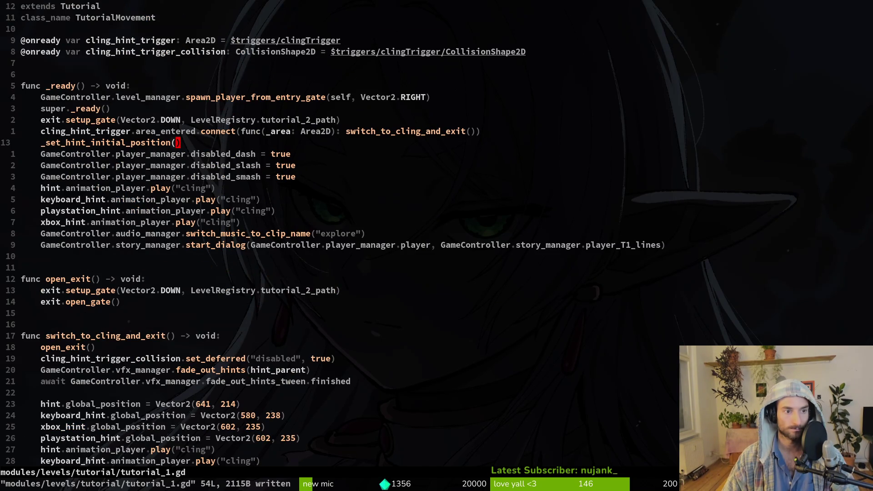
{"action": "key", "text": "k"}
{"action": "key", "text": "k"}
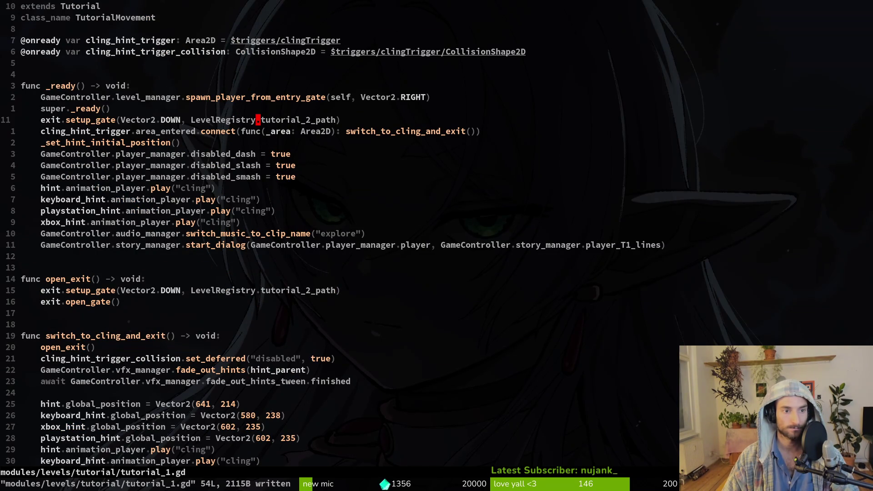
{"action": "type", "text": "cwLEF"}
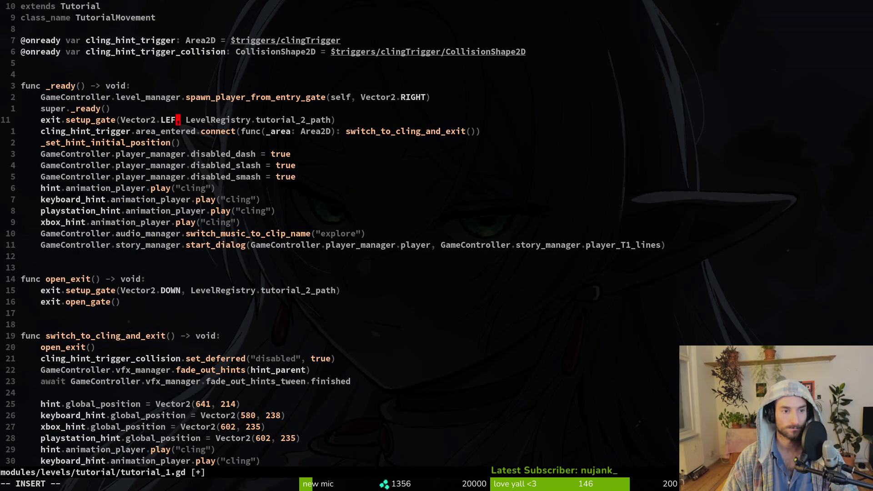
{"action": "key", "text": "Return"}
{"action": "key", "text": "alt+Tab"}
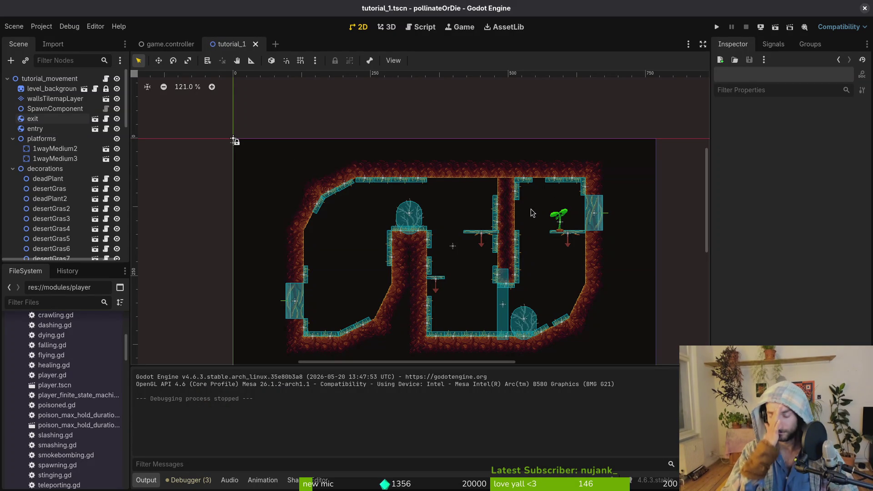
Open the tutorial_2.tscn scene via quick search and zoom the viewport to find the entry gate
{"action": "key", "text": "alt+shift+o"}
{"action": "type", "text": "tut2"}
{"action": "key", "text": "Return"}
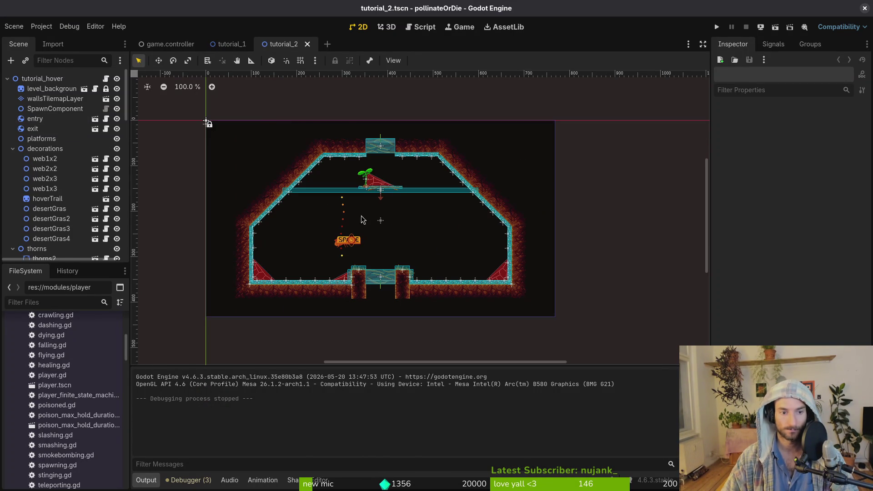
{"action": "scroll", "coordinate": [298, 268], "scroll_direction": "up", "scroll_amount": 5}
{"action": "scroll", "coordinate": [370, 288], "scroll_direction": "down", "scroll_amount": 2}
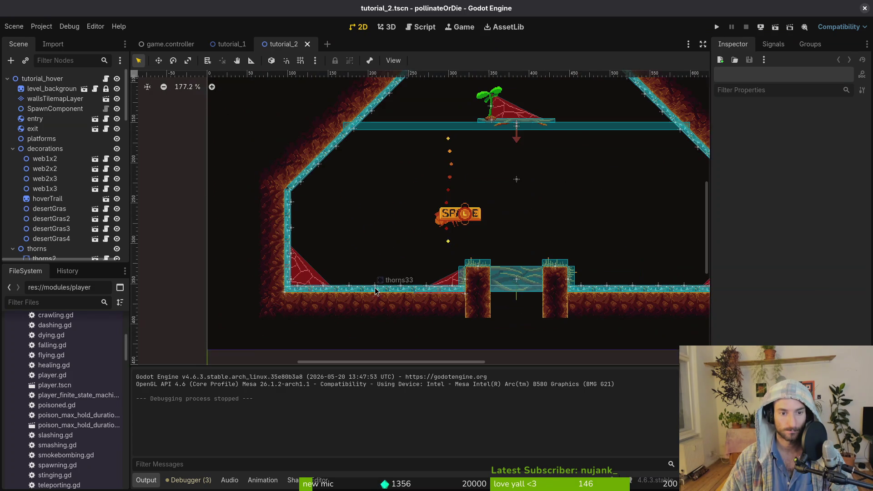
{"action": "scroll", "coordinate": [468, 223], "scroll_direction": "down", "scroll_amount": 1}
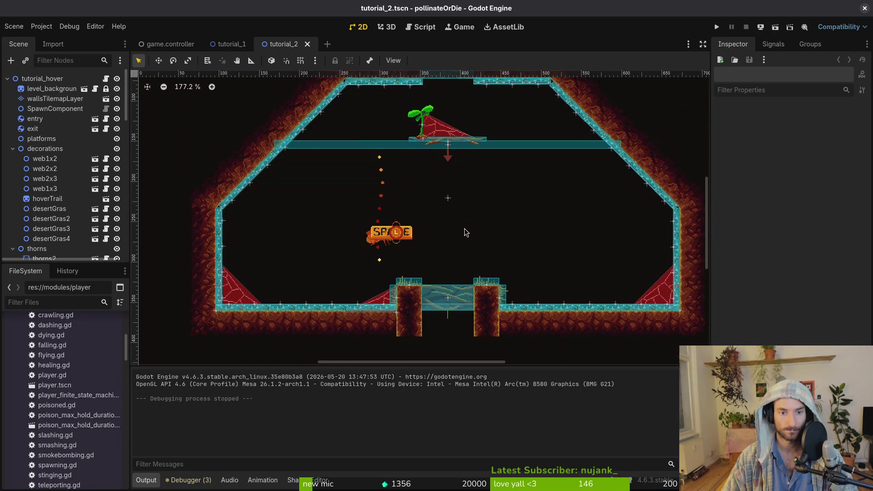
{"action": "scroll", "coordinate": [463, 230], "scroll_direction": "down", "scroll_amount": 1}
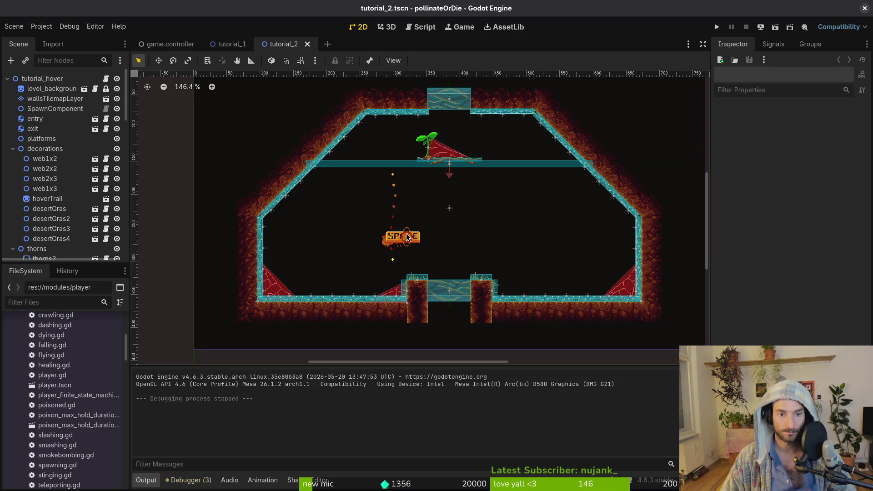
{"action": "scroll", "coordinate": [411, 285], "scroll_direction": "up", "scroll_amount": 5}
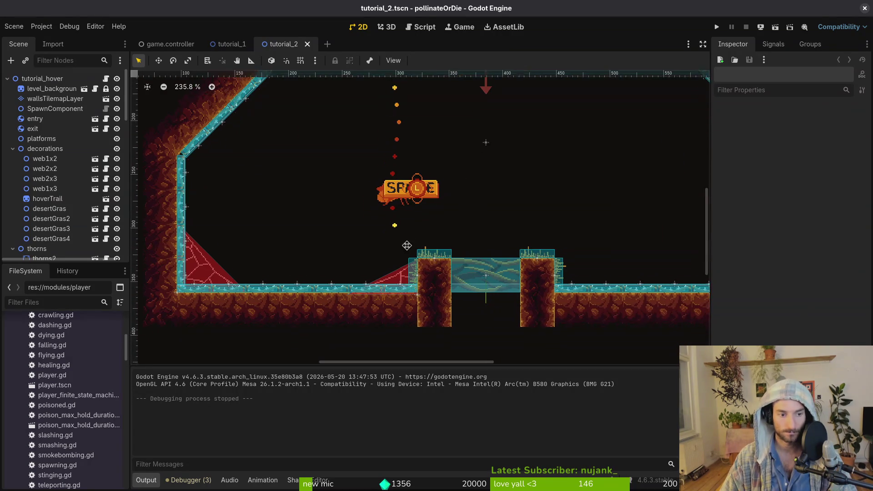
Move the entry gate onto the left wall, standing upright at about (159, 270)
{"action": "left_click", "coordinate": [538, 275]}
{"action": "mouse_move", "coordinate": [538, 275]}
{"action": "left_mouse_down"}
{"action": "mouse_move", "coordinate": [277, 217]}
{"action": "mouse_move", "coordinate": [257, 242]}
{"action": "left_mouse_up"}
{"action": "mouse_move", "coordinate": [257, 242]}
{"action": "left_mouse_down"}
{"action": "mouse_move", "coordinate": [238, 241]}
{"action": "mouse_move", "coordinate": [276, 220]}
{"action": "left_mouse_up"}
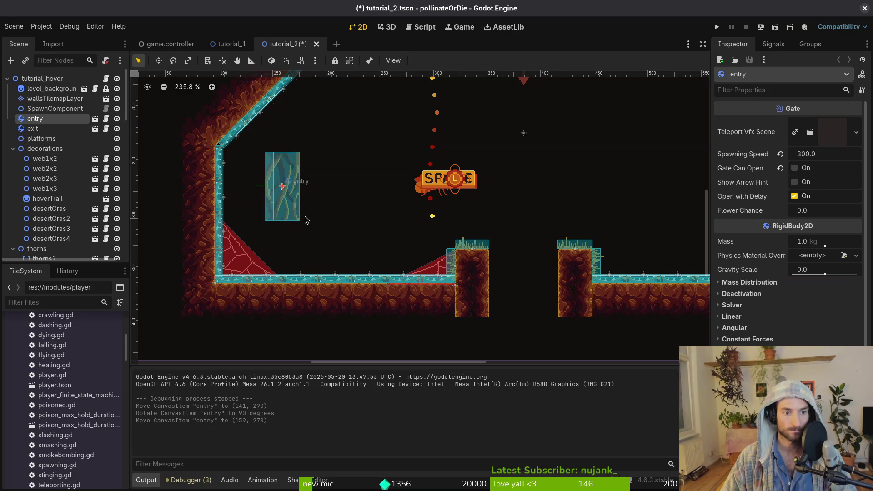
{"action": "scroll", "coordinate": [431, 218], "scroll_direction": "down", "scroll_amount": 5}
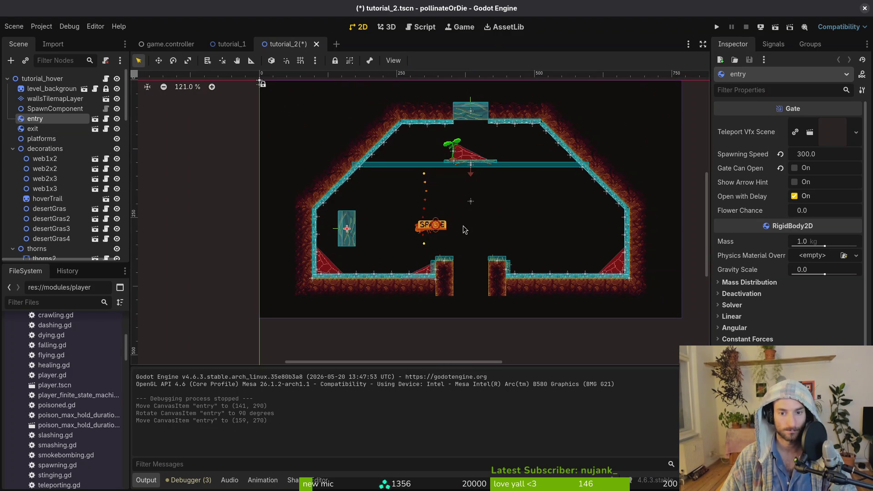
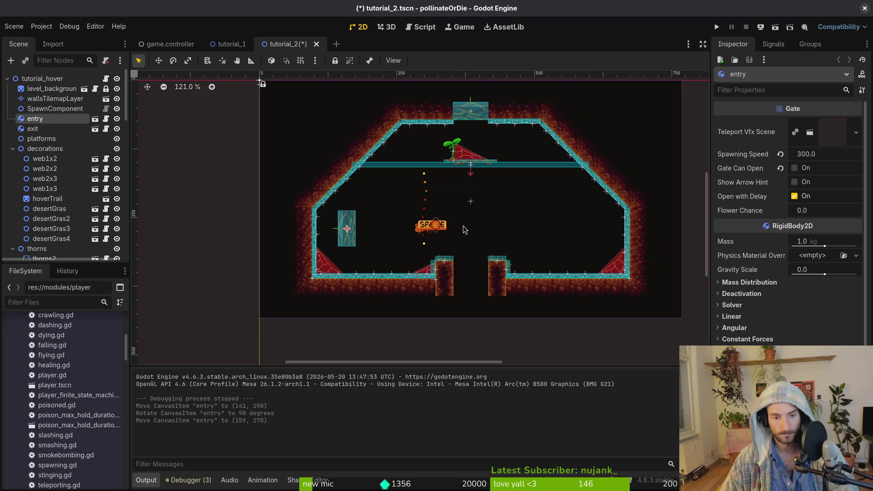
Undo the entry gate's last move so it returns to its floor gap in tutorial_2
{"action": "key", "text": "ctrl+z"}
{"action": "key", "text": "ctrl+z"}
{"action": "key", "text": "ctrl+z"}
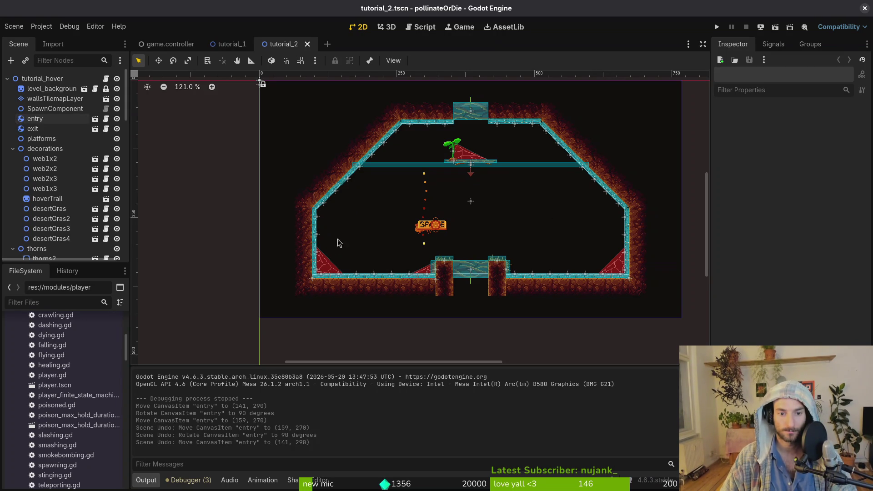
{"action": "scroll", "coordinate": [474, 273], "scroll_direction": "up", "scroll_amount": 5}
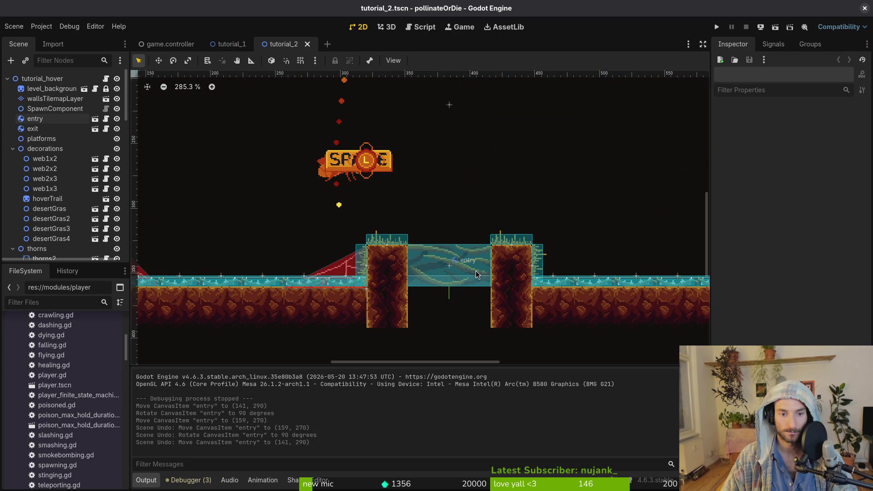
{"action": "scroll", "coordinate": [476, 273], "scroll_direction": "down", "scroll_amount": 3}
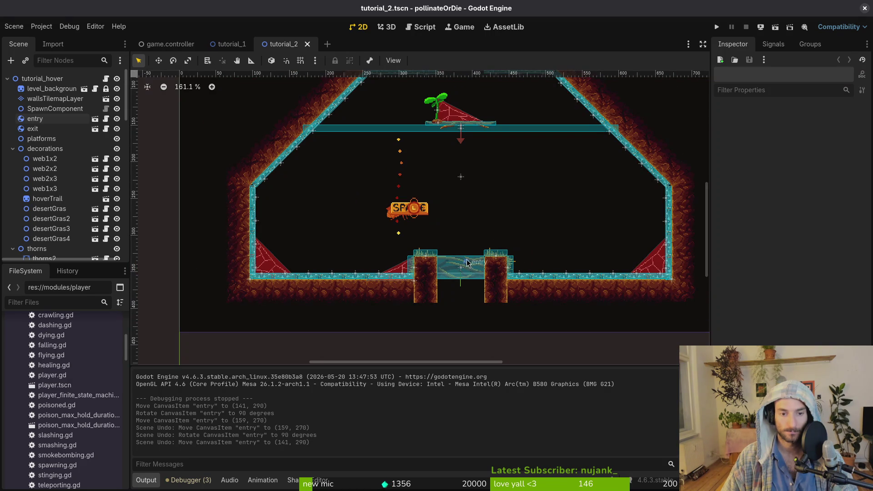
{"action": "scroll", "coordinate": [416, 212], "scroll_direction": "down", "scroll_amount": 3}
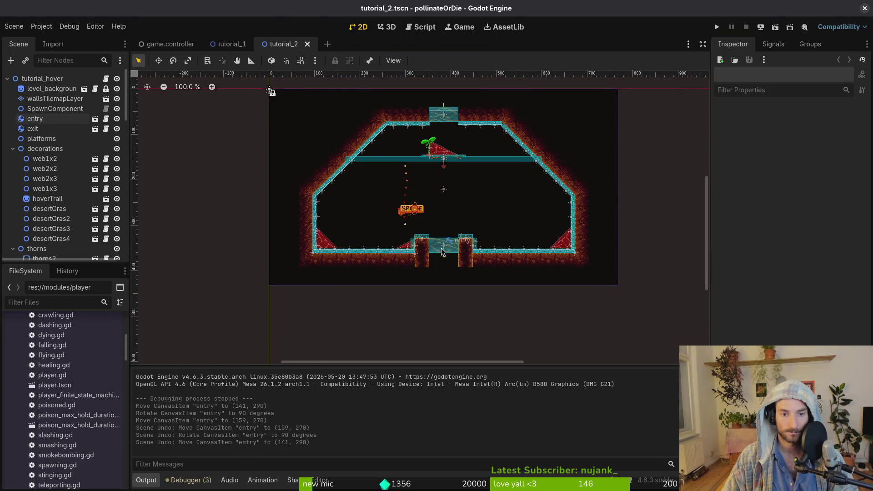
{"action": "key", "text": "alt+Tab"}
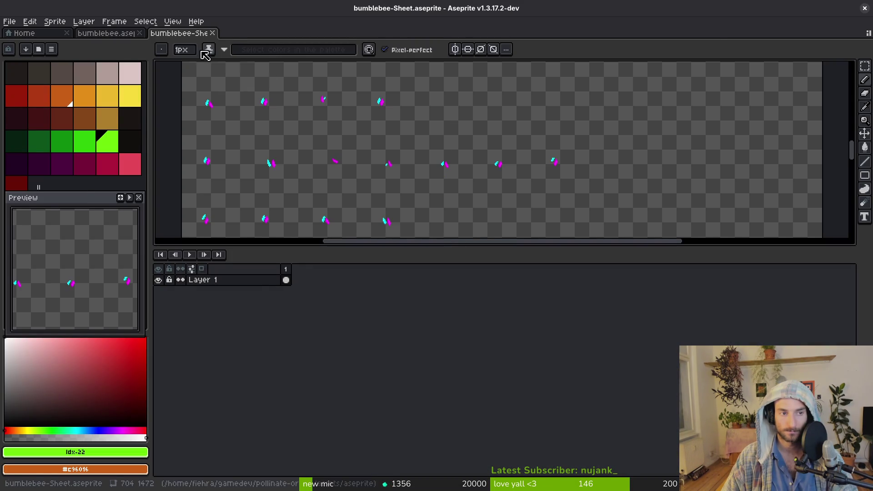
{"action": "key", "text": "alt+Tab"}
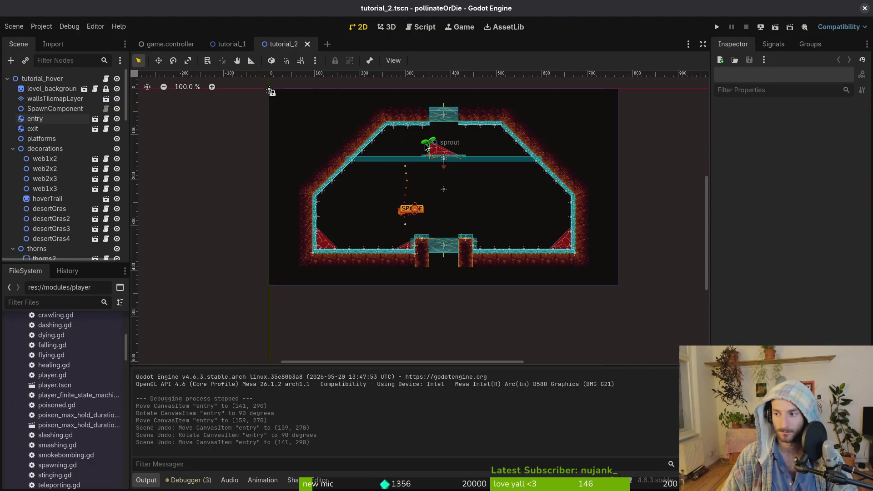
Switch to tutorial_1 and undo, then redo, the recent grass edits
{"action": "left_click", "coordinate": [226, 46]}
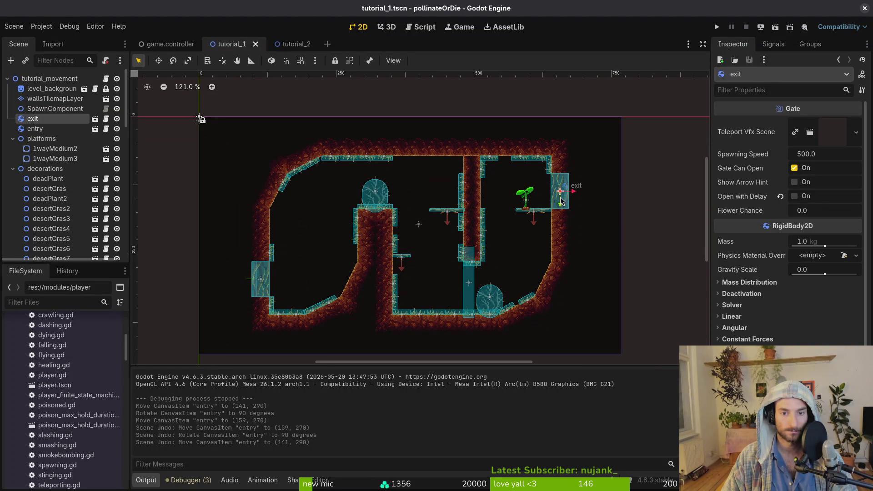
{"action": "scroll", "coordinate": [552, 177], "scroll_direction": "up", "scroll_amount": 4}
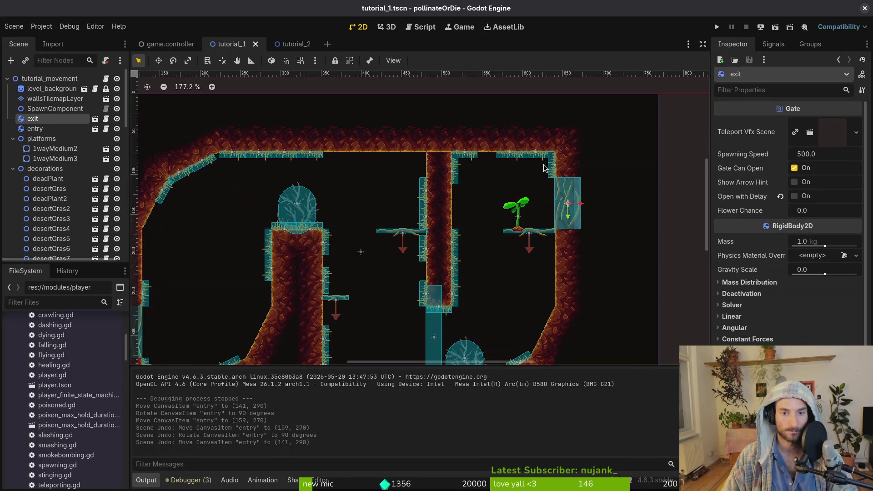
{"action": "scroll", "coordinate": [545, 167], "scroll_direction": "up", "scroll_amount": 4}
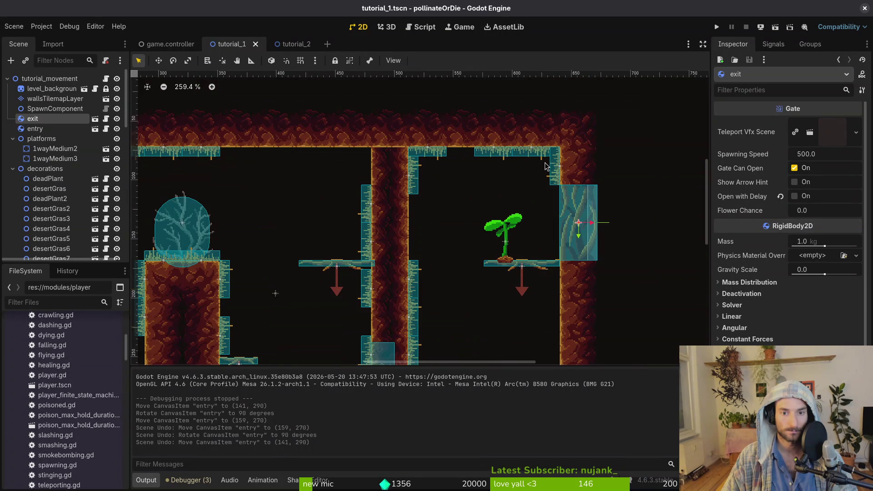
{"action": "key", "text": "ctrl+z"}
{"action": "key", "text": "ctrl+z"}
{"action": "key", "text": "ctrl+z"}
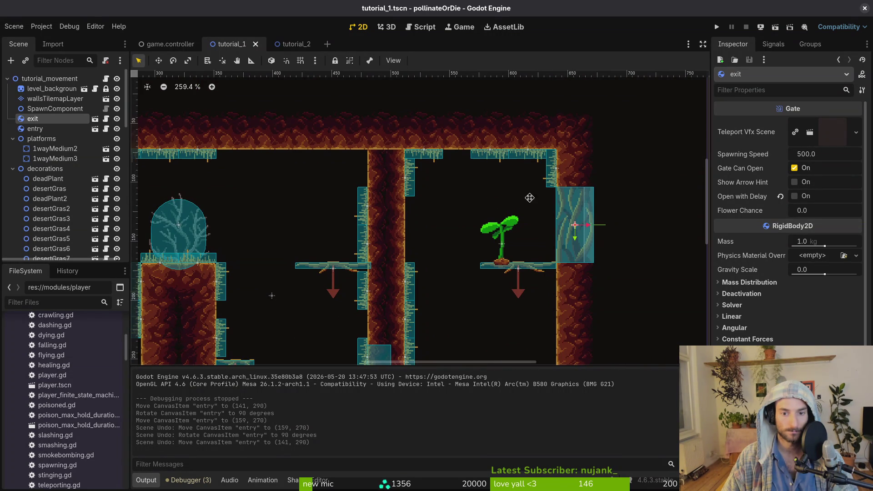
{"action": "key", "text": "ctrl+z"}
{"action": "key", "text": "ctrl+shift+z"}
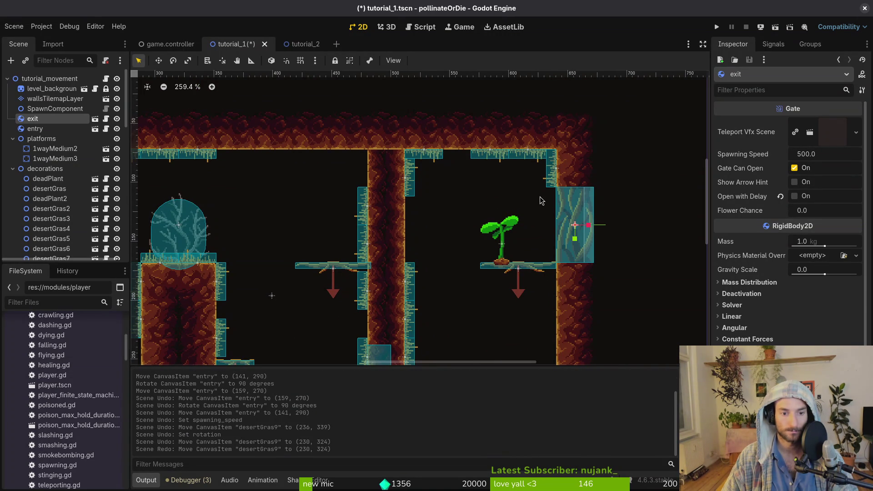
{"action": "key", "text": "ctrl+shift+z"}
{"action": "key", "text": "ctrl+shift+z"}
{"action": "key", "text": "ctrl+shift+z"}
Move the exit gate up to (613, 65) in the top-right ceiling
{"action": "scroll", "coordinate": [536, 200], "scroll_direction": "down", "scroll_amount": 5}
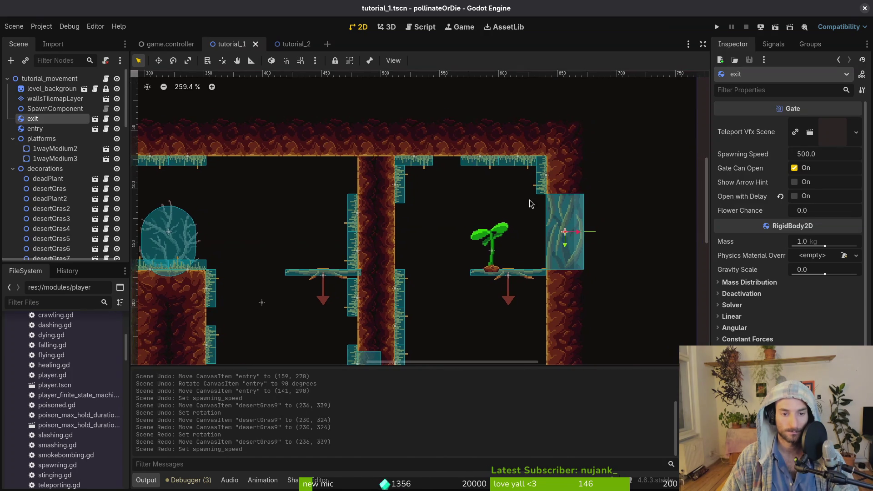
{"action": "mouse_move", "coordinate": [535, 208]}
{"action": "left_mouse_down"}
{"action": "mouse_move", "coordinate": [530, 181]}
{"action": "mouse_move", "coordinate": [539, 174]}
{"action": "mouse_move", "coordinate": [511, 169]}
{"action": "left_mouse_up"}
{"action": "scroll", "coordinate": [535, 170], "scroll_direction": "up", "scroll_amount": 6}
Erase the wallsTilemapLayer tiles beside the exit gate
{"action": "left_click", "coordinate": [55, 98]}
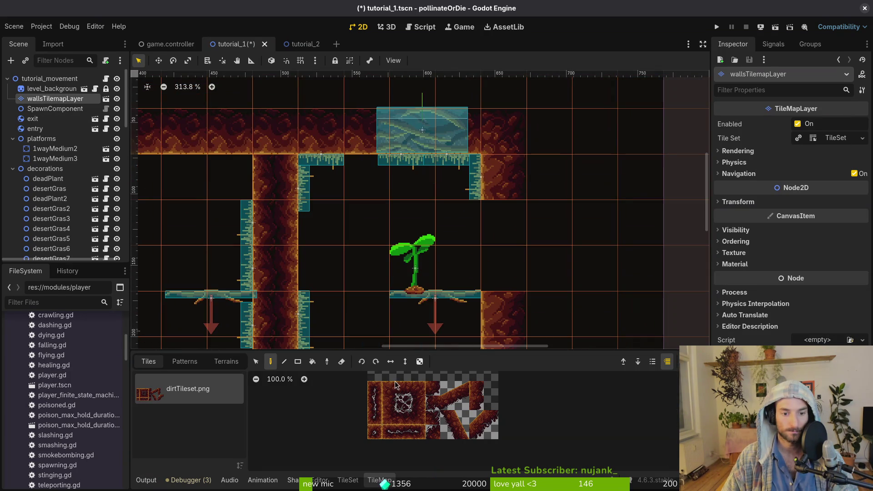
{"action": "left_click", "coordinate": [341, 361]}
{"action": "mouse_move", "coordinate": [359, 132]}
{"action": "left_mouse_down"}
{"action": "mouse_move", "coordinate": [475, 132]}
{"action": "mouse_move", "coordinate": [444, 140]}
{"action": "mouse_move", "coordinate": [456, 141]}
{"action": "left_mouse_up"}
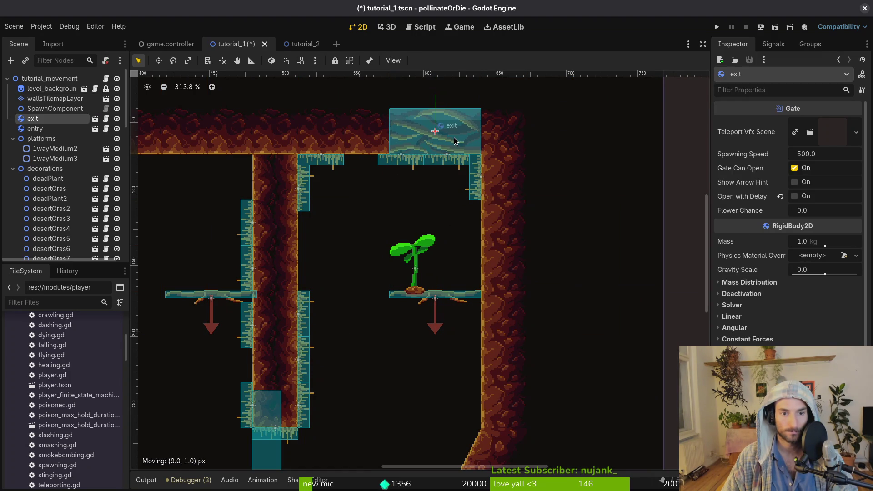
{"action": "scroll", "coordinate": [456, 141], "scroll_direction": "up", "scroll_amount": 5}
Shift desertGras40 left, lay desertGras42 along the lower wall, and save tutorial_1
{"action": "mouse_move", "coordinate": [358, 184]}
{"action": "left_mouse_down"}
{"action": "mouse_move", "coordinate": [266, 186]}
{"action": "mouse_move", "coordinate": [285, 187]}
{"action": "left_mouse_up"}
{"action": "scroll", "coordinate": [285, 187], "scroll_direction": "down", "scroll_amount": 3}
{"action": "mouse_move", "coordinate": [431, 152]}
{"action": "left_mouse_down"}
{"action": "mouse_move", "coordinate": [419, 253]}
{"action": "mouse_move", "coordinate": [425, 292]}
{"action": "mouse_move", "coordinate": [372, 302]}
{"action": "mouse_move", "coordinate": [390, 292]}
{"action": "mouse_move", "coordinate": [467, 323]}
{"action": "mouse_move", "coordinate": [473, 314]}
{"action": "mouse_move", "coordinate": [491, 324]}
{"action": "mouse_move", "coordinate": [491, 338]}
{"action": "left_mouse_up"}
{"action": "key", "text": "shift+g"}
{"action": "scroll", "coordinate": [471, 314], "scroll_direction": "down", "scroll_amount": 3}
{"action": "left_click_drag", "start_coordinate": [484, 188], "coordinate": [488, 270]}
{"action": "left_click", "coordinate": [489, 302]}
{"action": "scroll", "coordinate": [486, 268], "scroll_direction": "down", "scroll_amount": 3}
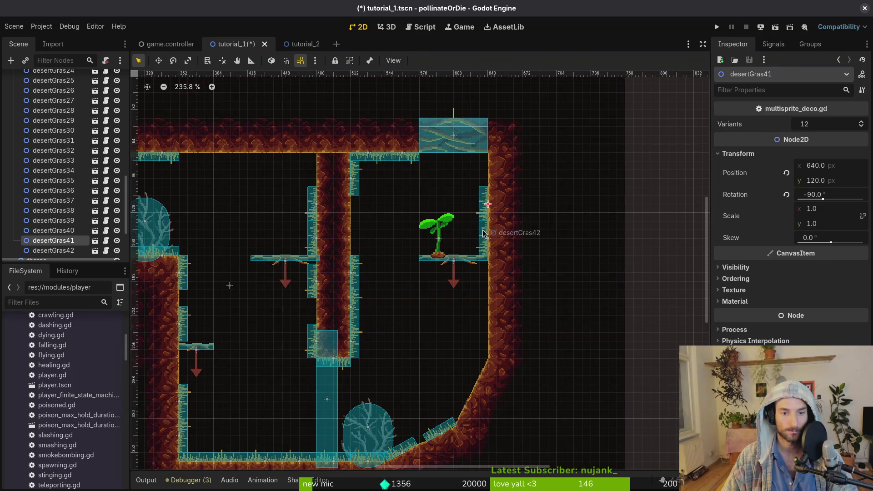
{"action": "scroll", "coordinate": [485, 236], "scroll_direction": "down", "scroll_amount": 3}
{"action": "key", "text": "ctrl+s"}
Raise the sprout, desertGras41 and the 1wayMedium2 platform, then open the platform's scene
{"action": "scroll", "coordinate": [471, 246], "scroll_direction": "up", "scroll_amount": 3}
{"action": "left_click", "coordinate": [458, 232]}
{"action": "left_click_drag", "start_coordinate": [457, 232], "coordinate": [457, 215]}
{"action": "scroll", "coordinate": [496, 204], "scroll_direction": "up", "scroll_amount": 2}
{"action": "left_click_drag", "start_coordinate": [502, 194], "coordinate": [502, 170]}
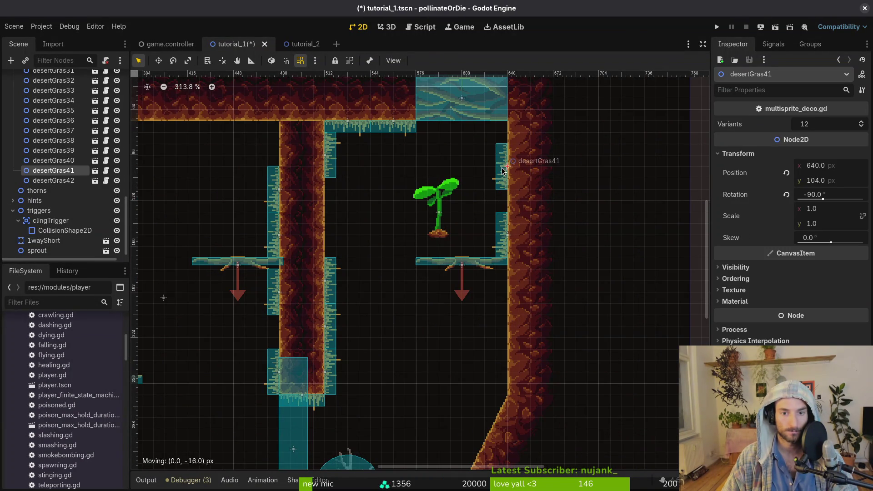
{"action": "scroll", "coordinate": [503, 170], "scroll_direction": "up", "scroll_amount": 3}
{"action": "left_click_drag", "start_coordinate": [467, 272], "coordinate": [472, 253]}
{"action": "scroll", "coordinate": [477, 251], "scroll_direction": "up", "scroll_amount": 2}
{"action": "double_click", "coordinate": [484, 249]}
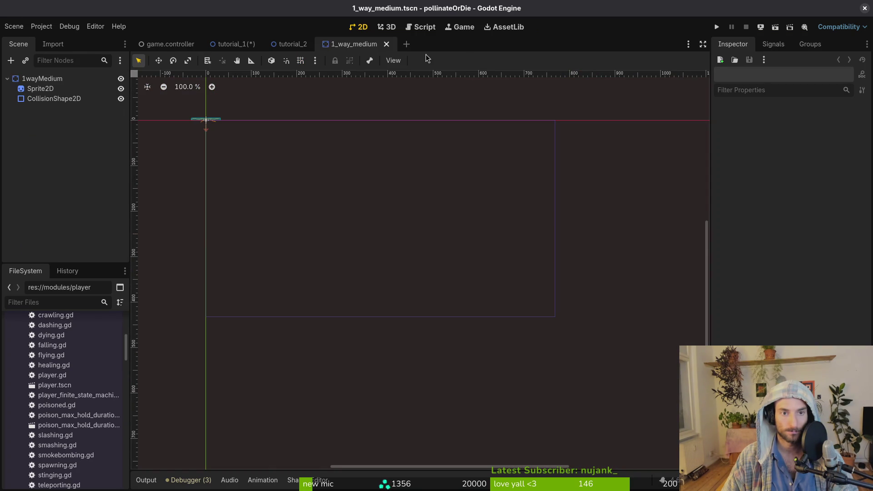
Close the 1_way_medium and tutorial_2 tabs, reposition the sprout, and save
{"action": "left_click", "coordinate": [386, 44]}
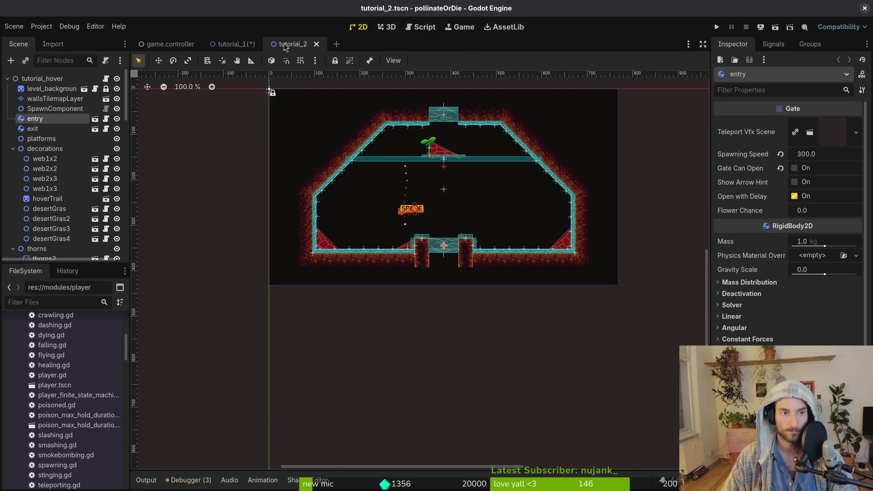
{"action": "middle_click", "coordinate": [267, 46]}
{"action": "left_click_drag", "start_coordinate": [475, 252], "coordinate": [468, 255]}
{"action": "mouse_move", "coordinate": [375, 239]}
{"action": "left_mouse_down"}
{"action": "mouse_move", "coordinate": [395, 233]}
{"action": "mouse_move", "coordinate": [380, 241]}
{"action": "left_mouse_up"}
{"action": "left_click", "coordinate": [437, 204]}
{"action": "key", "text": "ctrl+s"}
{"action": "scroll", "coordinate": [432, 202], "scroll_direction": "down", "scroll_amount": 5}
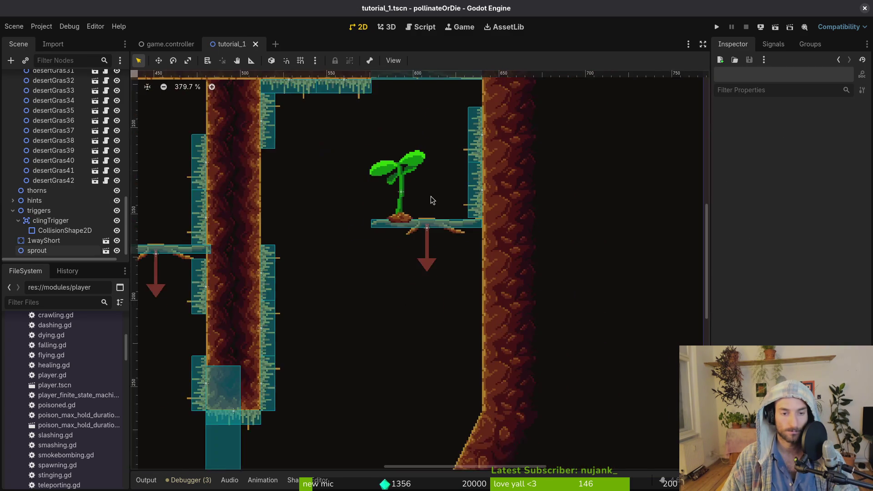
{"action": "key", "text": "ctrl+s"}
Collapse the triggers group in the scene tree and save
{"action": "scroll", "coordinate": [463, 250], "scroll_direction": "down", "scroll_amount": 5}
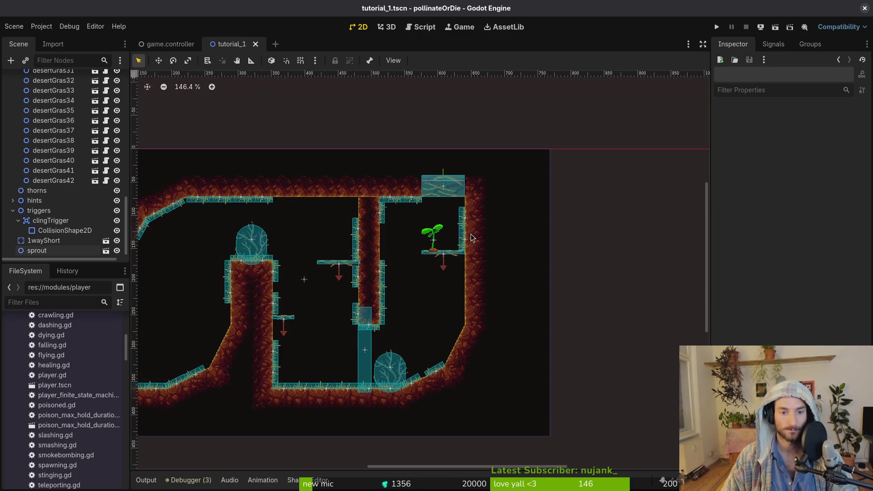
{"action": "scroll", "coordinate": [459, 271], "scroll_direction": "up", "scroll_amount": 2}
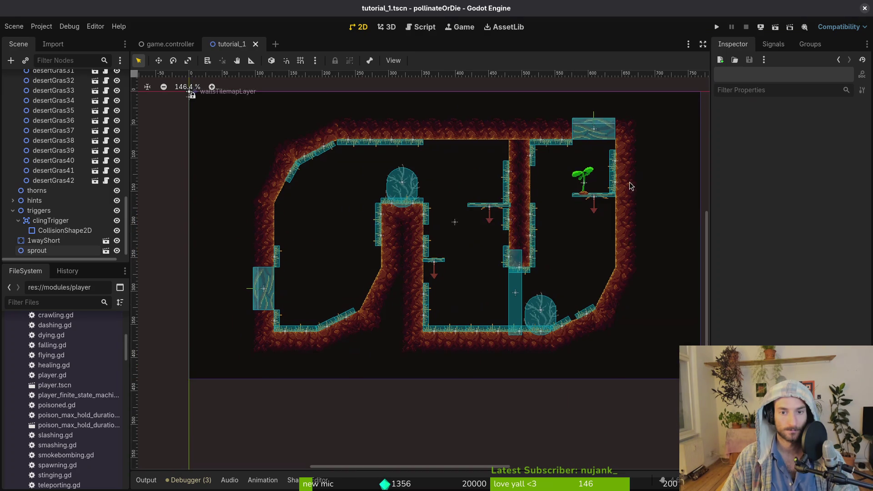
{"action": "scroll", "coordinate": [556, 220], "scroll_direction": "down", "scroll_amount": 2}
{"action": "left_click", "coordinate": [13, 210]}
{"action": "key", "text": "ctrl+s"}
Enable Show Arrow Hint on the exit gate node and launch the game
{"action": "scroll", "coordinate": [43, 191], "scroll_direction": "up", "scroll_amount": 10}
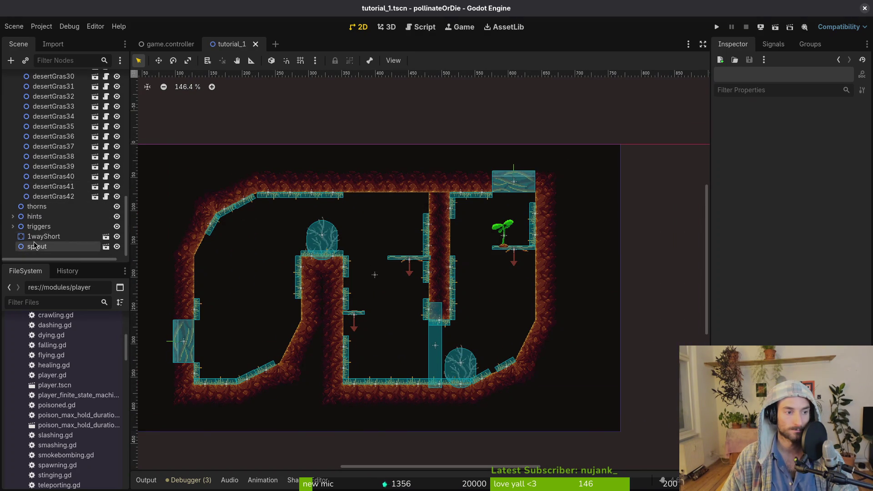
{"action": "scroll", "coordinate": [45, 155], "scroll_direction": "up", "scroll_amount": 5}
{"action": "left_click", "coordinate": [13, 169]}
{"action": "left_click", "coordinate": [13, 138]}
{"action": "left_click", "coordinate": [33, 119]}
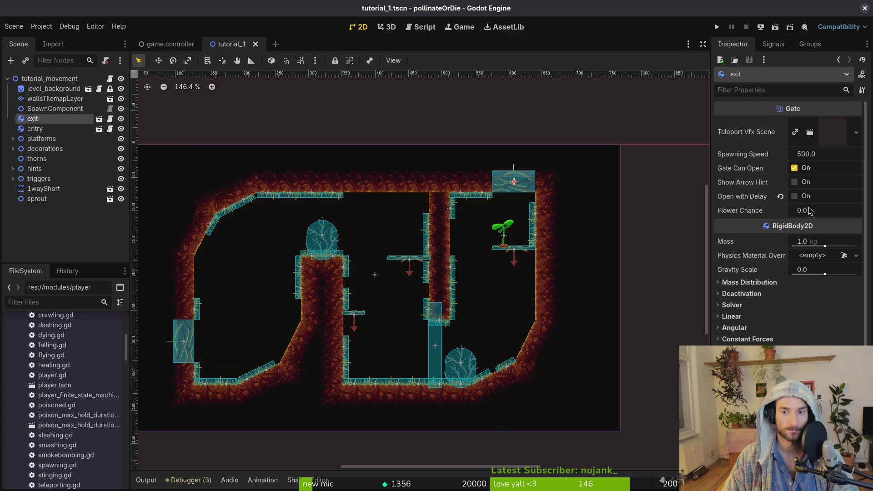
{"action": "left_click", "coordinate": [795, 183]}
{"action": "left_click", "coordinate": [718, 28]}
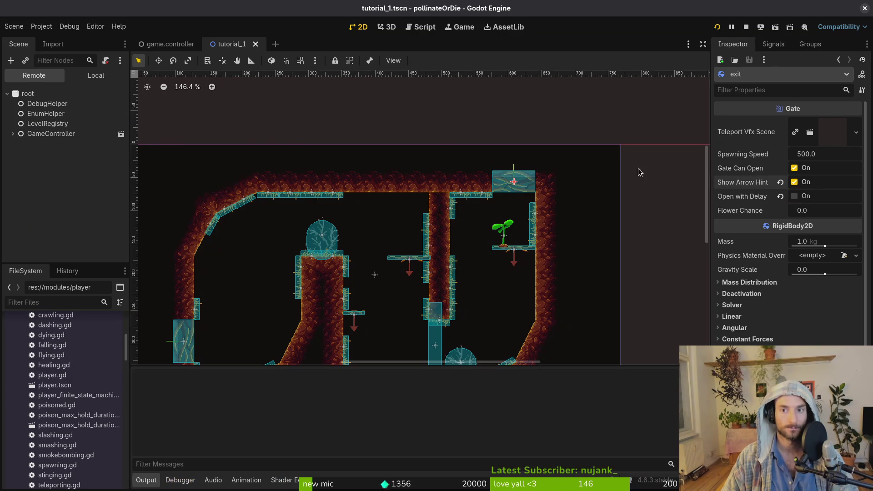
Start a new game, walk and fly the bee around the cave, then close the window
{"action": "key", "text": "Down"}
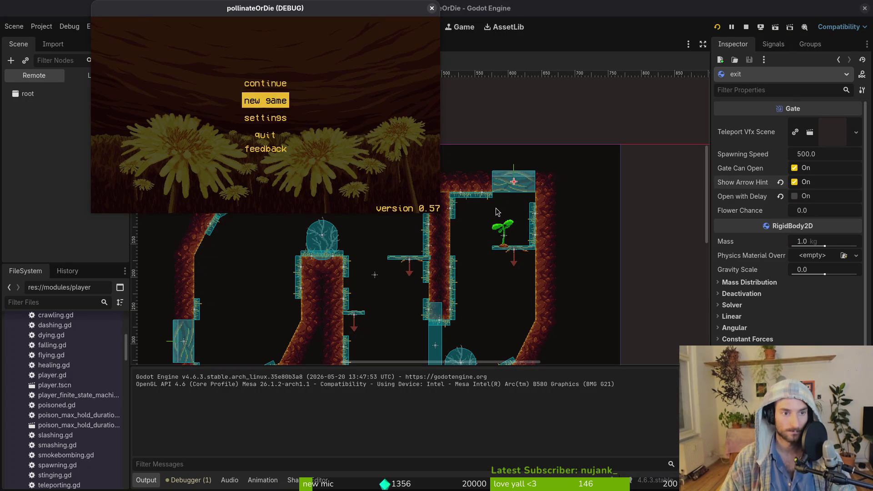
{"action": "key", "text": "Return"}
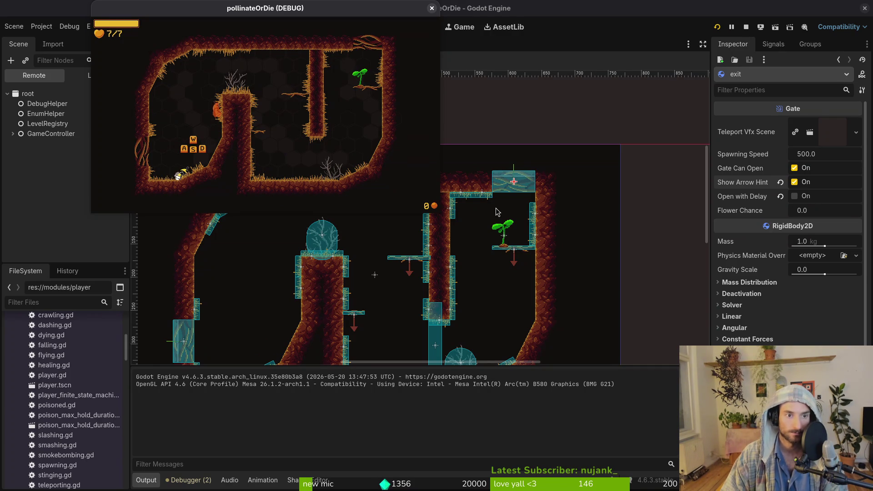
{"action": "key", "text": "d"}
{"action": "key", "text": "w"}
{"action": "key", "text": "d"}
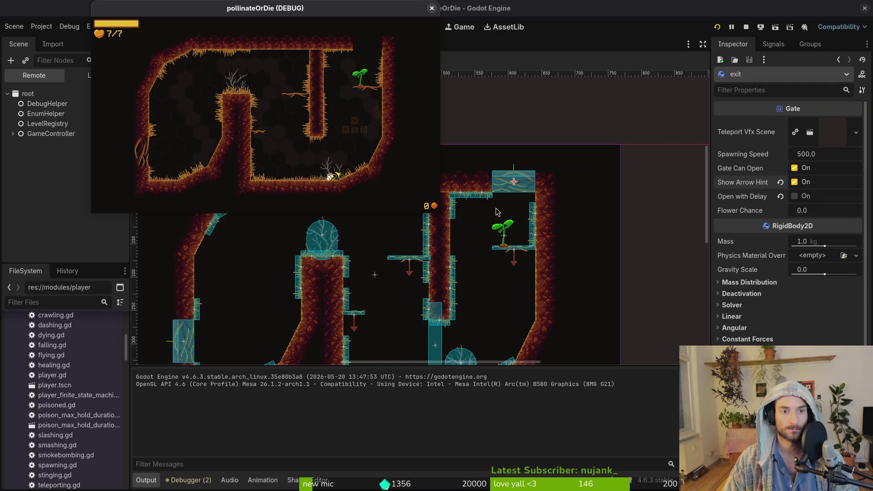
{"action": "key", "text": "d"}
{"action": "key", "text": "a"}
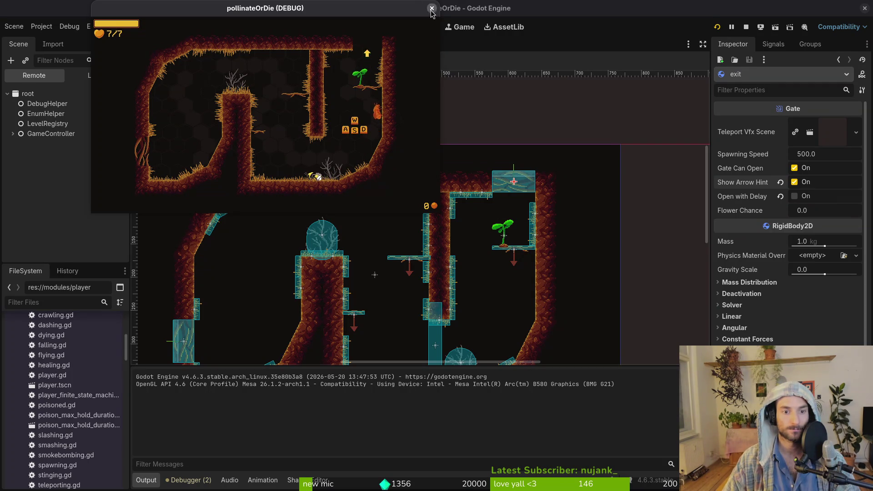
{"action": "left_click", "coordinate": [432, 9]}
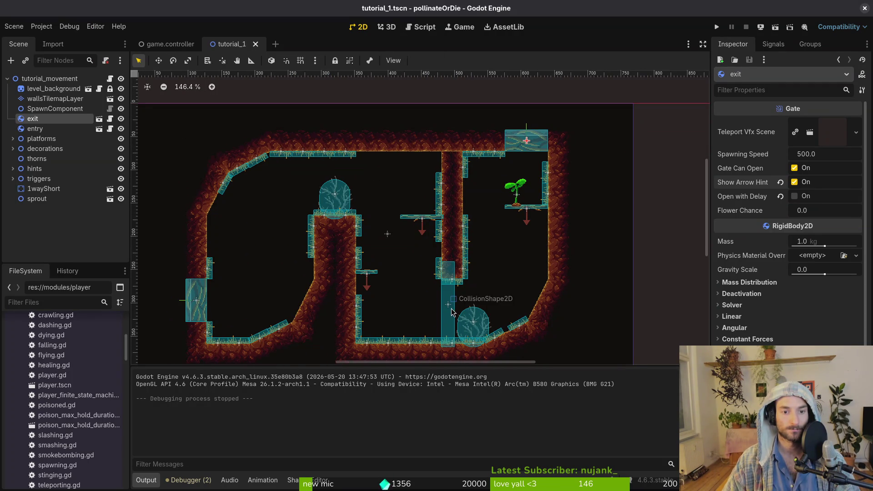
Lay the clingTrigger collision shape horizontally between the pillars, save, and run the game
{"action": "mouse_move", "coordinate": [452, 312]}
{"action": "left_mouse_down"}
{"action": "mouse_move", "coordinate": [355, 193]}
{"action": "mouse_move", "coordinate": [351, 222]}
{"action": "mouse_move", "coordinate": [402, 235]}
{"action": "mouse_move", "coordinate": [401, 252]}
{"action": "left_mouse_up"}
{"action": "scroll", "coordinate": [374, 224], "scroll_direction": "up", "scroll_amount": 4}
{"action": "scroll", "coordinate": [401, 252], "scroll_direction": "up", "scroll_amount": 4}
{"action": "key", "text": "ctrl+s"}
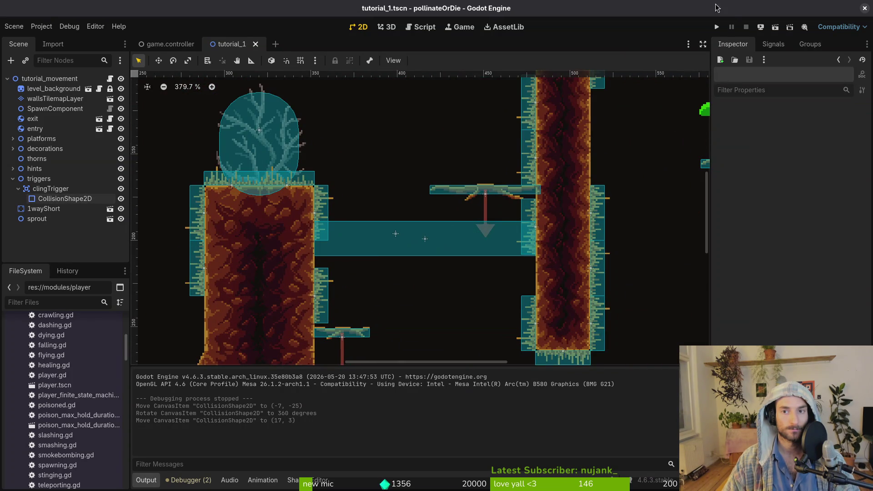
{"action": "left_click", "coordinate": [717, 27]}
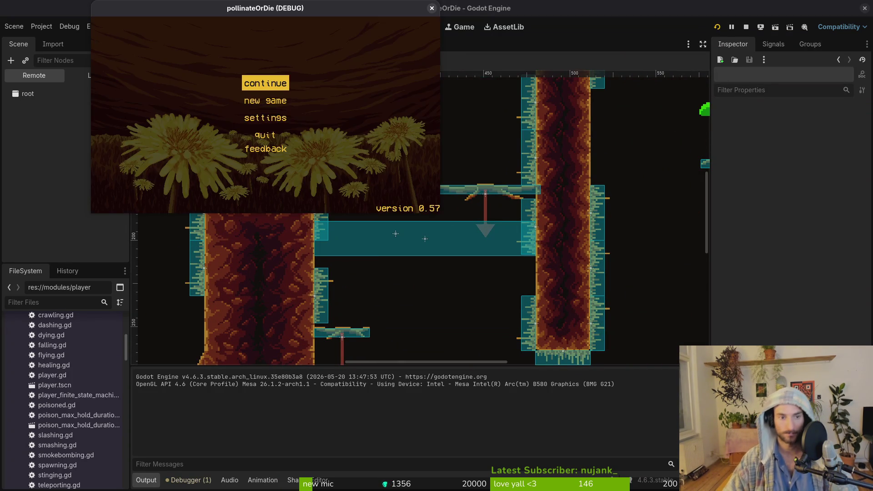
Restart the game, begin a new game, and fly the bee up through the ceiling gap
{"action": "left_click", "coordinate": [747, 27]}
{"action": "left_click", "coordinate": [717, 27]}
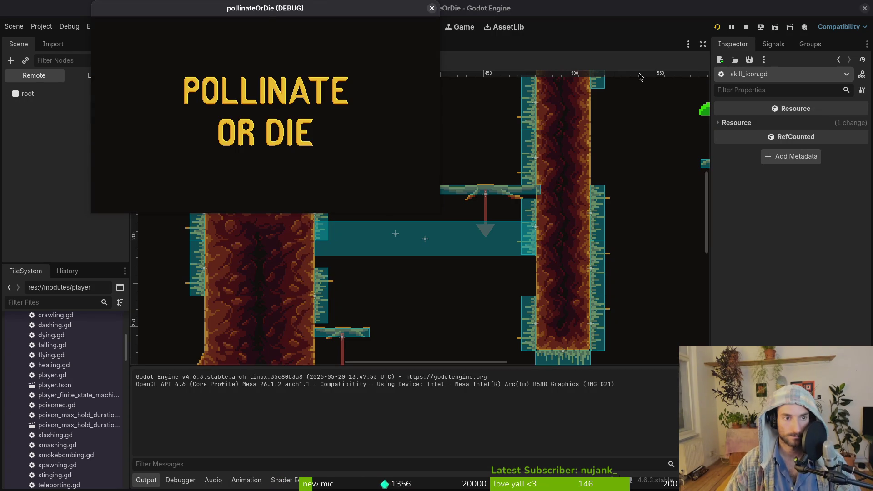
{"action": "key", "text": "Return"}
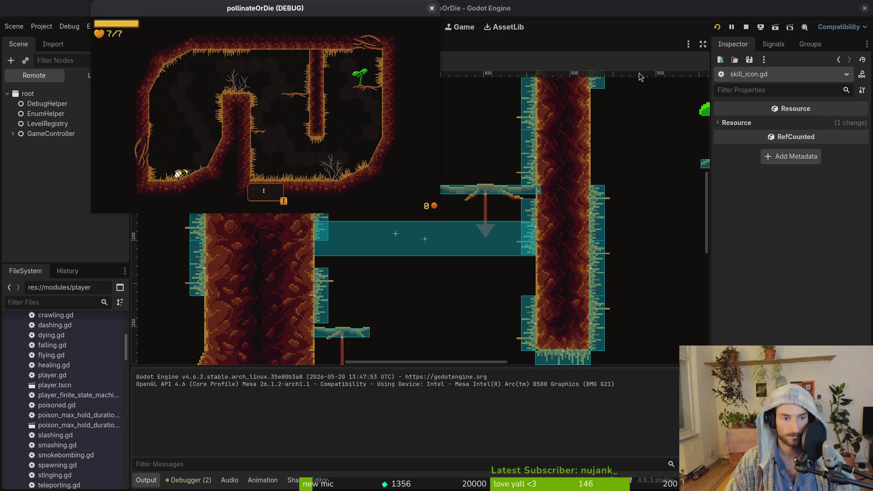
{"action": "key", "text": "d"}
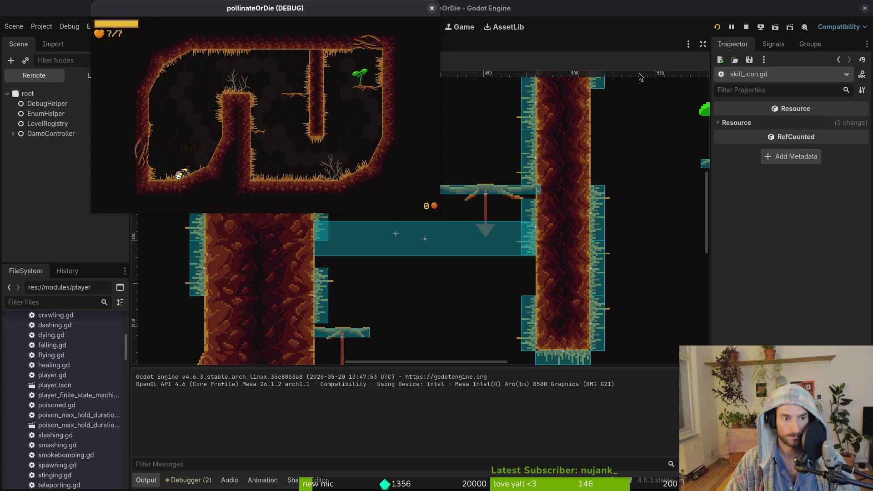
{"action": "key", "text": "d"}
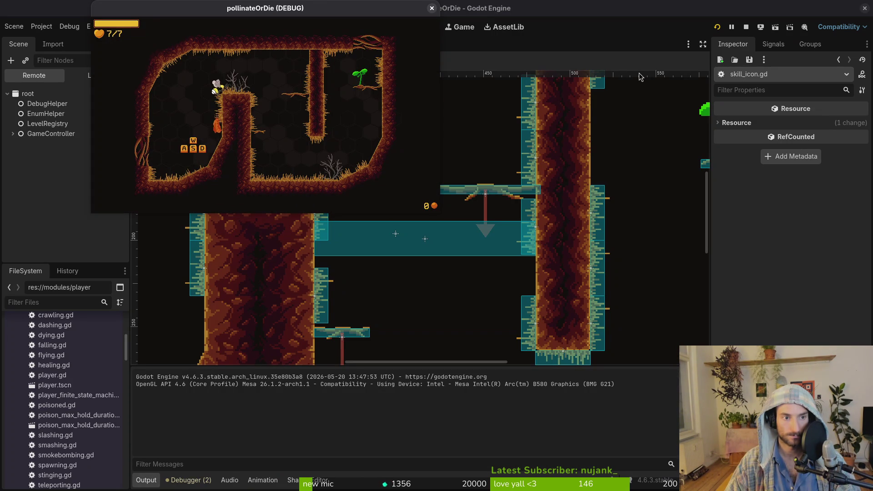
{"action": "key", "text": "d"}
{"action": "key", "text": "d"}
{"action": "key", "text": "d"}
{"action": "key", "text": "w"}
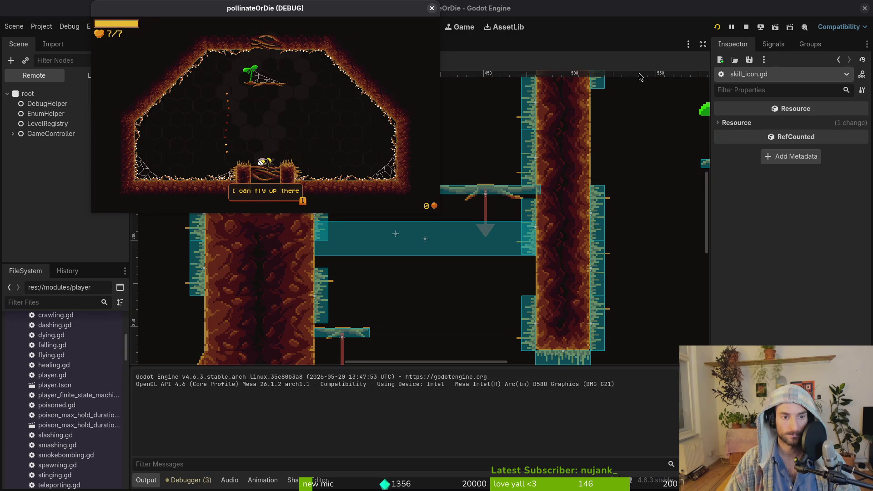
{"action": "key", "text": "w"}
{"action": "key", "text": "w"}
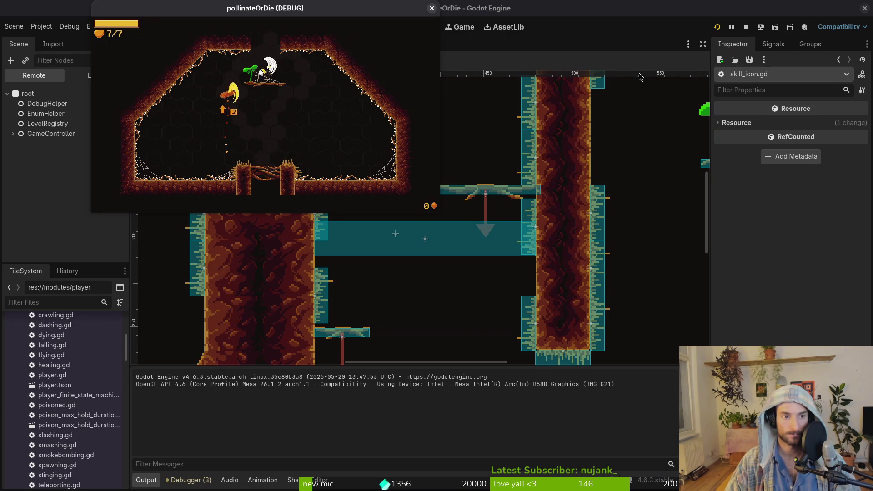
{"action": "key", "text": "w"}
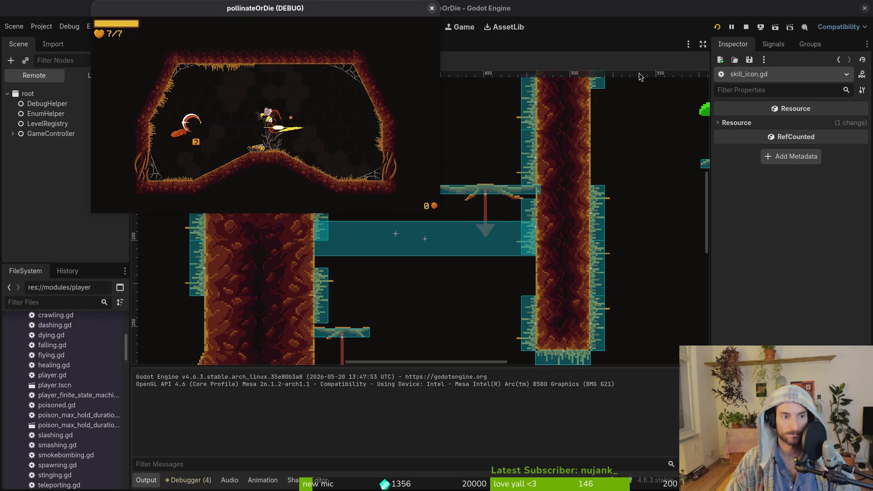
Defeat the flies for pollen, get through the exhausted bee's dialog, and enter the next room
{"action": "key", "text": "d"}
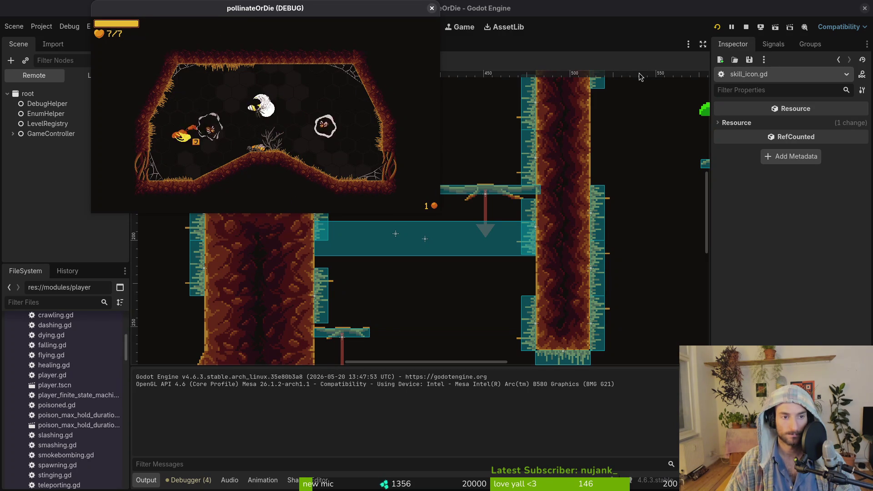
{"action": "key", "text": "d"}
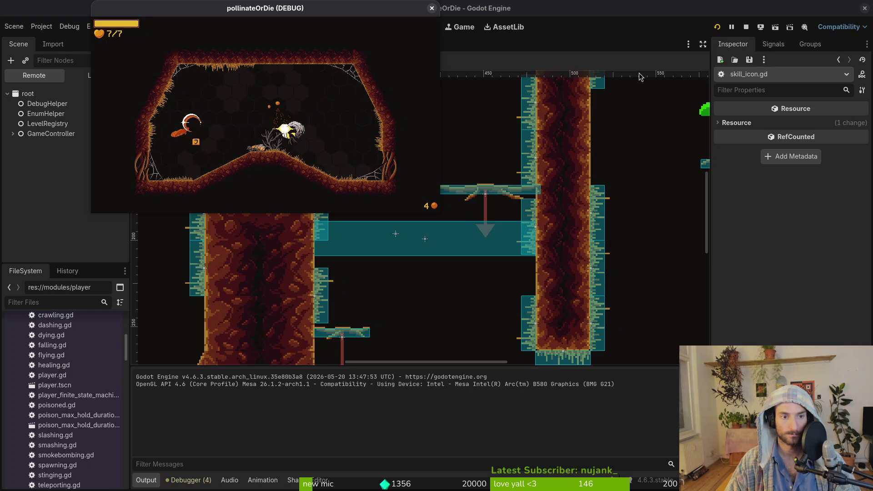
{"action": "key", "text": "space"}
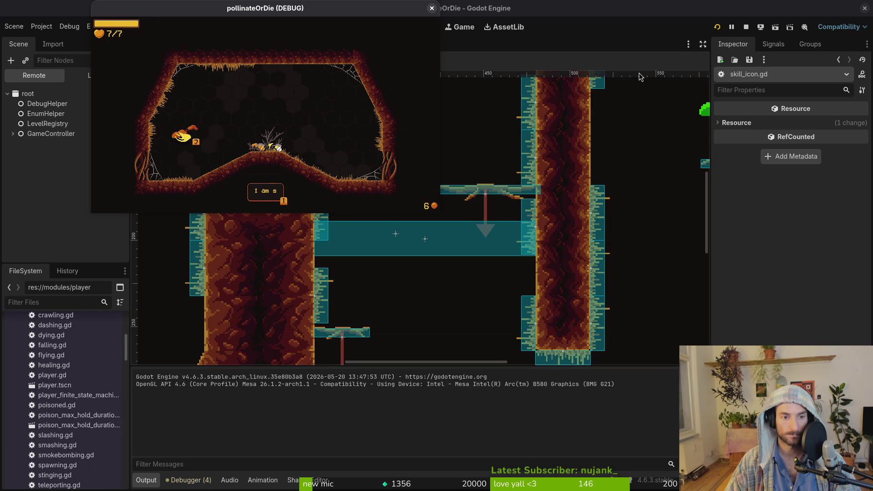
{"action": "key", "text": "space"}
{"action": "key", "text": "space"}
{"action": "key", "text": "d"}
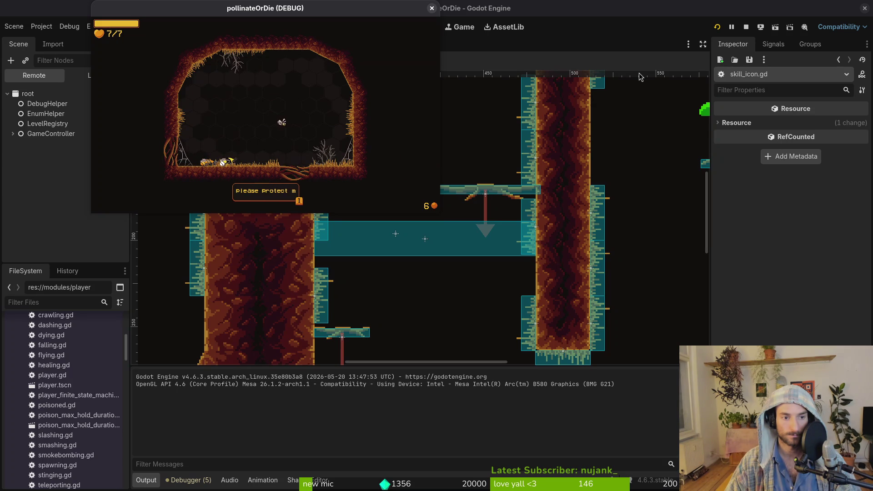
{"action": "key", "text": "space"}
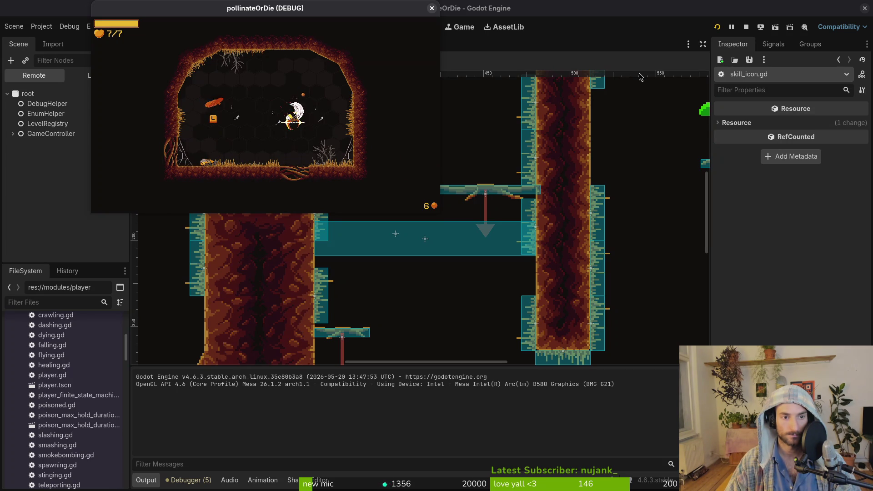
{"action": "key", "text": "d"}
{"action": "key", "text": "a"}
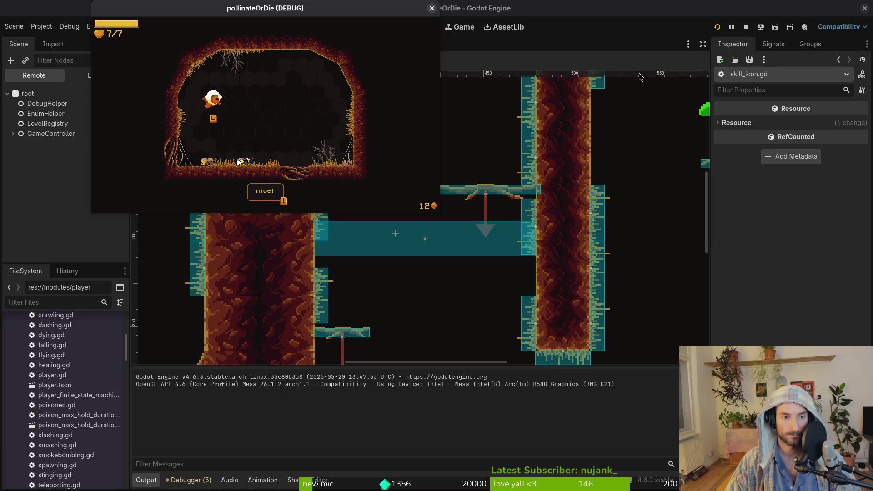
{"action": "key", "text": "space"}
{"action": "key", "text": "d"}
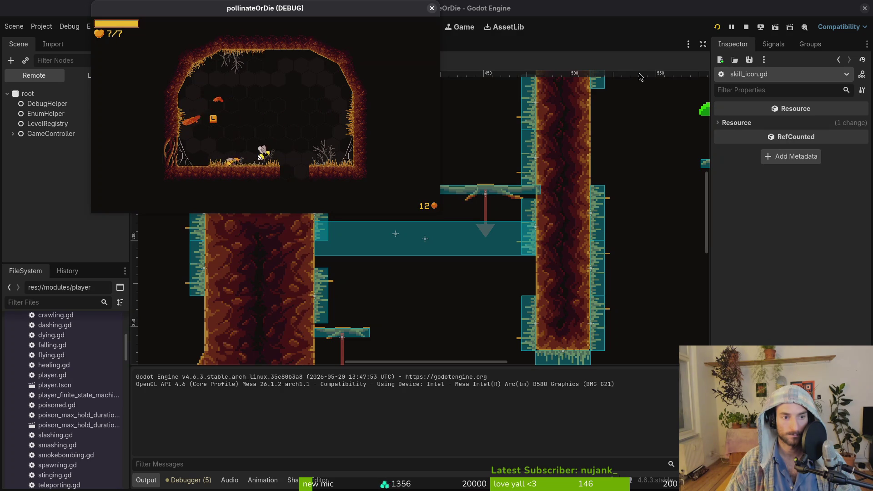
{"action": "key", "text": "space"}
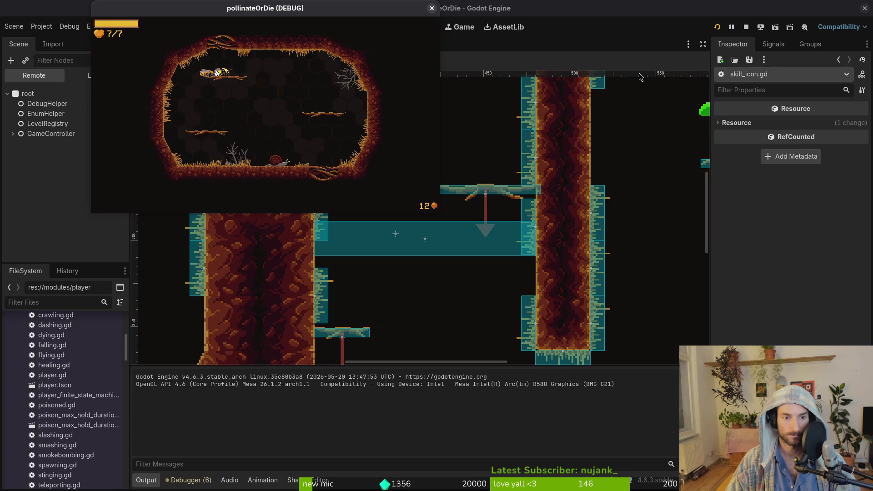
Swirl-attack and defeat the snails, dismiss the praise dialog, and reach the dandelion
{"action": "key", "text": "k"}
{"action": "key", "text": "k"}
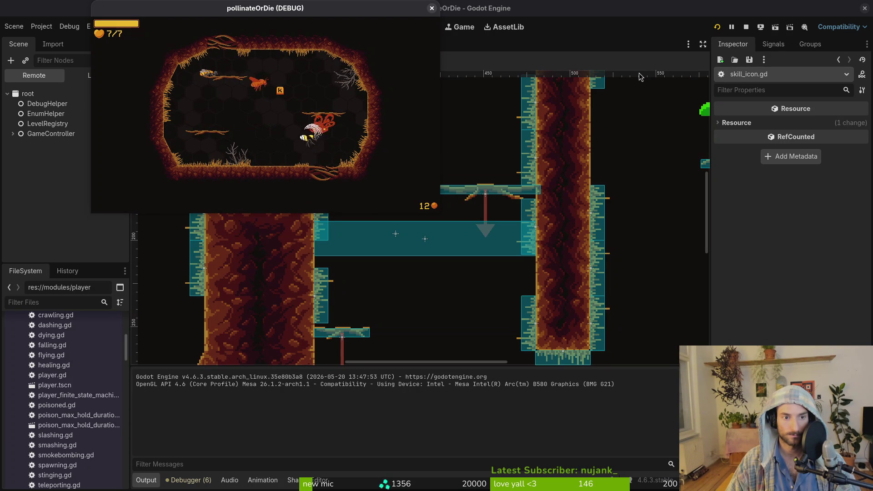
{"action": "key", "text": "a"}
{"action": "key", "text": "w"}
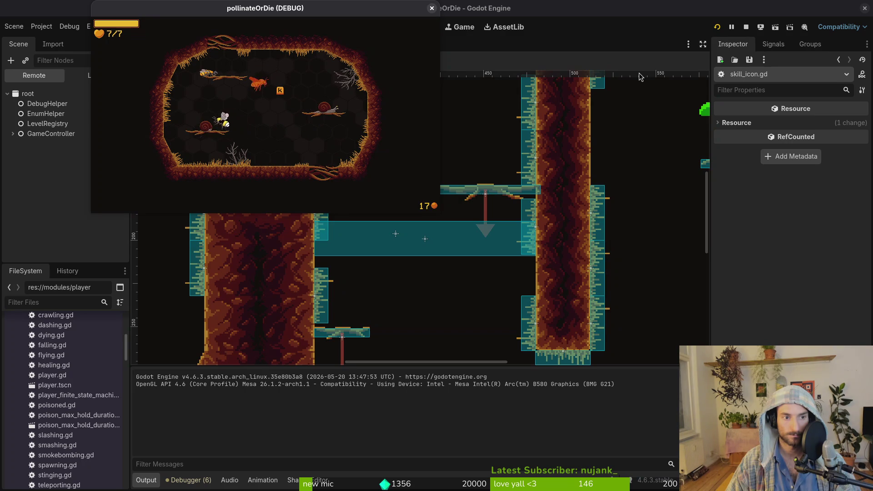
{"action": "key", "text": "k"}
{"action": "key", "text": "a"}
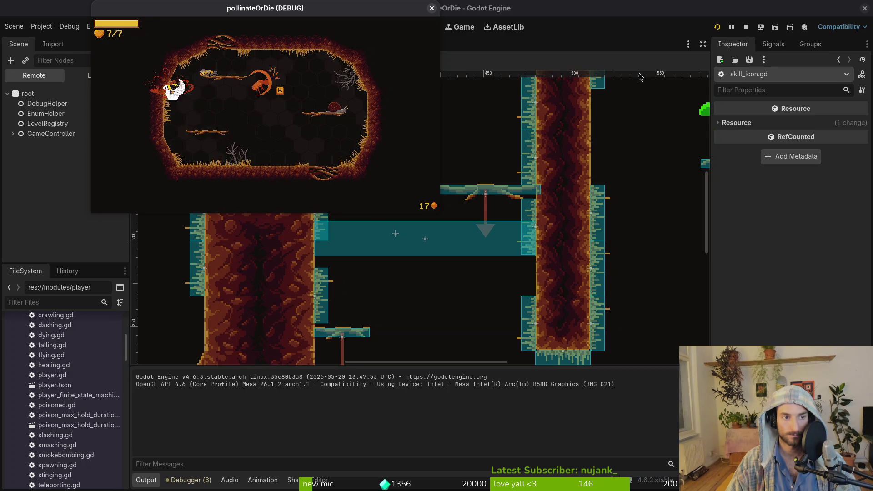
{"action": "key", "text": "d"}
{"action": "key", "text": "k"}
{"action": "key", "text": "k"}
{"action": "key", "text": "a"}
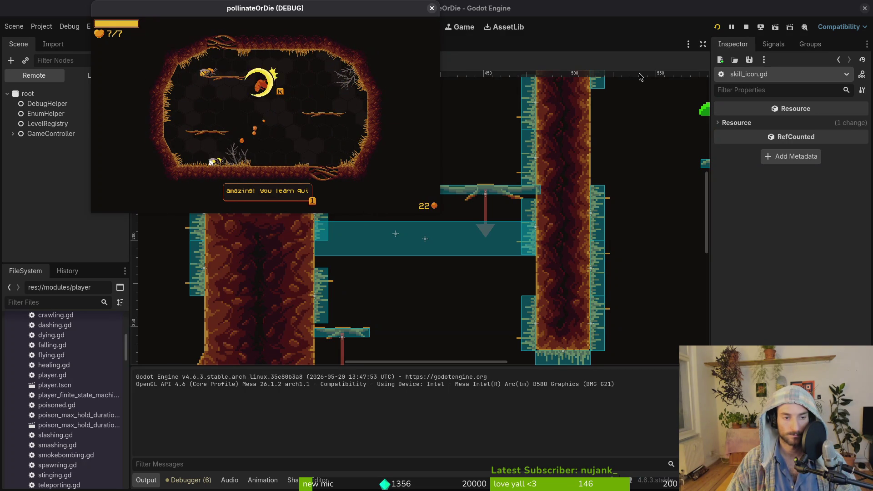
{"action": "key", "text": "i"}
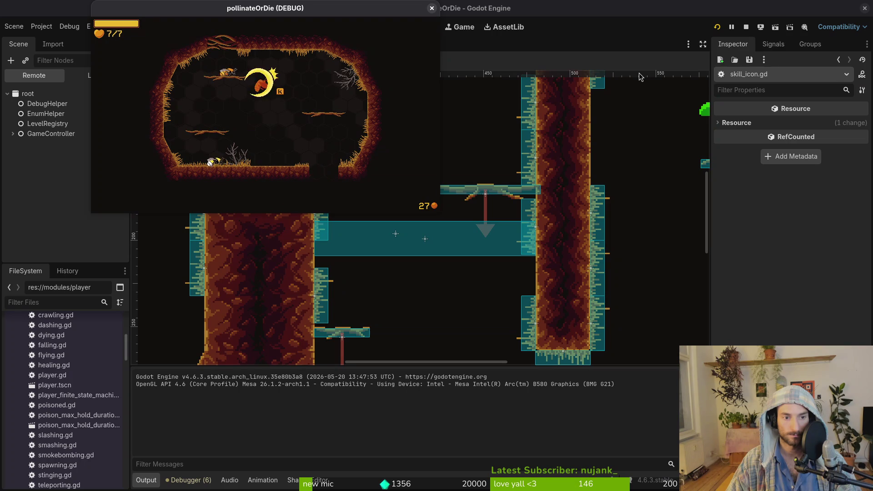
{"action": "key", "text": "d"}
{"action": "key", "text": "s"}
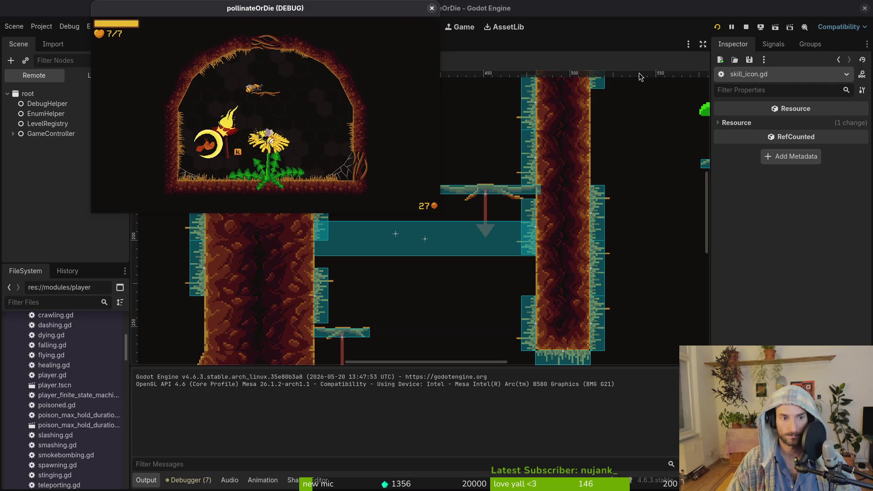
Pollinate the dandelion, take the heal 1 health buff, then stop the game with F8
{"action": "key", "text": "k"}
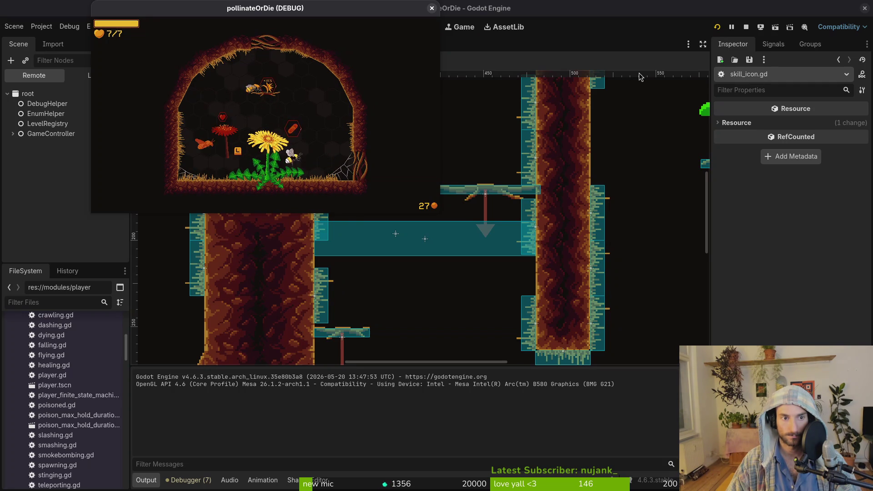
{"action": "key", "text": "l"}
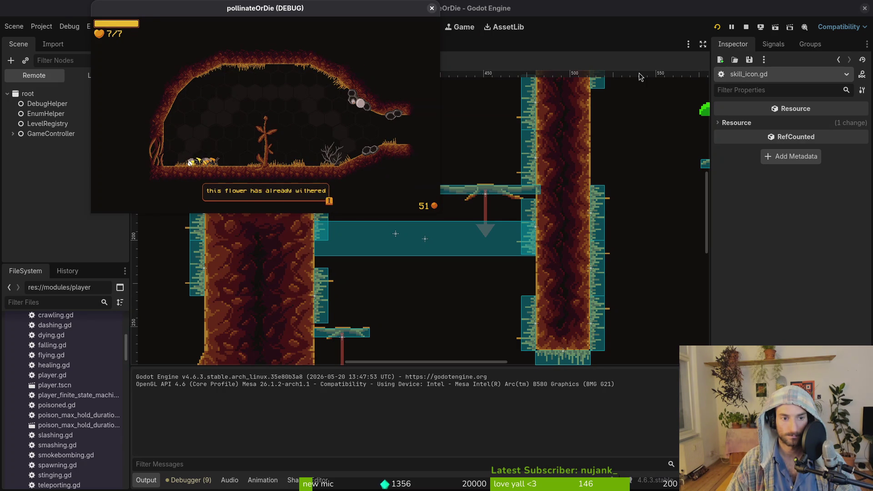
{"action": "key", "text": "F8"}
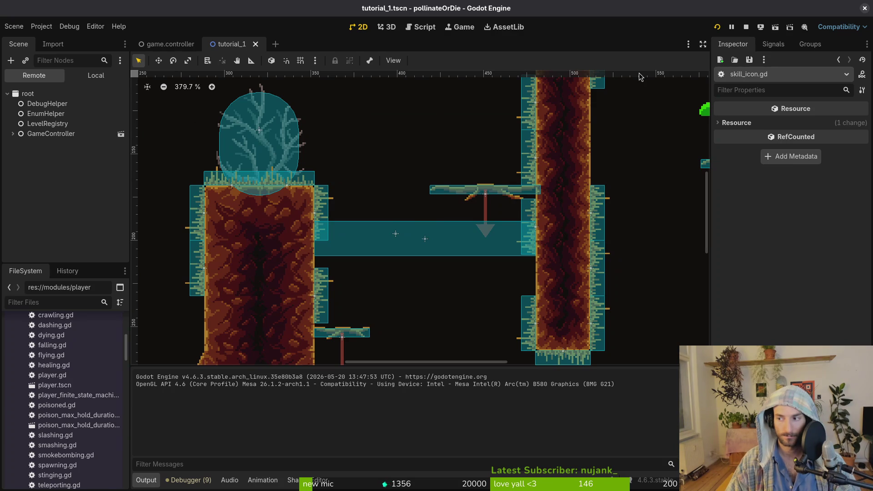
{"action": "key", "text": "alt+Tab"}
{"action": "key", "text": "space"}
Open tutorial_6.gd and jump to line 15 at reset_jump_count
{"action": "key", "text": "f"}
{"action": "key", "text": "f"}
{"action": "type", "text": "tutorial_6"}
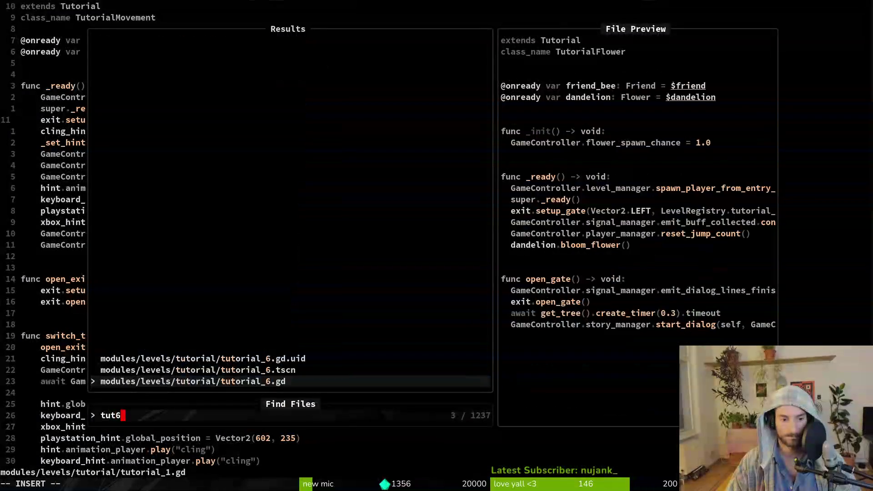
{"action": "key", "text": "Return"}
{"action": "key", "text": "1"}
{"action": "key", "text": "5"}
{"action": "key", "text": "j"}
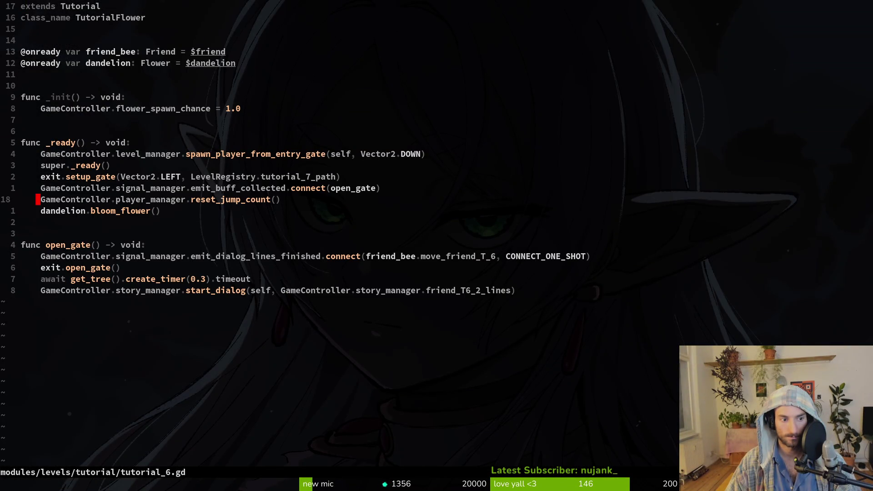
Open flower.gd and go to the TutorialFlower condition in bloom_flower
{"action": "key", "text": "space"}
{"action": "key", "text": "f"}
{"action": "key", "text": "f"}
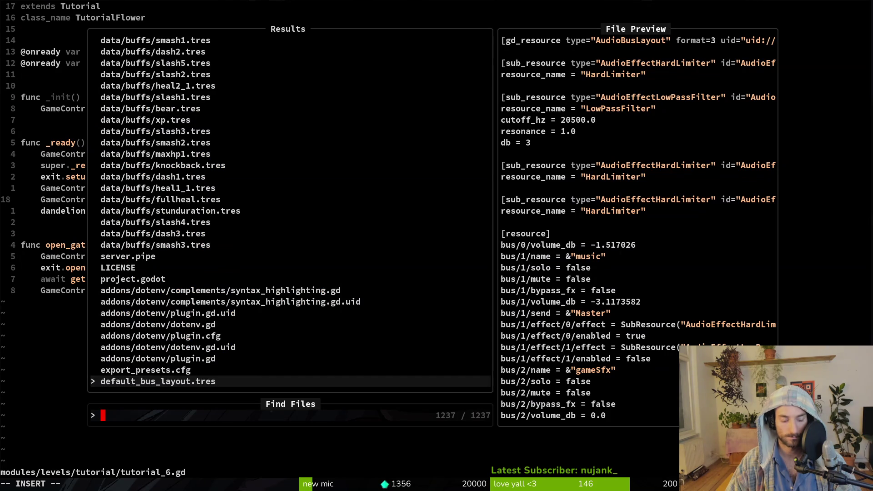
{"action": "type", "text": "flowerf"}
{"action": "key", "text": "Return"}
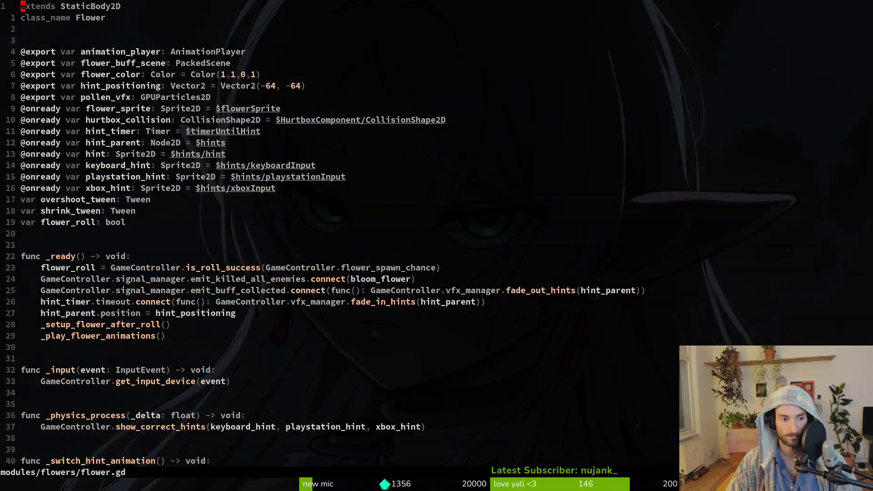
{"action": "key", "text": "ctrl+u"}
{"action": "key", "text": "ctrl+d"}
{"action": "key", "text": "ctrl+d"}
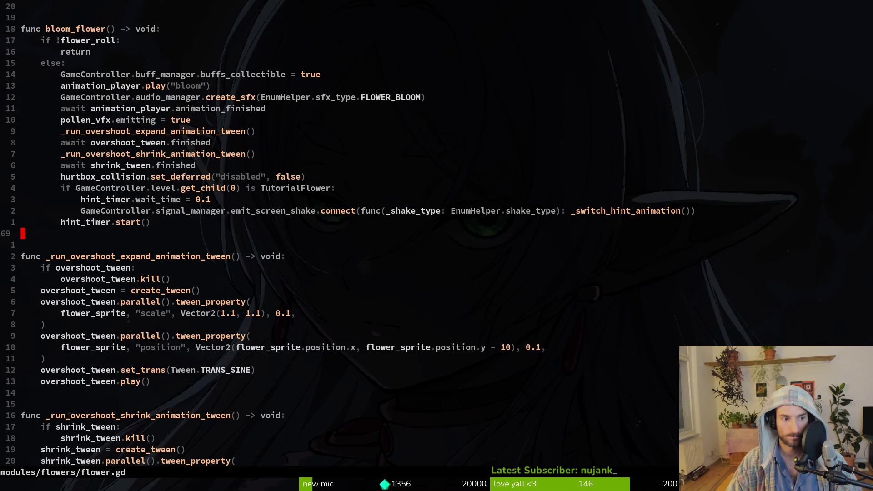
{"action": "key", "text": "k"}
{"action": "key", "text": "k"}
{"action": "key", "text": "k"}
{"action": "type", "text": "or"}
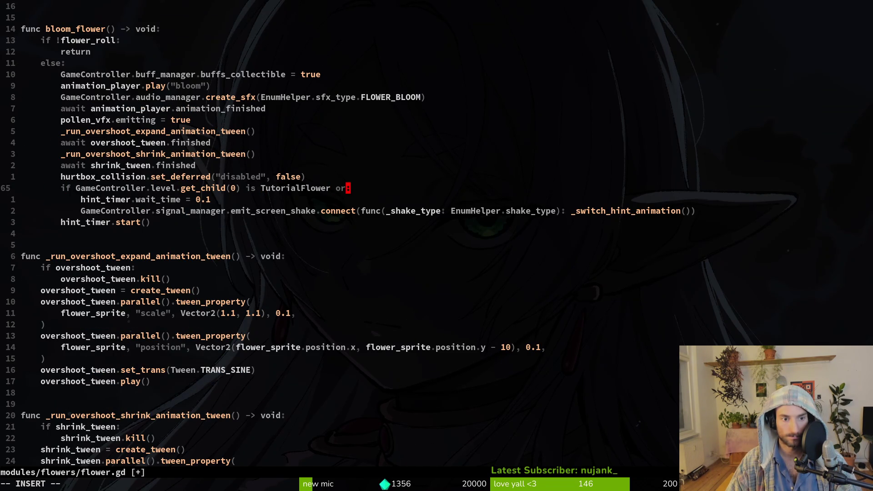
Add 'GameController.level.get_child(0) is TutorialGameplayloop' to the condition, save, and relaunch with F5
{"action": "type", "text": "GameController.leve"}
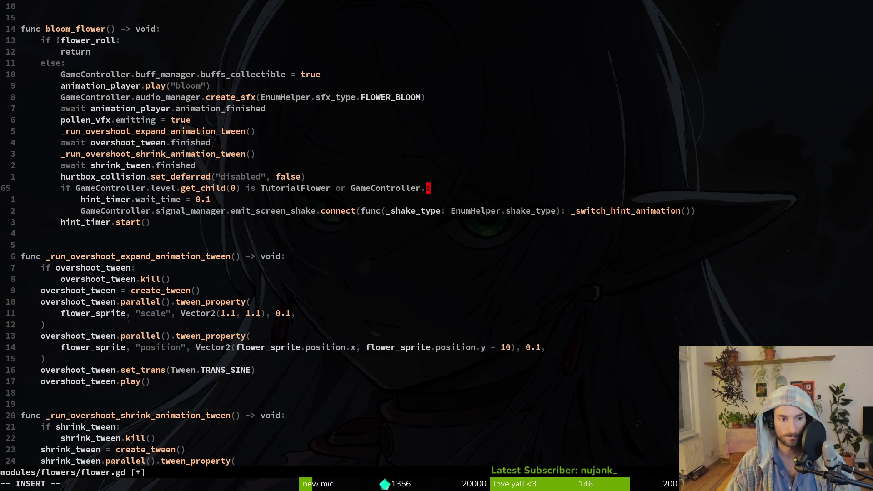
{"action": "type", "text": "l.getc"}
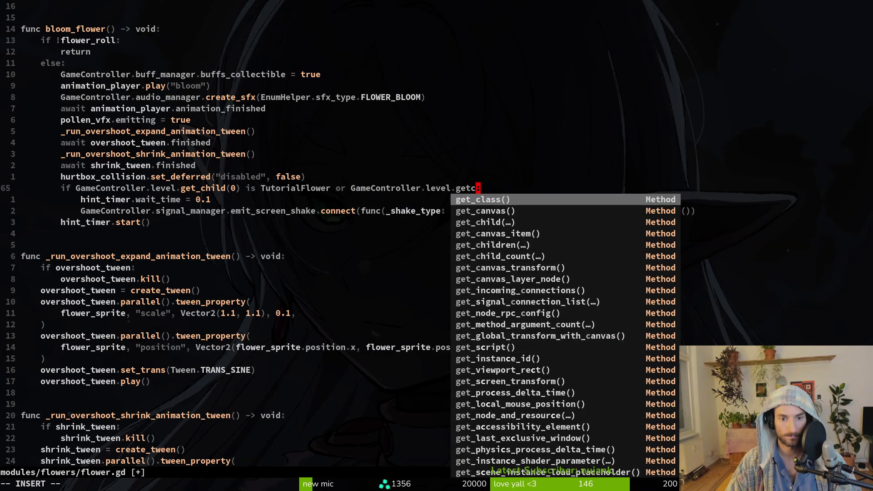
{"action": "type", "text": "_child(0) is Tu"}
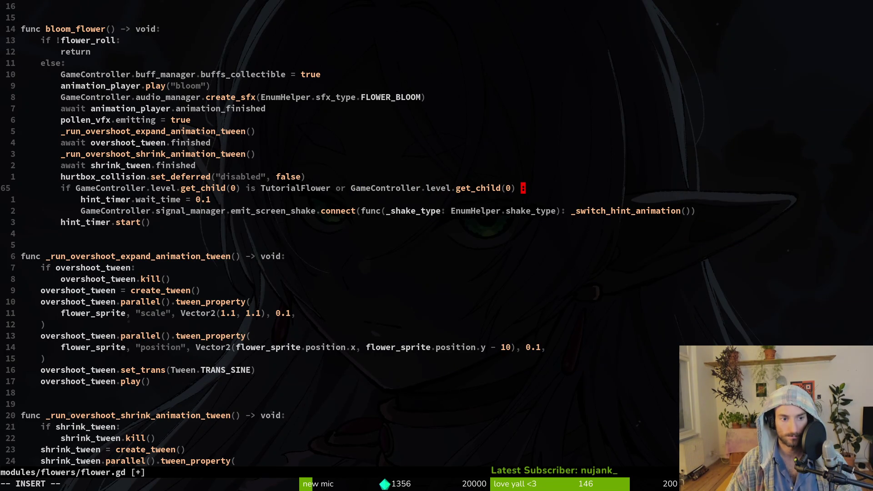
{"action": "type", "text": "tor"}
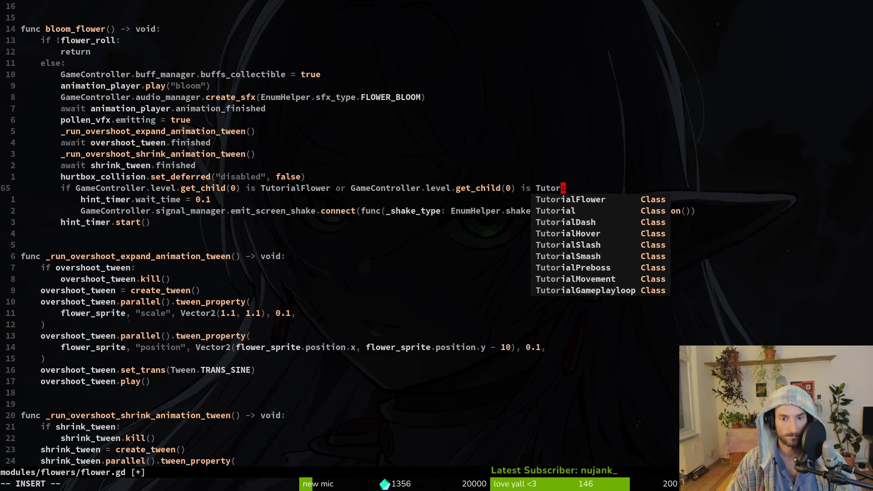
{"action": "key", "text": "Tab"}
{"action": "key", "text": "Tab"}
{"action": "key", "text": "Tab"}
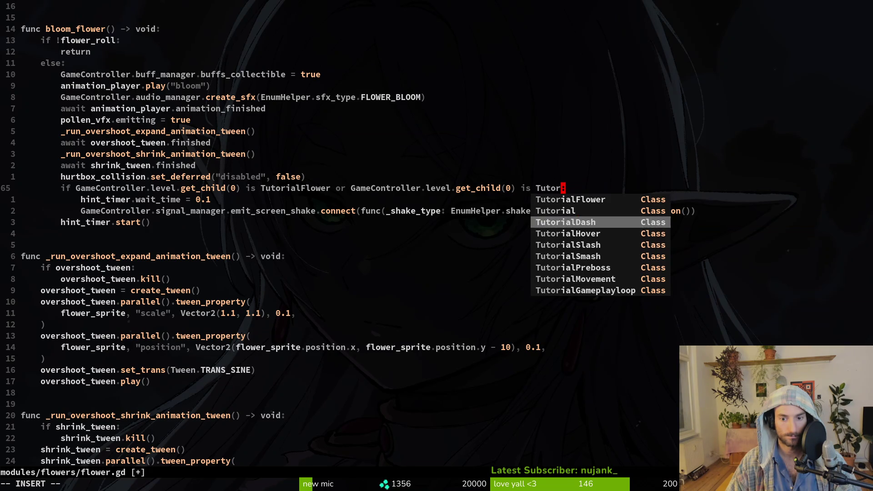
{"action": "key", "text": "Return"}
{"action": "key", "text": "Escape"}
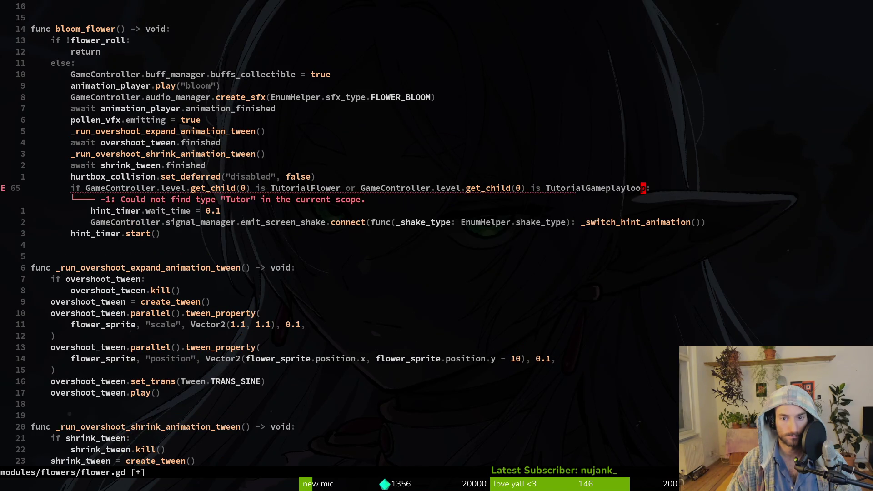
{"action": "type", "text": "write"}
{"action": "key", "text": "Return"}
{"action": "key", "text": "alt+Tab"}
{"action": "key", "text": "F5"}
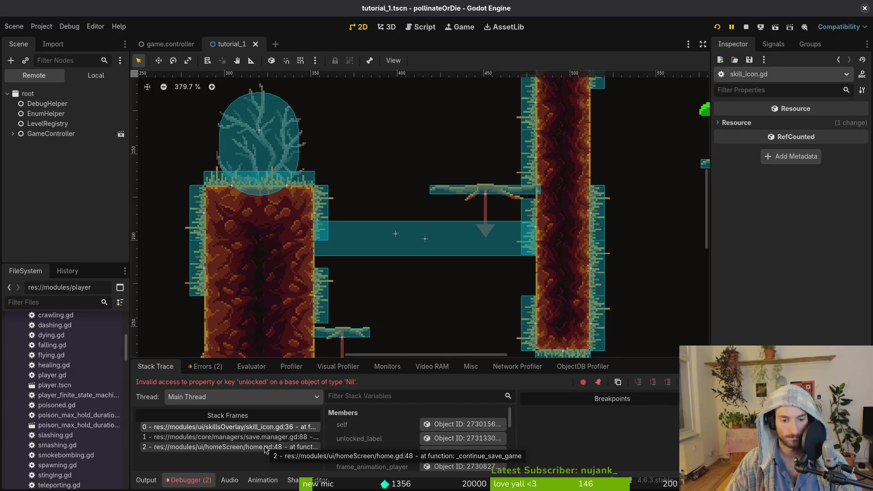
Stop the running game, save the scene, and collapse the triggers node
{"action": "left_click", "coordinate": [746, 27]}
{"action": "key", "text": "ctrl+s"}
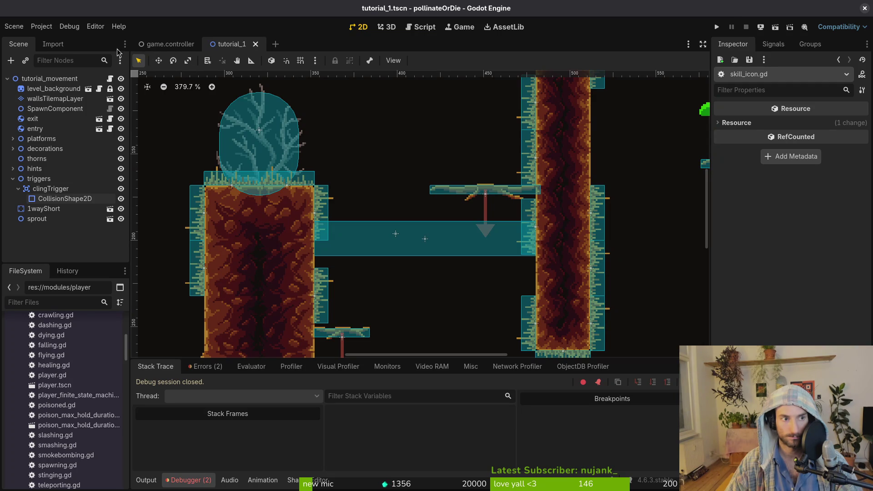
{"action": "left_click", "coordinate": [13, 179]}
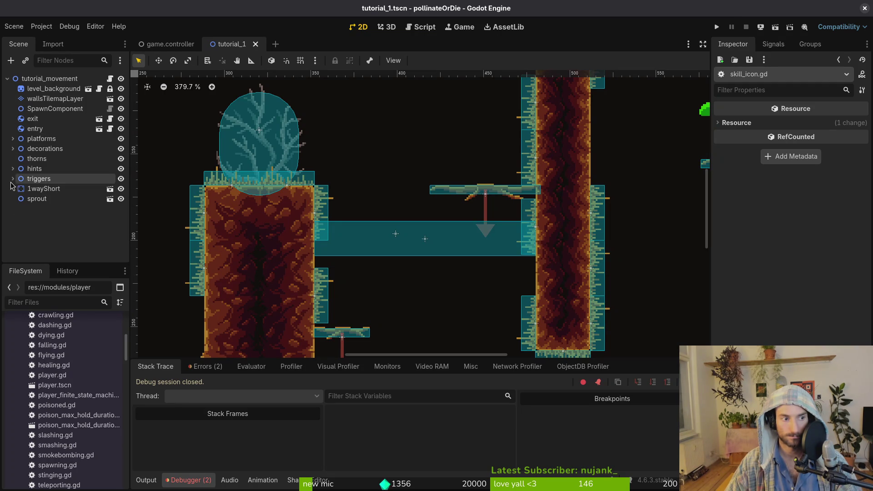
{"action": "key", "text": "alt+Tab"}
{"action": "key", "text": "alt+Tab"}
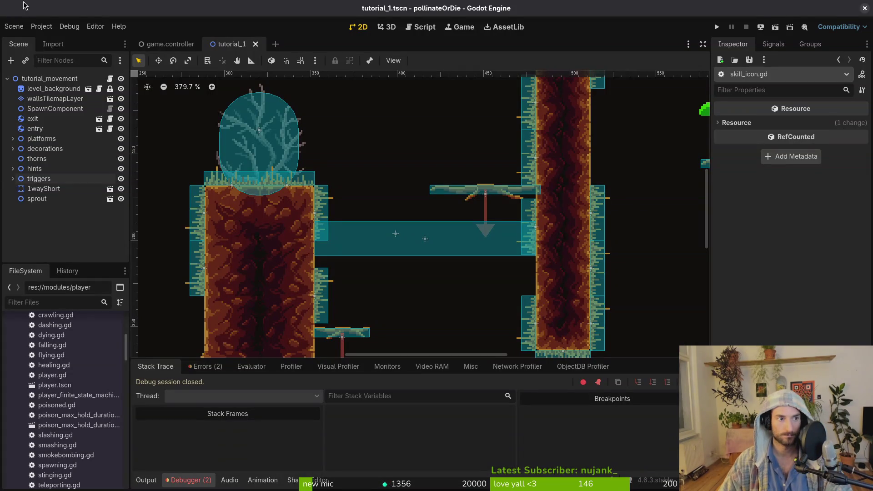
Delete all four files in the pollinateOrDie user data folder via Project > Open User Data Folder
{"action": "left_click", "coordinate": [42, 26]}
{"action": "left_click", "coordinate": [178, 150]}
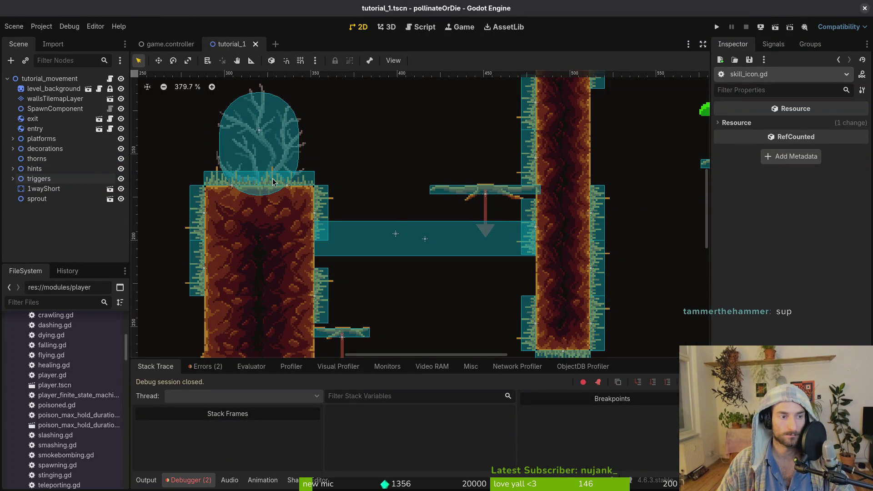
{"action": "key", "text": "ctrl+a"}
{"action": "key", "text": "Delete"}
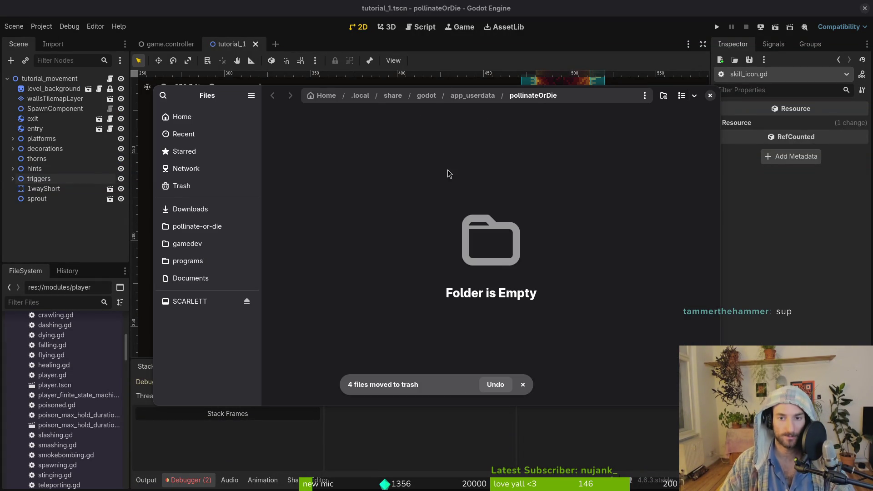
{"action": "left_click", "coordinate": [710, 96]}
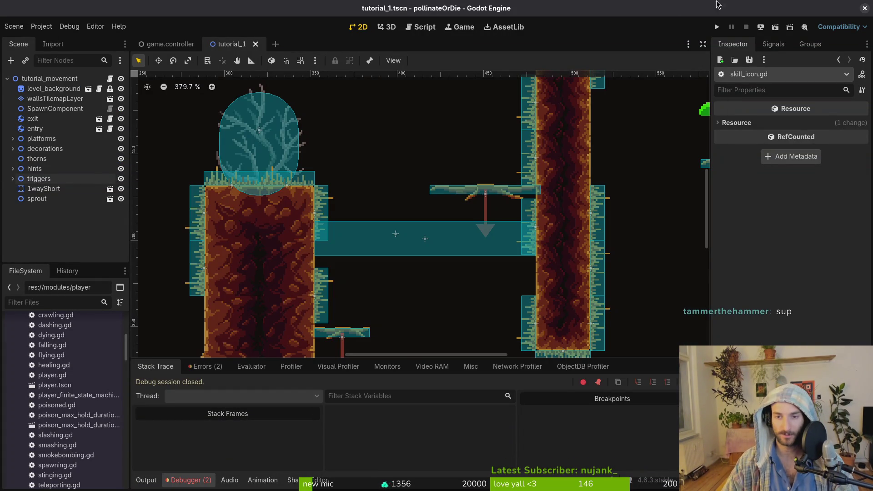
Run the project, start a new game, then pause and quit back to the main menu
{"action": "left_click", "coordinate": [716, 27]}
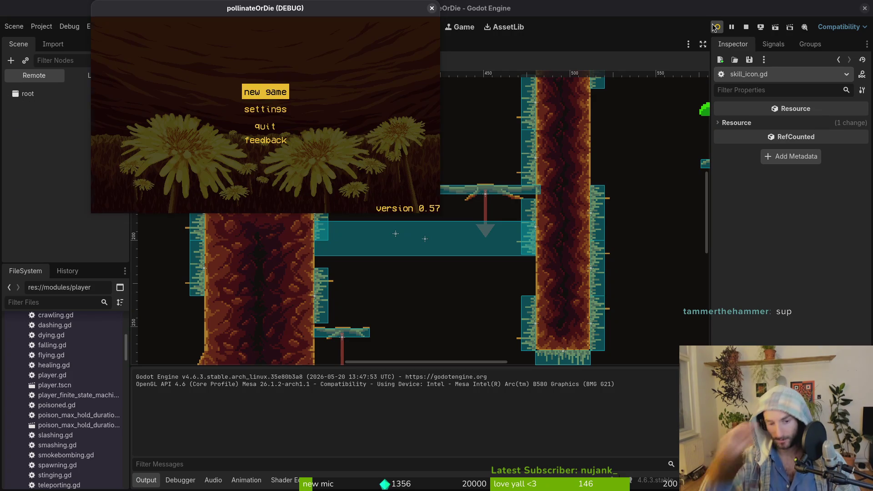
{"action": "key", "text": "Return"}
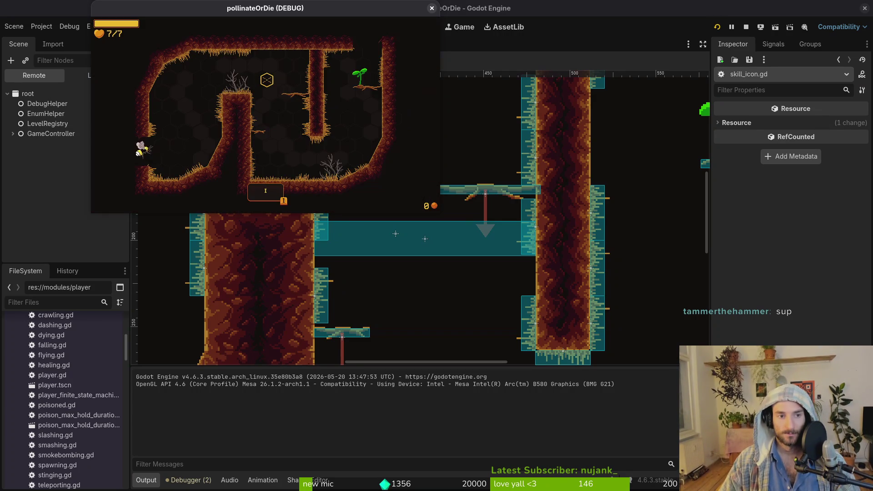
{"action": "key", "text": "Escape"}
{"action": "key", "text": "Escape"}
{"action": "key", "text": "Escape"}
{"action": "key", "text": "Down"}
{"action": "key", "text": "Down"}
{"action": "key", "text": "Down"}
{"action": "key", "text": "Return"}
{"action": "key", "text": "Left"}
{"action": "key", "text": "Return"}
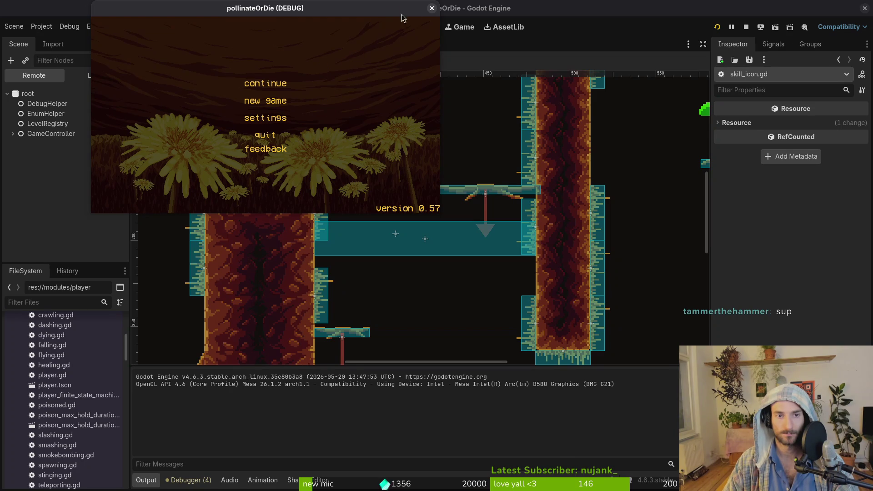
Close the game window, relaunch the project and continue the saved game
{"action": "left_click", "coordinate": [432, 8]}
{"action": "left_click", "coordinate": [717, 27]}
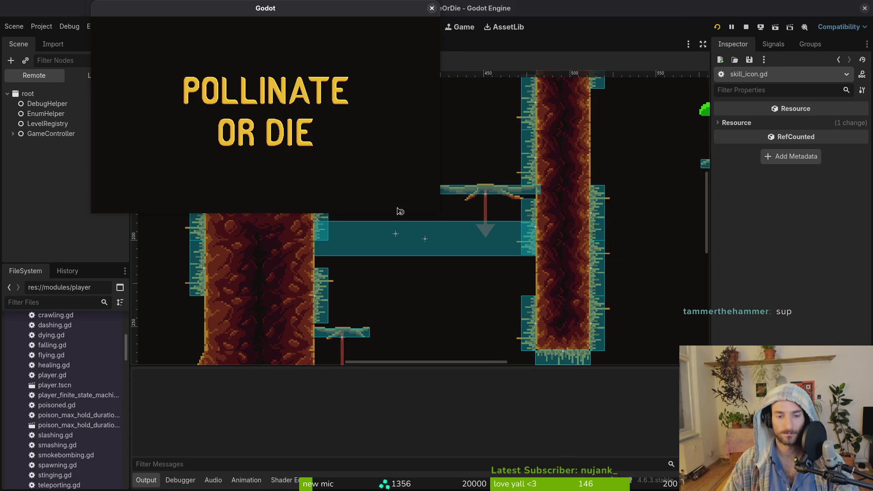
{"action": "key", "text": "Return"}
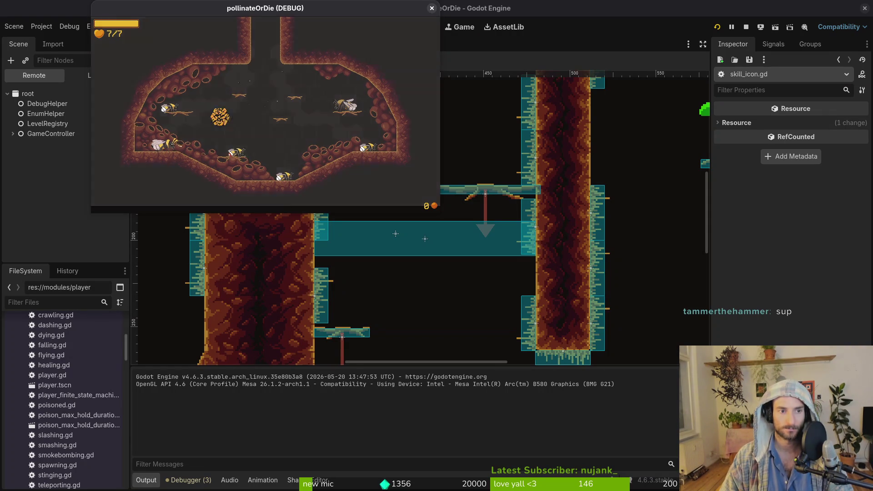
Pick level 3-4 in the level choice grid and load it
{"action": "key", "text": "Up"}
{"action": "key", "text": "Left"}
{"action": "key", "text": "Left"}
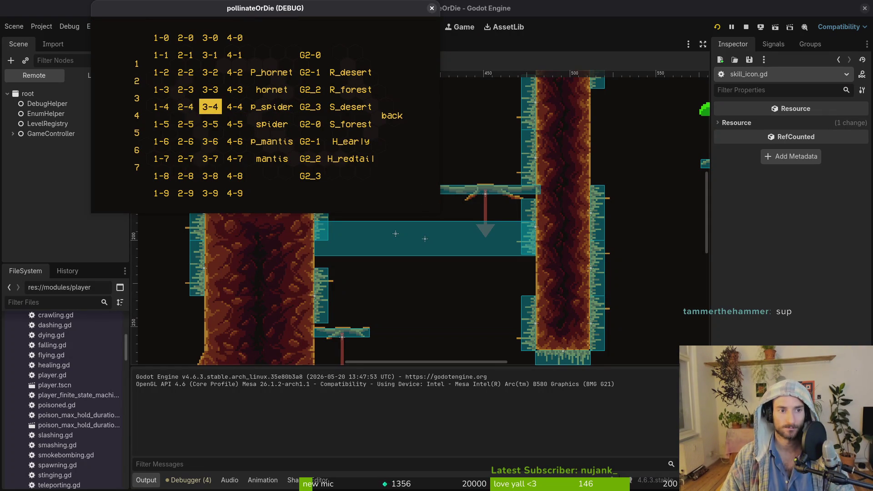
{"action": "key", "text": "Down"}
{"action": "key", "text": "Left"}
{"action": "key", "text": "Left"}
{"action": "key", "text": "Left"}
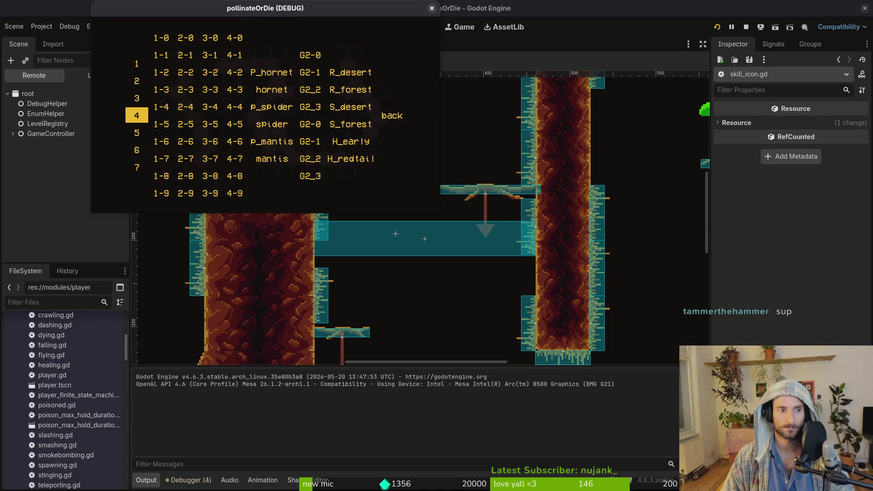
{"action": "key", "text": "Return"}
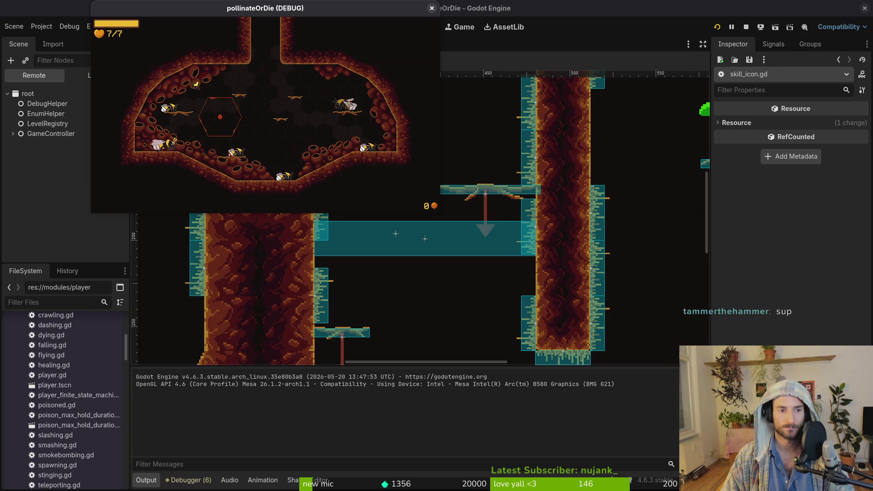
Open the debug level select and load the row 6 level
{"action": "key", "text": "Escape"}
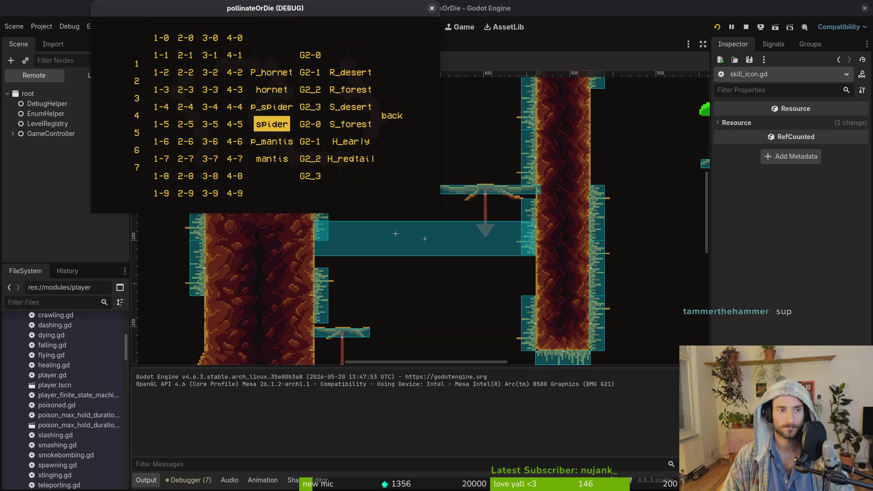
{"action": "key", "text": "Left"}
{"action": "key", "text": "Left"}
{"action": "key", "text": "Left"}
{"action": "key", "text": "Up"}
{"action": "key", "text": "Down"}
{"action": "key", "text": "Down"}
{"action": "key", "text": "Down"}
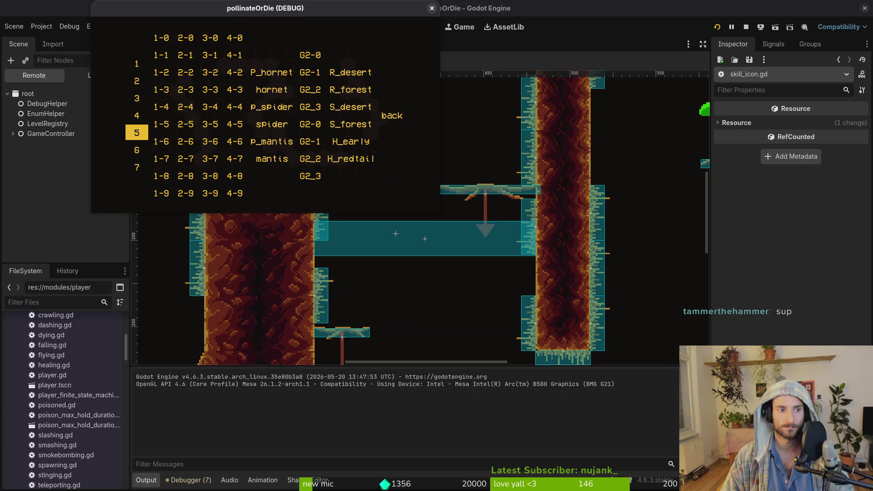
{"action": "key", "text": "Down"}
{"action": "key", "text": "Return"}
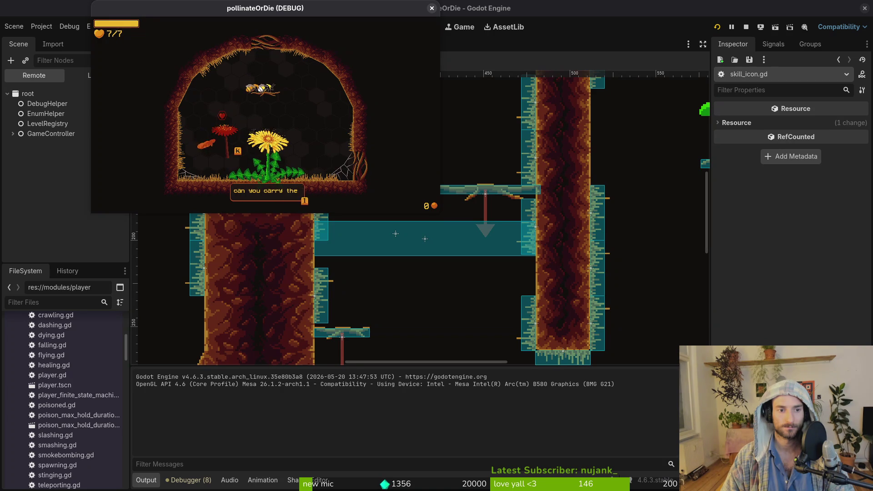
Dismiss the pollen request, pollinate the dandelion and fly out the lower-right exit
{"action": "key", "text": "i"}
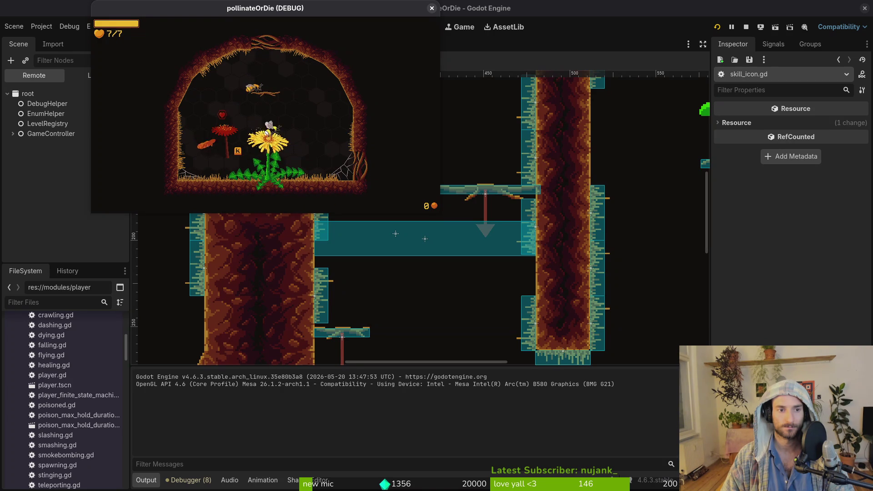
{"action": "key", "text": "k"}
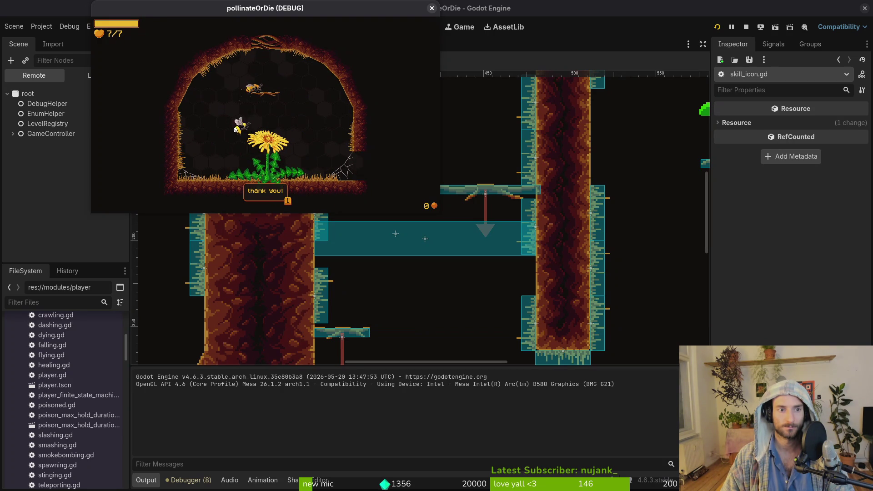
{"action": "key", "text": "Right"}
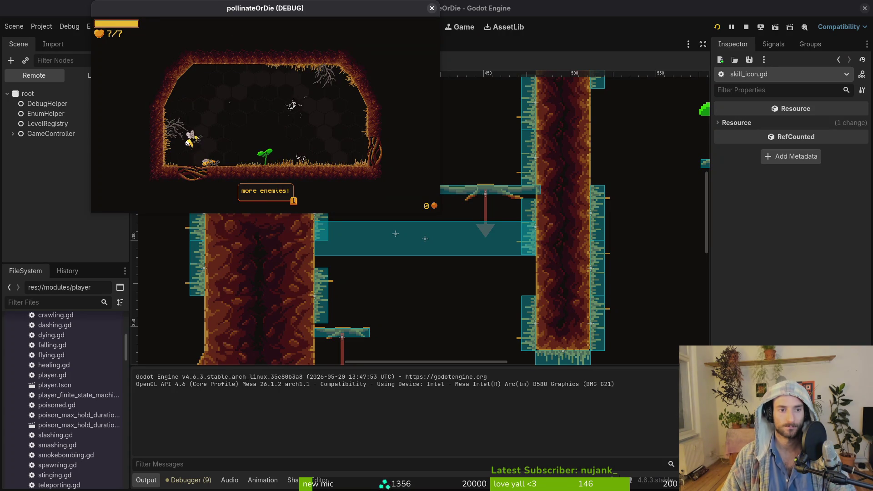
Fight past the snail and enemies, make the plant bloom and continue to the next room
{"action": "key", "text": "Right"}
{"action": "key", "text": "Up"}
{"action": "key", "text": "Right"}
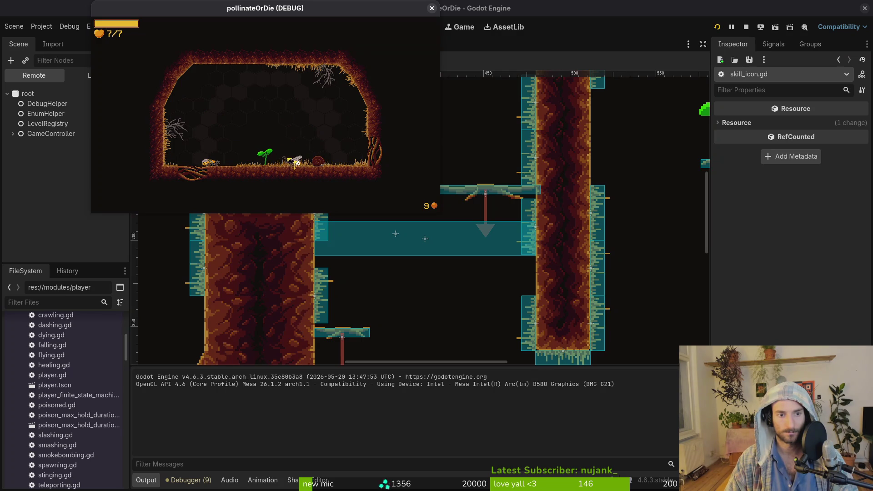
{"action": "key", "text": "Right"}
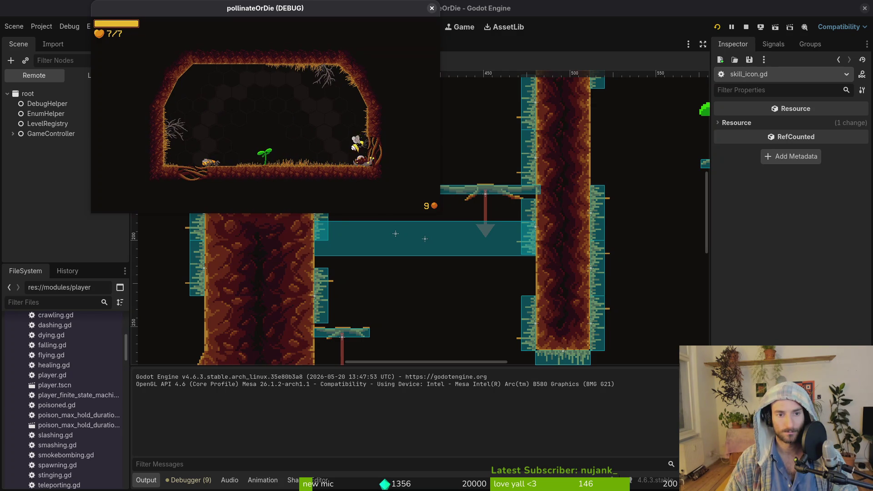
{"action": "key", "text": "Left"}
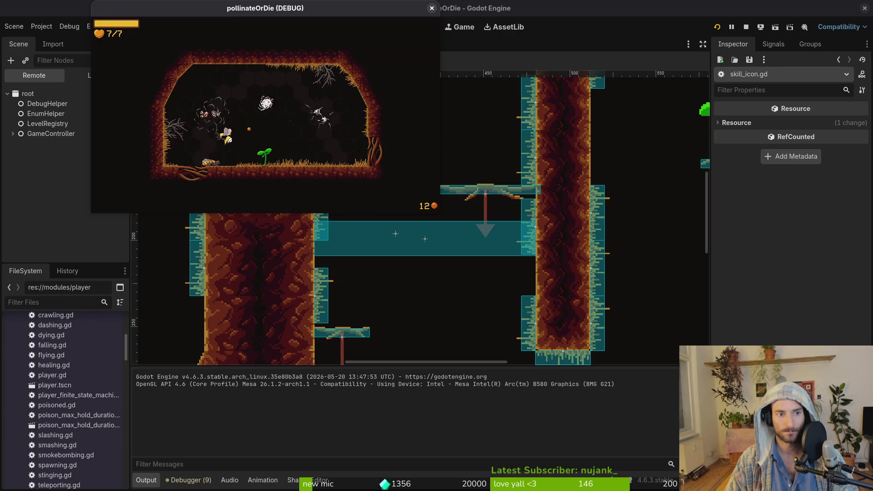
{"action": "key", "text": "Left"}
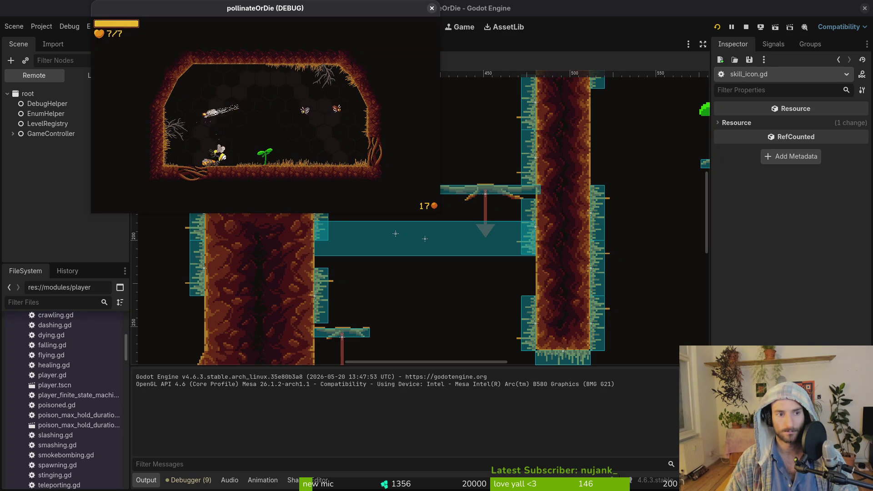
{"action": "key", "text": "Right"}
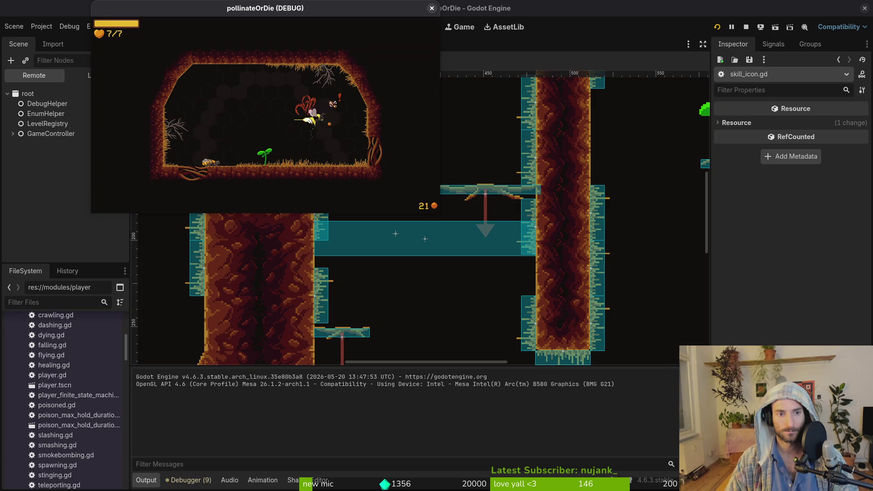
{"action": "key", "text": "Left"}
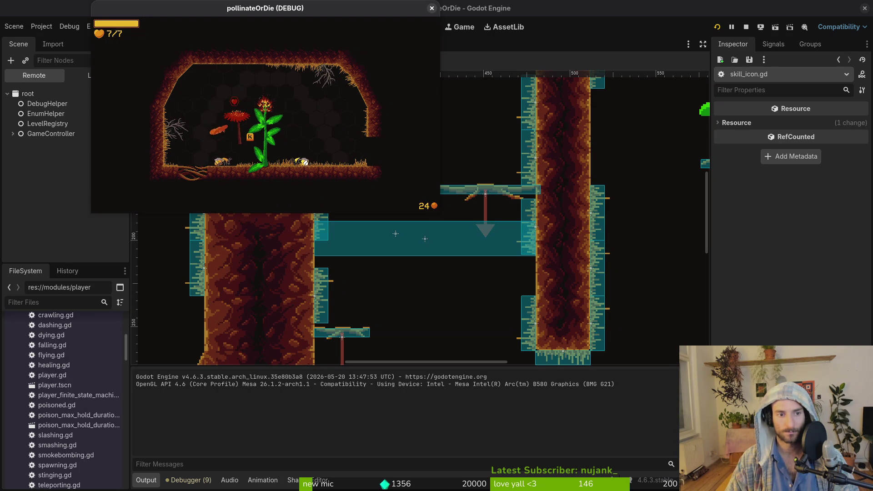
{"action": "key", "text": "Right"}
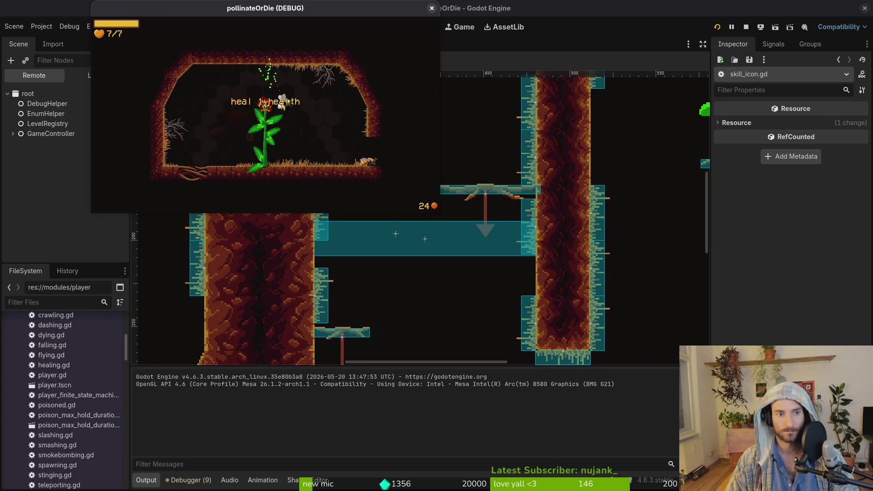
{"action": "key", "text": "Right"}
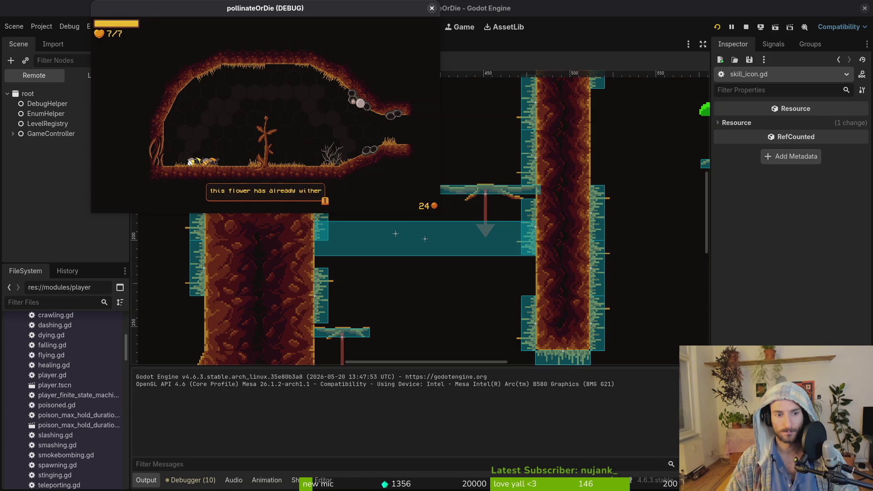
Walk the bee right past the flying creature and dash out into the spider arena
{"action": "key", "text": "Right"}
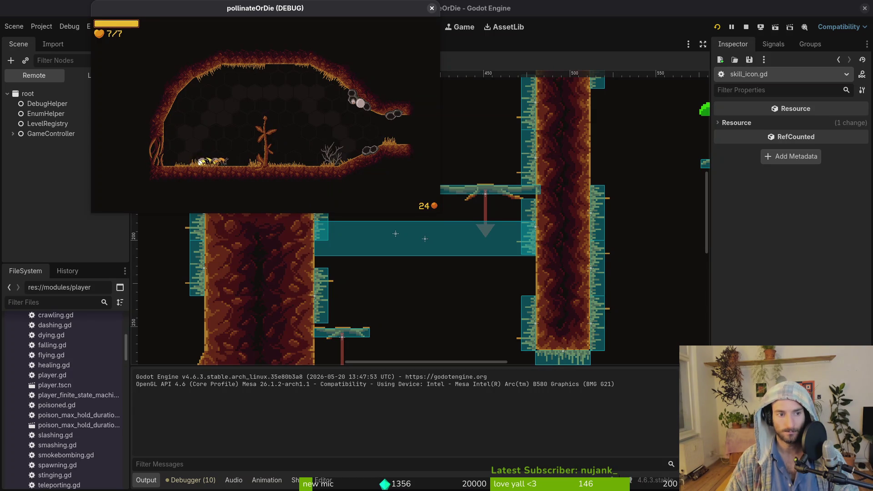
{"action": "key", "text": "Right"}
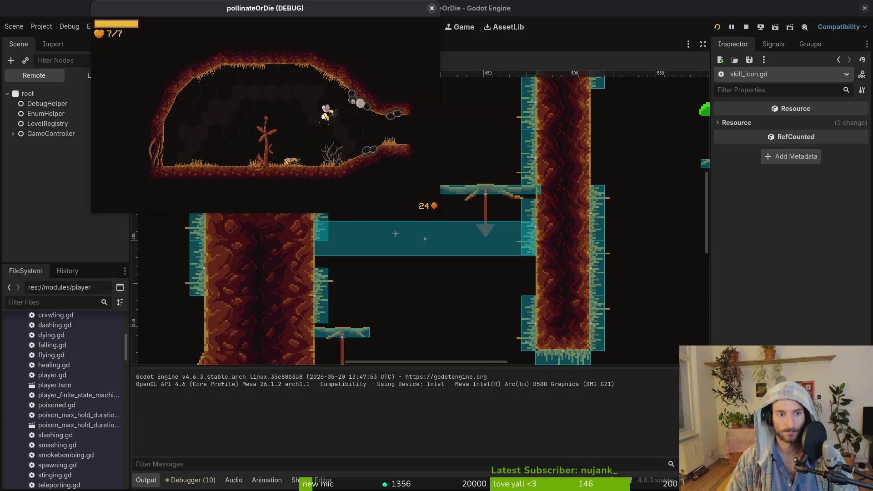
{"action": "key", "text": "Right"}
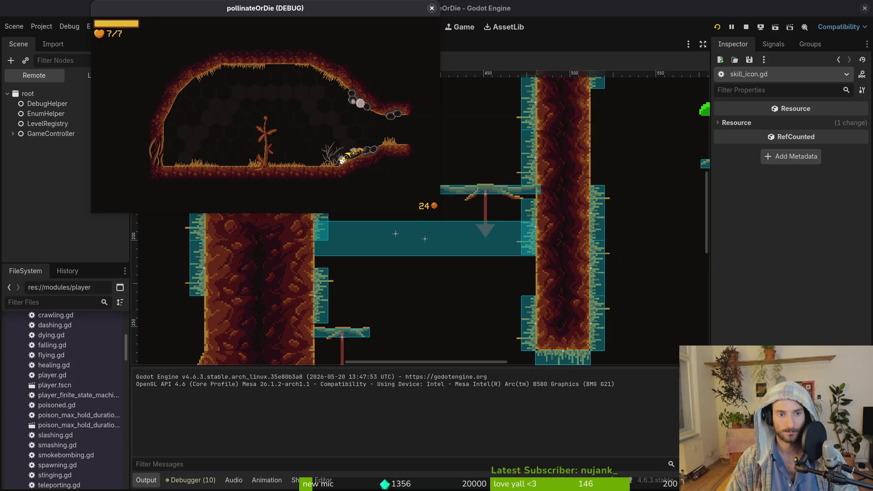
{"action": "key", "text": "Right"}
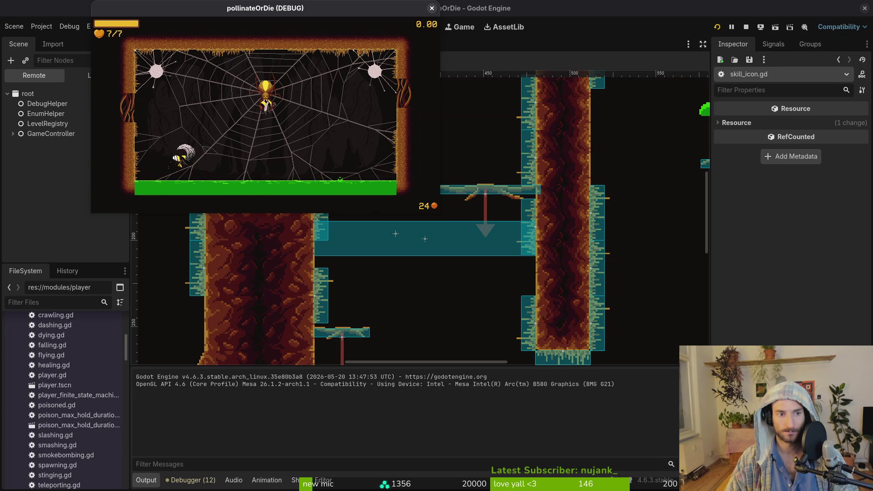
Dash toward the web centre, attack the spider, then close the game window to stop debugging
{"action": "key", "text": "Right"}
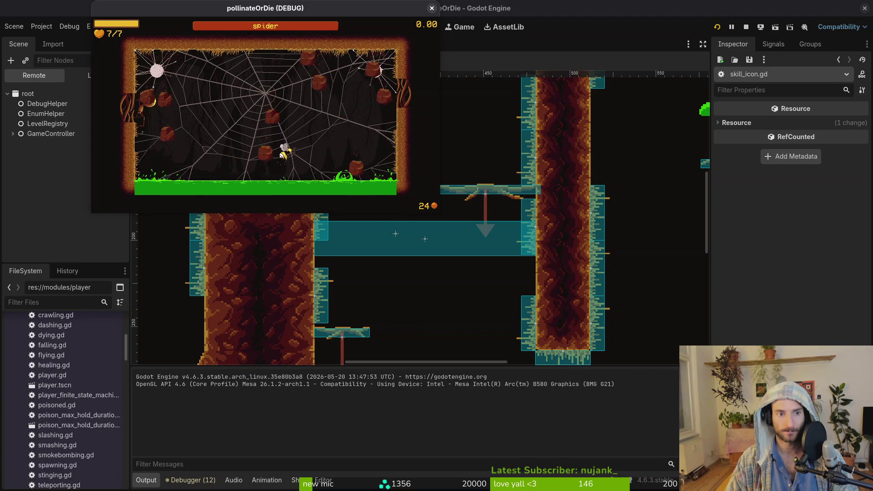
{"action": "key", "text": "Up"}
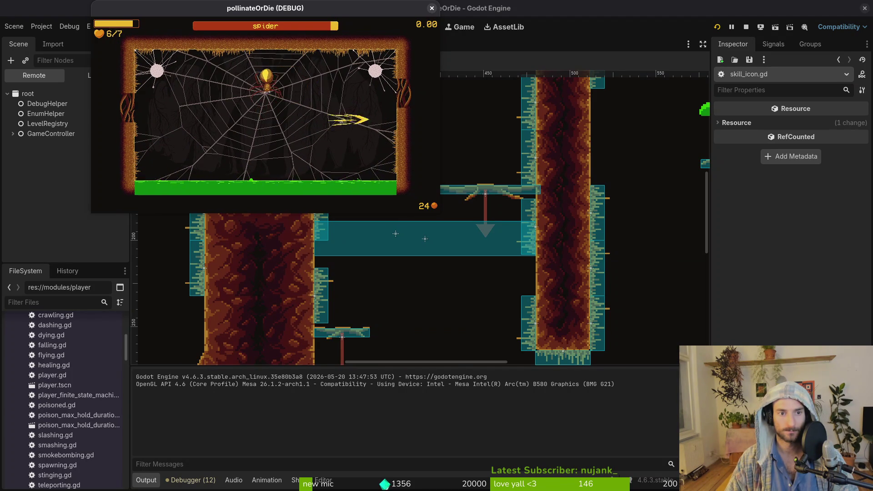
{"action": "left_click", "coordinate": [431, 8]}
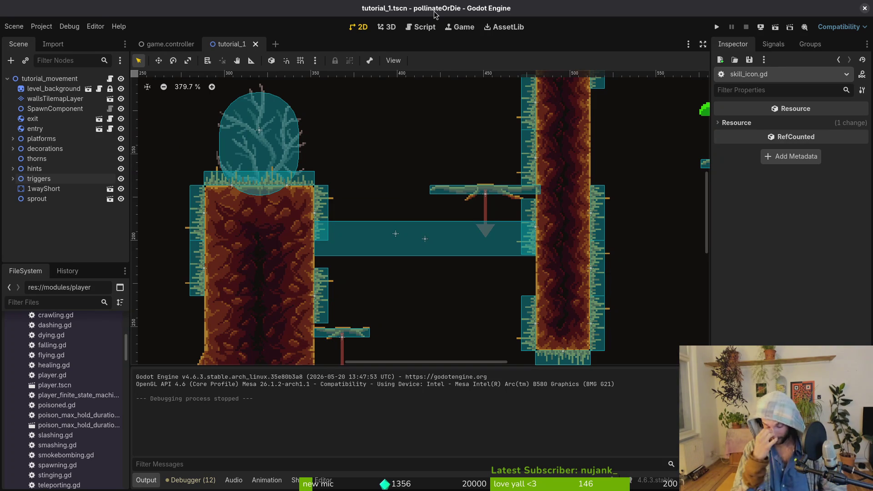
In the terminal, quit vim with :q and open tig status
{"action": "key", "text": "alt+Tab"}
{"action": "type", "text": ":q"}
{"action": "key", "text": "Return"}
{"action": "type", "text": "tig status"}
{"action": "key", "text": "Return"}
Stage the tutorial_1, tutorial_3, flower.gd and player.tscn changes in tig, then leave it
{"action": "key", "text": "Down"}
{"action": "key", "text": "Down"}
{"action": "key", "text": "Down"}
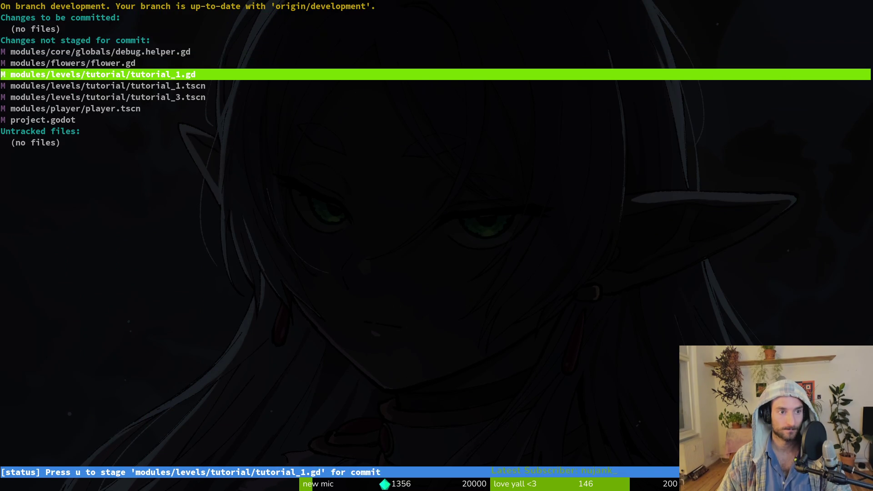
{"action": "key", "text": "Down"}
{"action": "key", "text": "u"}
{"action": "key", "text": "u"}
{"action": "key", "text": "u"}
{"action": "key", "text": "Return"}
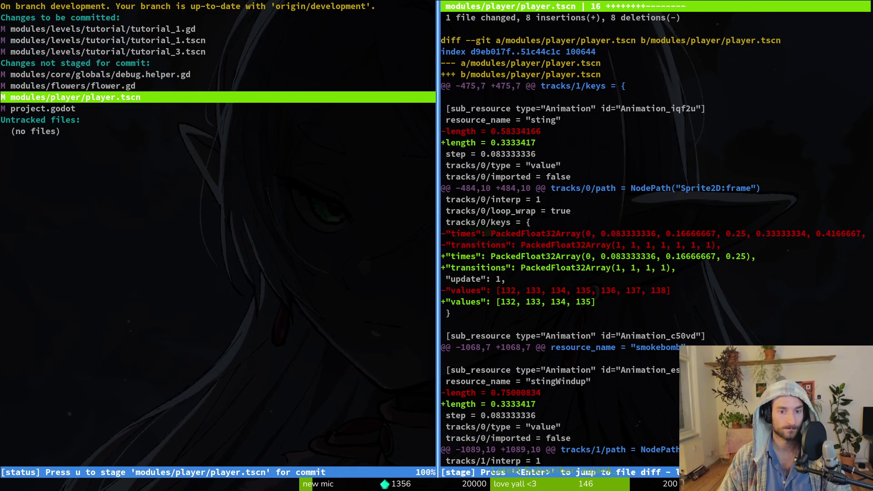
{"action": "key", "text": "Up"}
{"action": "key", "text": "u"}
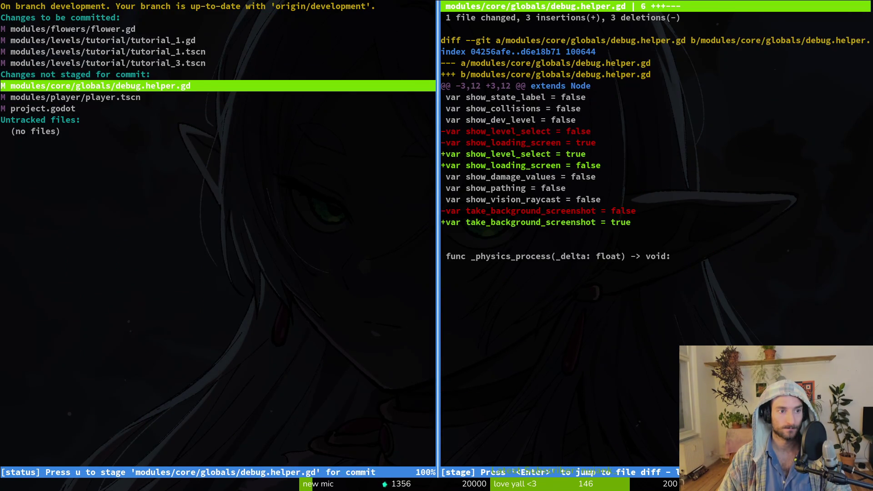
{"action": "key", "text": "Down"}
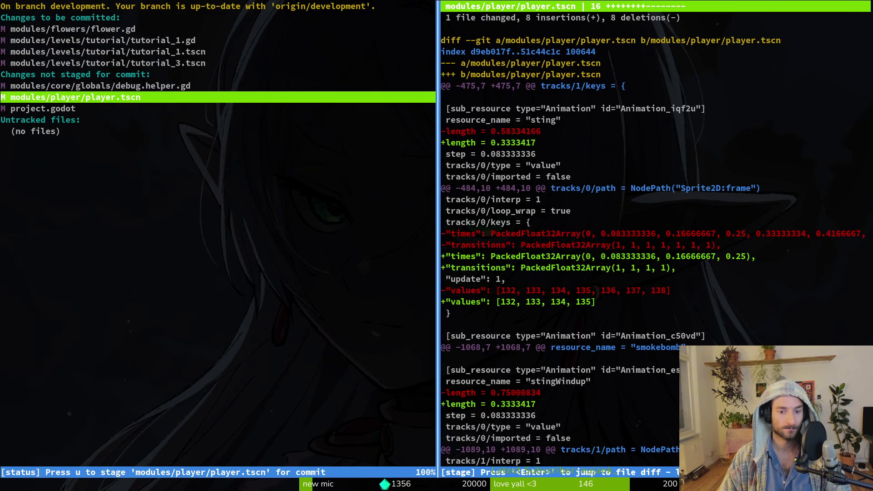
{"action": "key", "text": "u"}
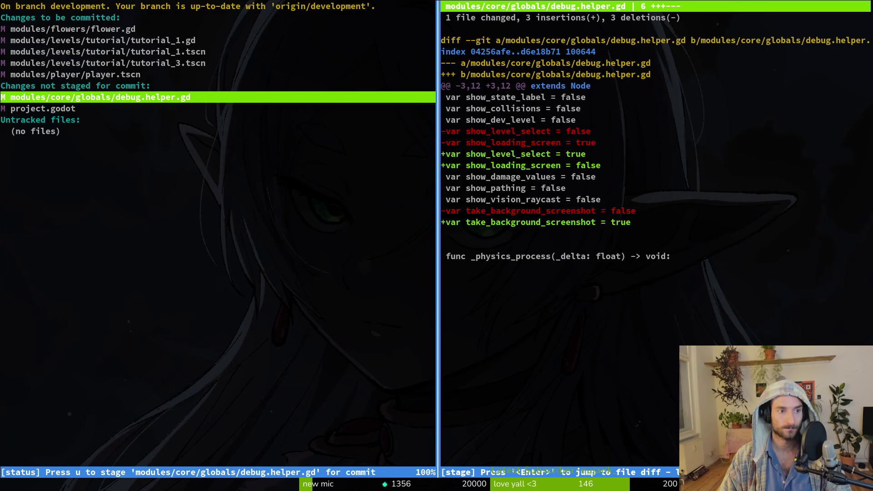
{"action": "key", "text": "Down"}
{"action": "key", "text": "Up"}
Commit the staged files as the tutorial jump-removal fix and push to development
{"action": "type", "text": "Qgi"}
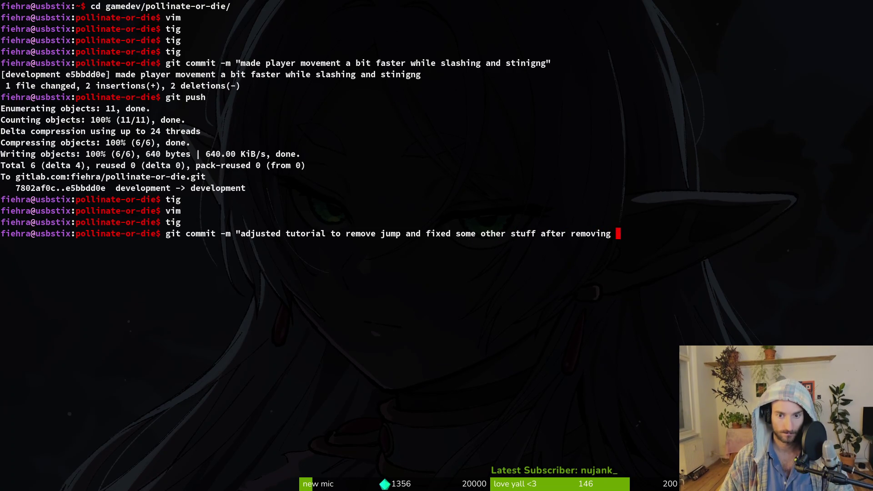
{"action": "type", "text": "\""}
{"action": "key", "text": "Return"}
{"action": "type", "text": "git push"}
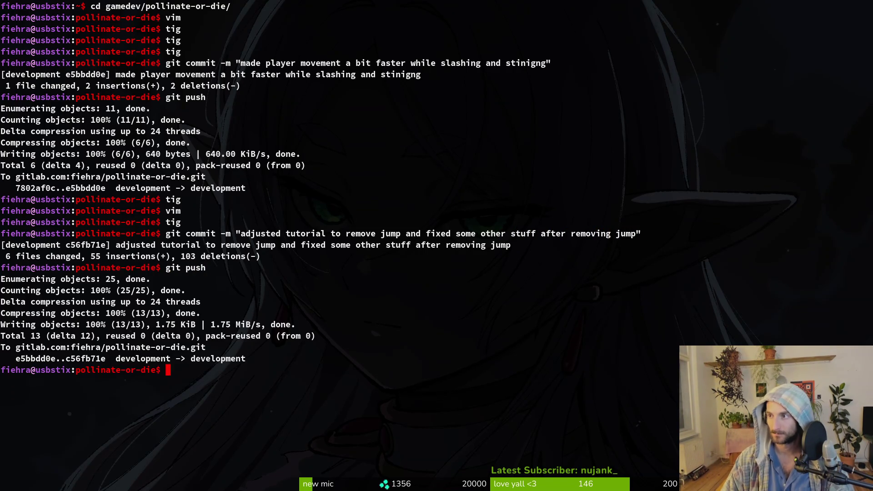
{"action": "key", "text": "super+b"}
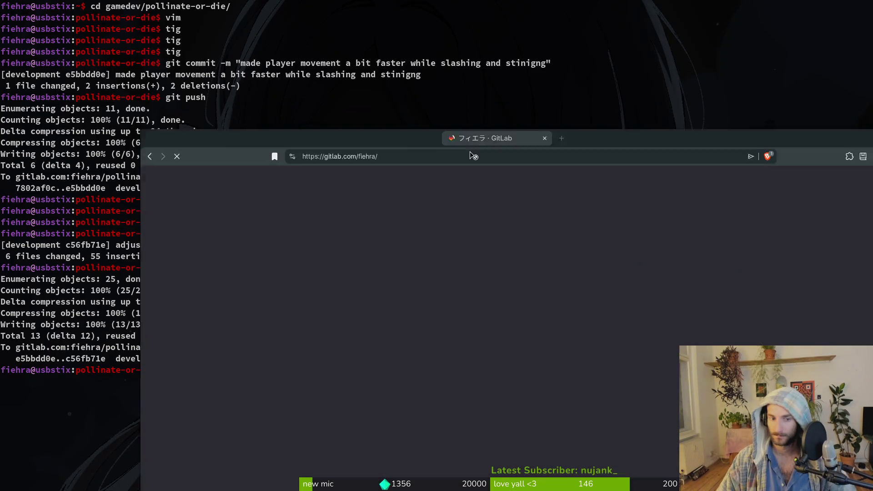
Open the pollinate or die project's steam nextfest demo (forest area) milestone
{"action": "key", "text": "super"}
{"action": "key", "text": "super"}
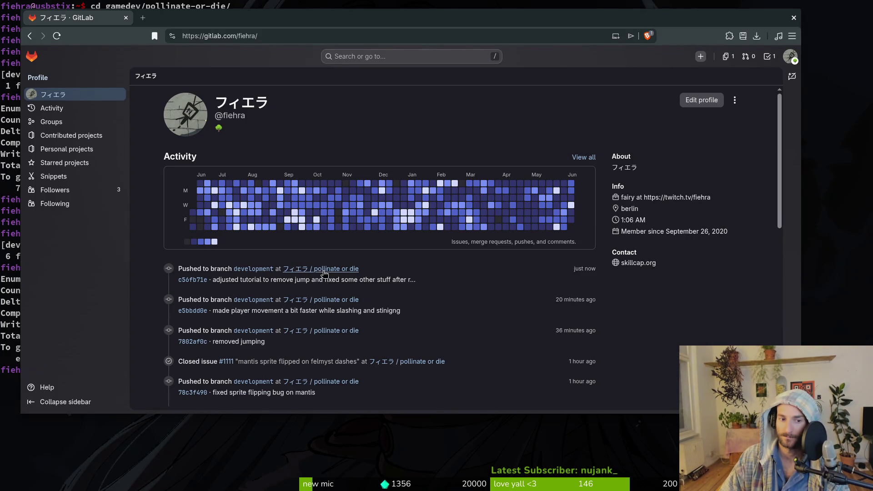
{"action": "left_click", "coordinate": [324, 269]}
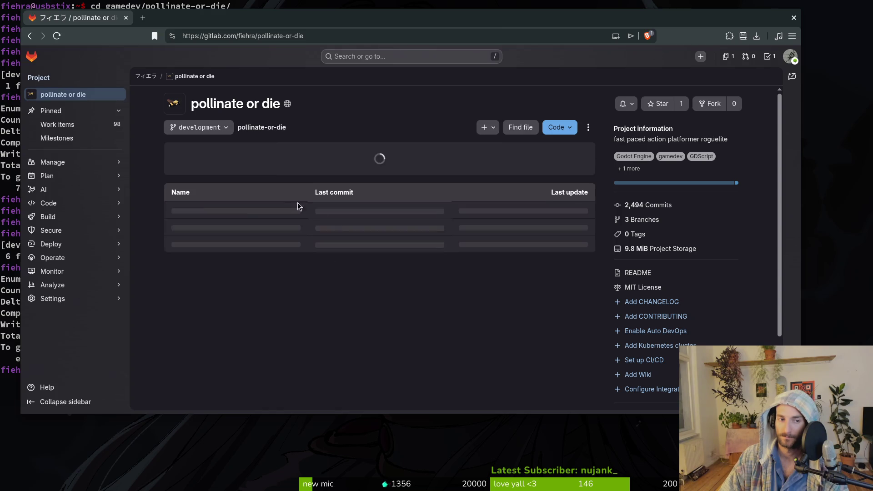
{"action": "mouse_move", "coordinate": [83, 172]}
{"action": "left_click", "coordinate": [164, 204]}
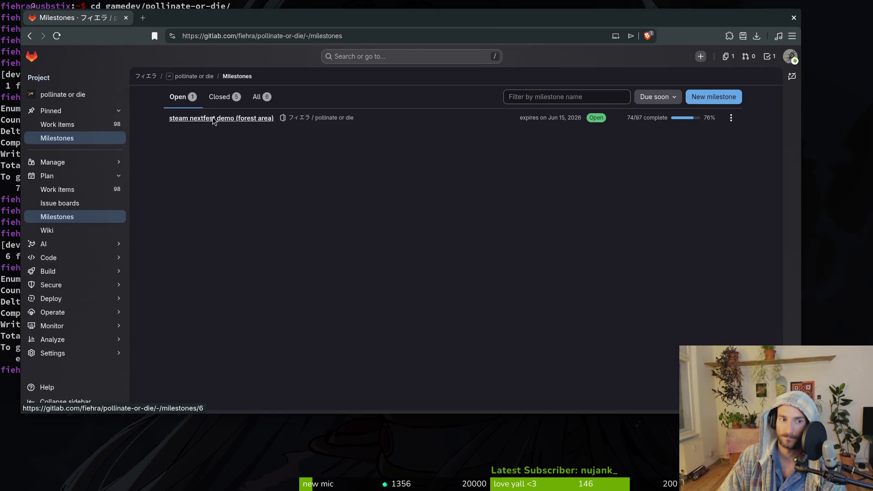
{"action": "left_click", "coordinate": [215, 120]}
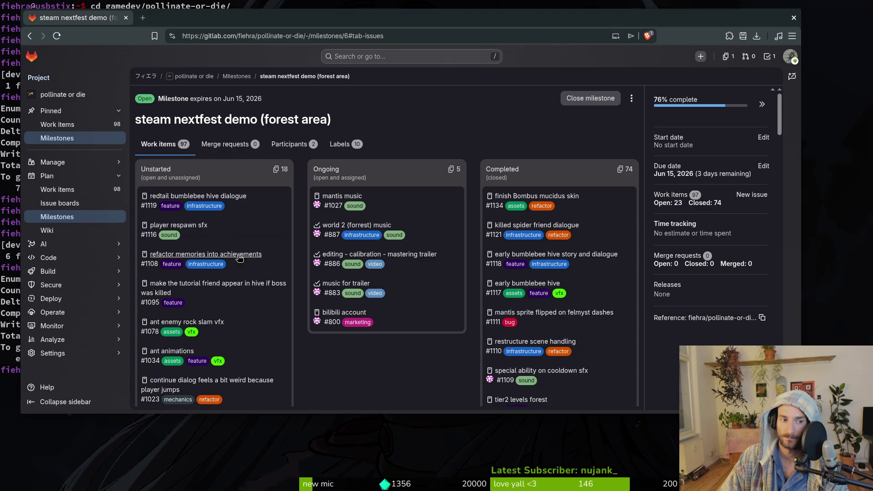
Review continue-dialog issue #1023 in a new tab, then return to the milestone board
{"action": "scroll", "coordinate": [262, 308], "scroll_direction": "down", "scroll_amount": 2}
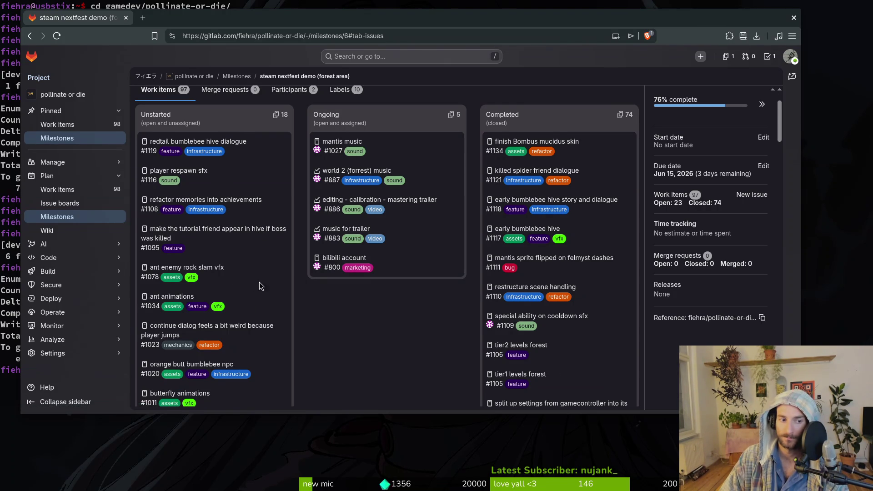
{"action": "scroll", "coordinate": [262, 288], "scroll_direction": "down", "scroll_amount": 2}
{"action": "left_click", "coordinate": [245, 276]}
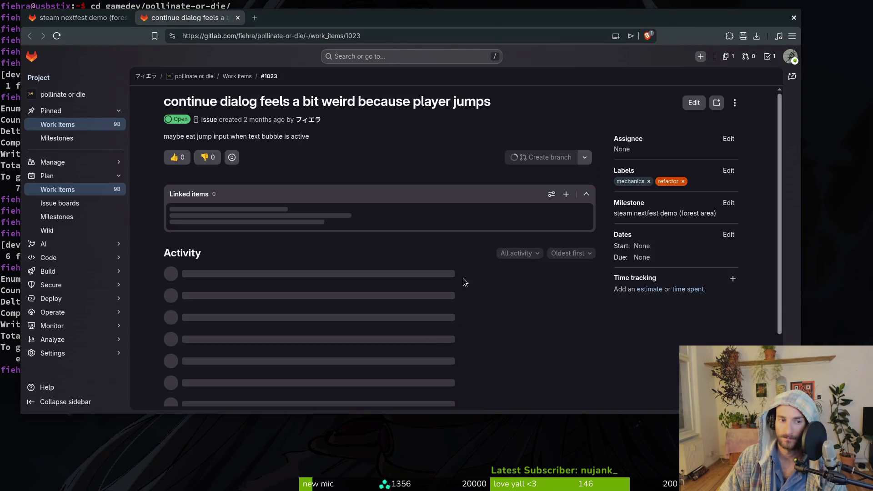
{"action": "scroll", "coordinate": [463, 278], "scroll_direction": "down", "scroll_amount": 5}
{"action": "left_click", "coordinate": [259, 386]}
{"action": "left_click", "coordinate": [78, 19]}
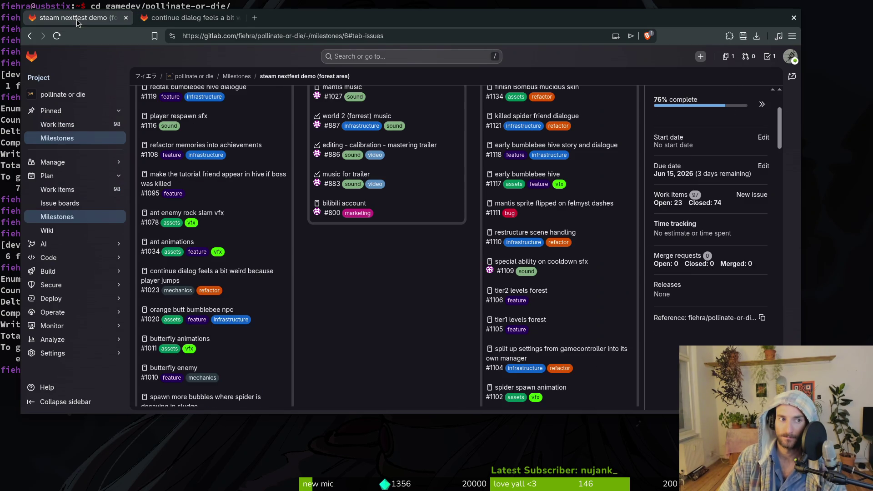
Scroll through the milestone board, then close both tabs and the browser
{"action": "scroll", "coordinate": [274, 315], "scroll_direction": "down", "scroll_amount": 1}
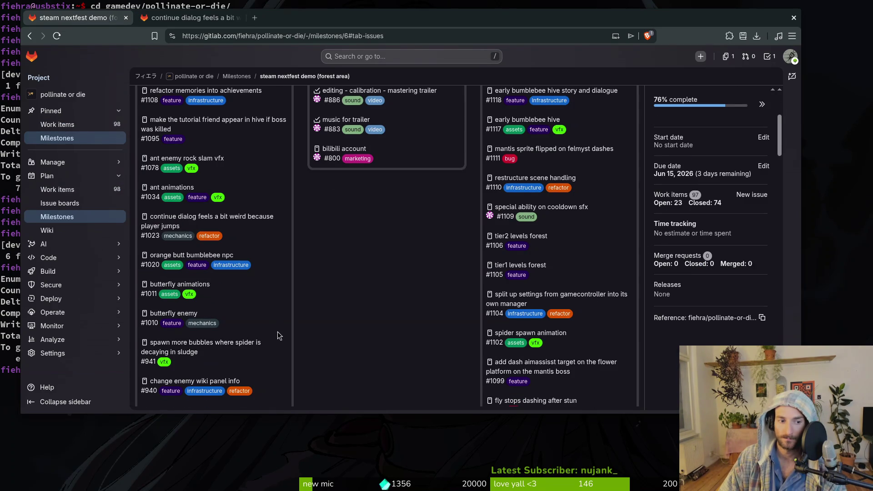
{"action": "scroll", "coordinate": [283, 318], "scroll_direction": "down", "scroll_amount": 1}
{"action": "scroll", "coordinate": [273, 327], "scroll_direction": "down", "scroll_amount": 1}
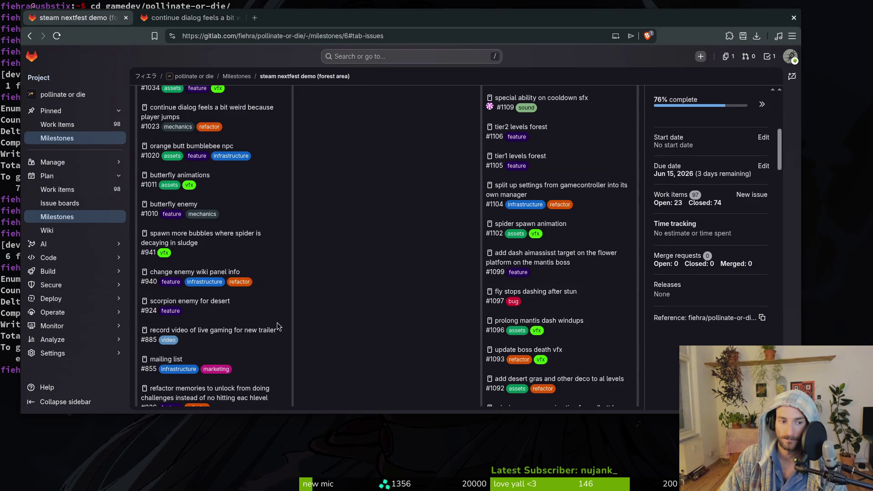
{"action": "scroll", "coordinate": [302, 332], "scroll_direction": "down", "scroll_amount": 2}
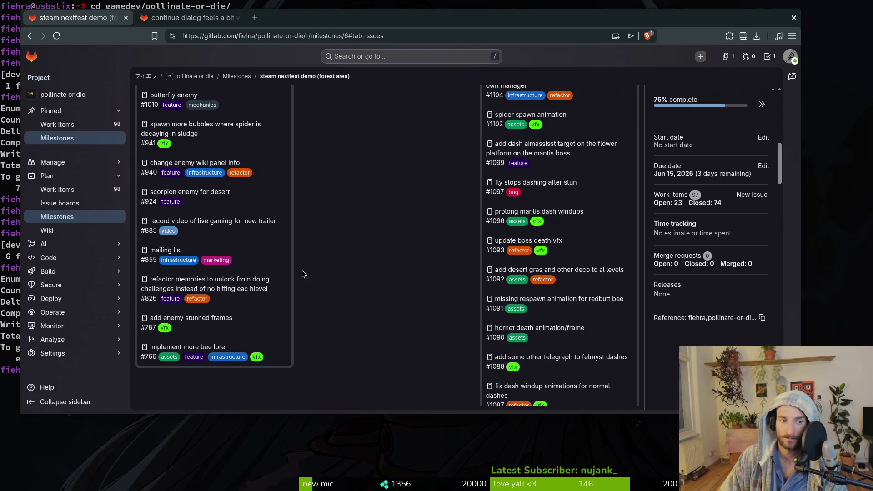
{"action": "scroll", "coordinate": [309, 288], "scroll_direction": "up", "scroll_amount": 7}
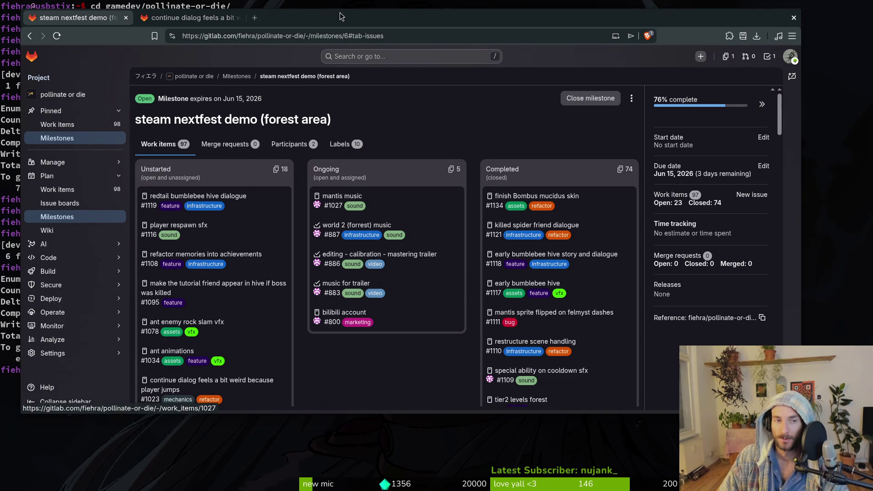
{"action": "left_click", "coordinate": [126, 18]}
{"action": "left_click", "coordinate": [126, 18]}
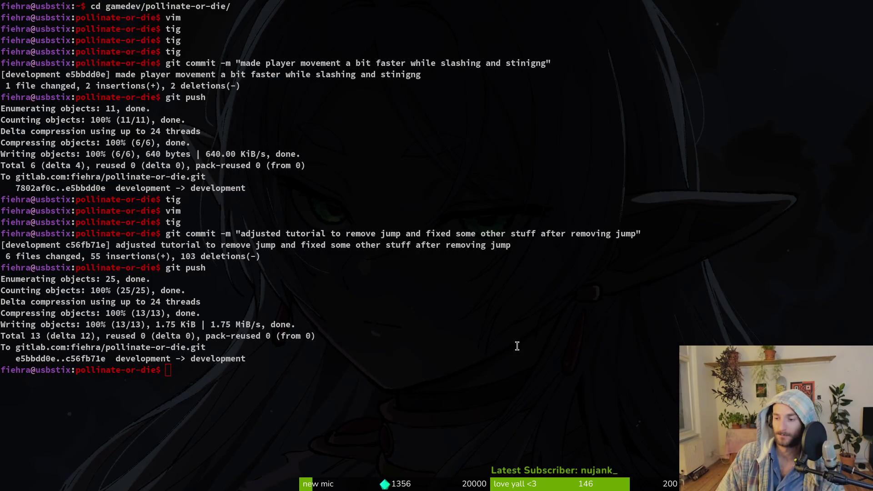
Open and quit tig, then list the project files with ls and branches with git branch
{"action": "left_click", "coordinate": [341, 448]}
{"action": "type", "text": "g"}
{"action": "key", "text": "Return"}
{"action": "key", "text": "q"}
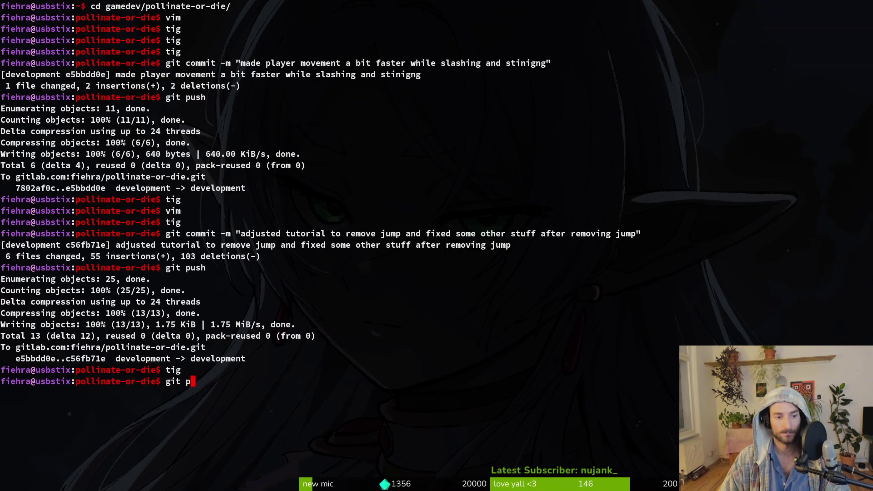
{"action": "type", "text": "ls"}
{"action": "key", "text": "Return"}
{"action": "type", "text": "git branc"}
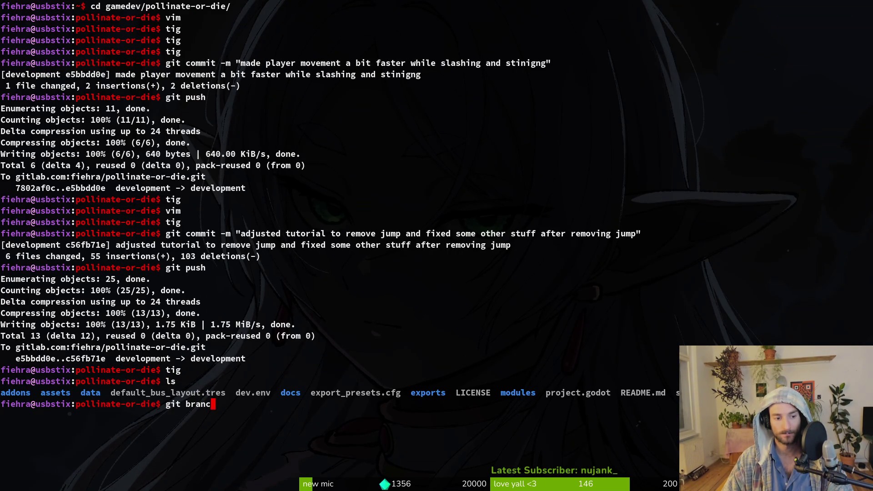
{"action": "type", "text": "h"}
{"action": "key", "text": "Return"}
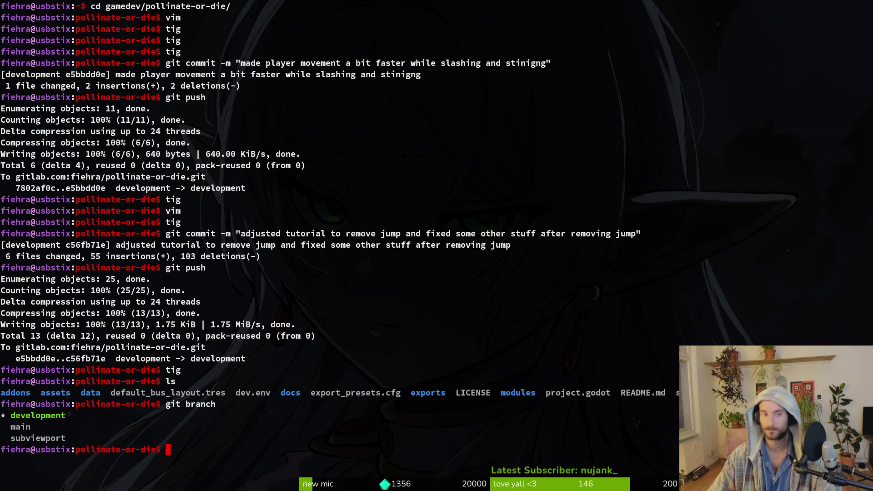
Bring the Godot editor with tutorial_1.tscn back to the front
{"action": "key", "text": "alt+Tab"}
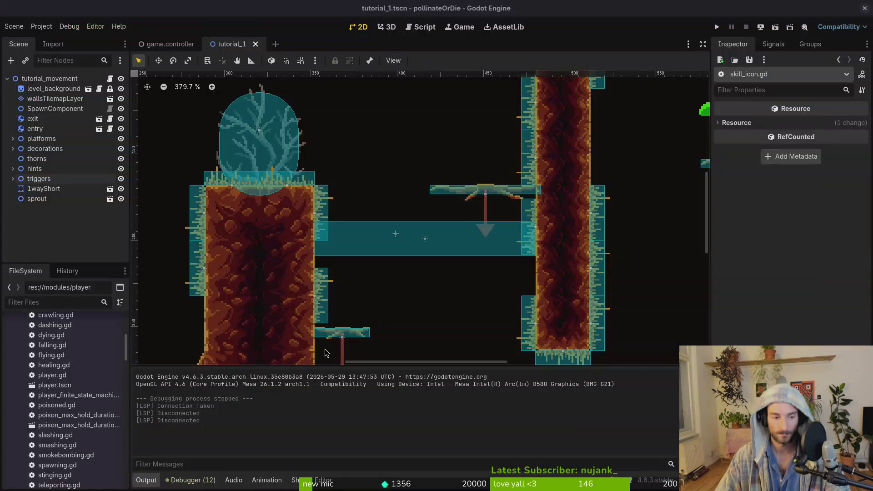
Switch away from Godot, reveal the desktop, and bring up the Steam library
{"action": "key", "text": "alt+Tab"}
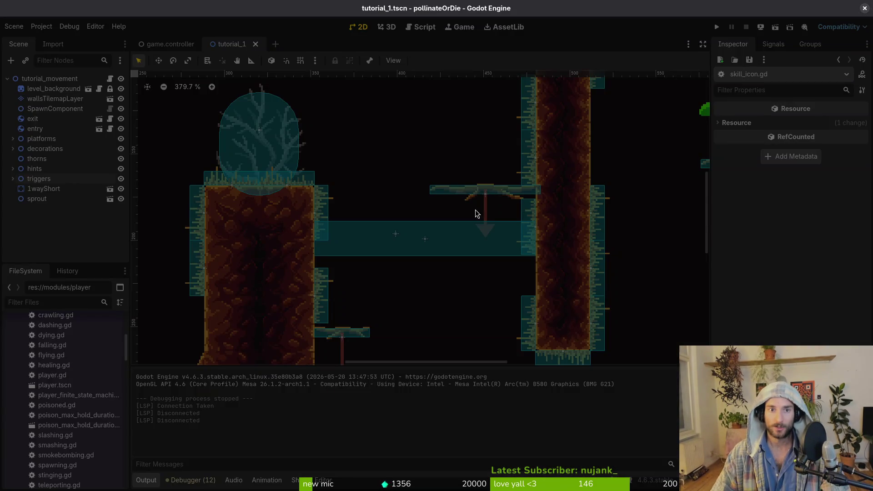
{"action": "key", "text": "super+2"}
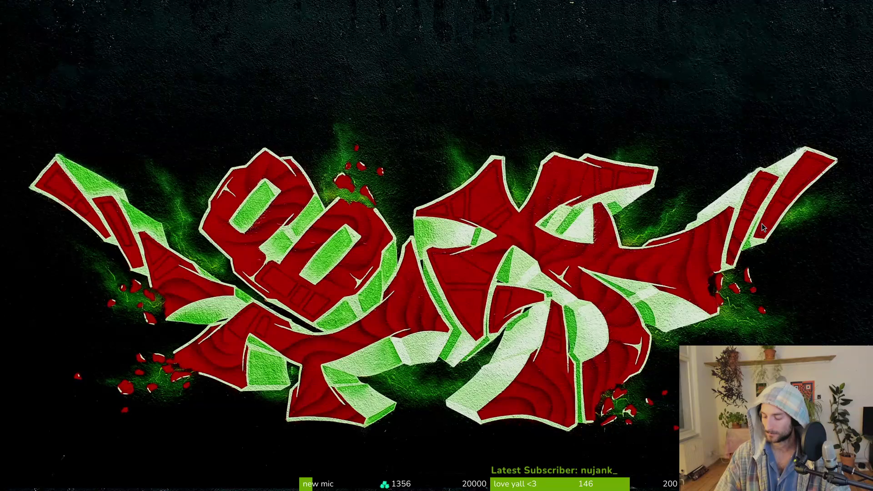
{"action": "key", "text": "super+1"}
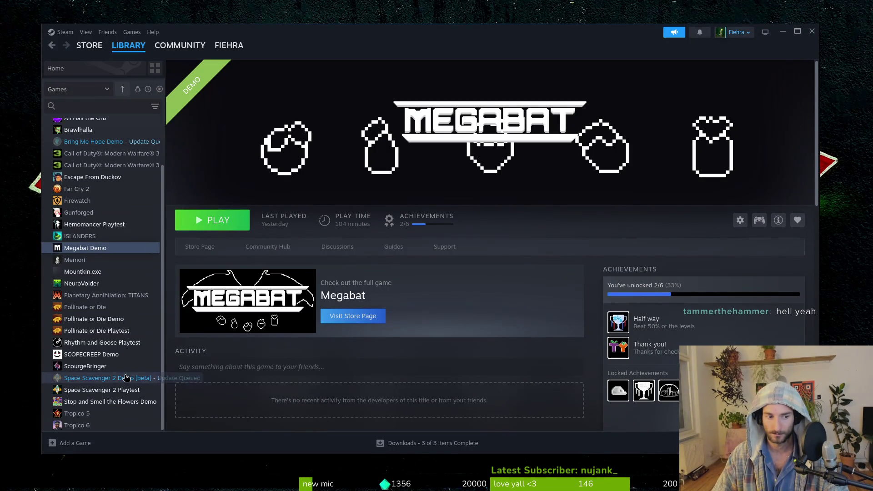
Launch Space Scavenger 2 Playtest from its Library page and hide the Steam window
{"action": "left_click", "coordinate": [101, 391]}
{"action": "left_click", "coordinate": [226, 217]}
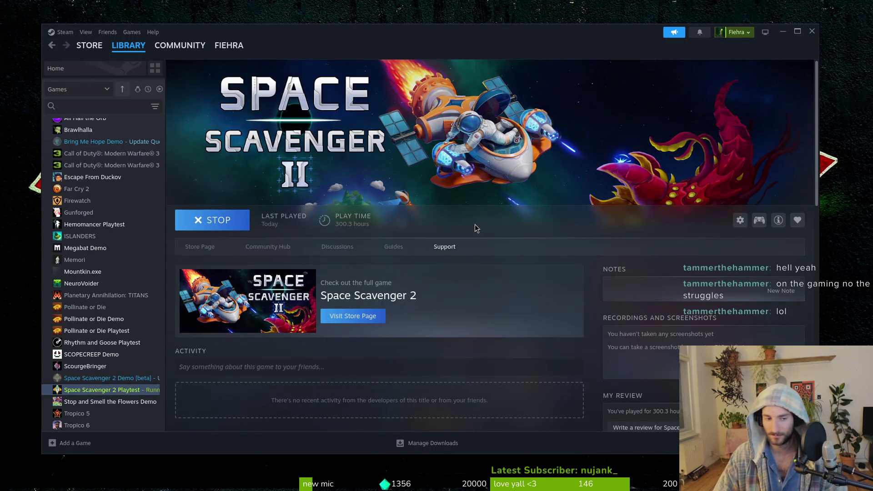
{"action": "left_click", "coordinate": [812, 32]}
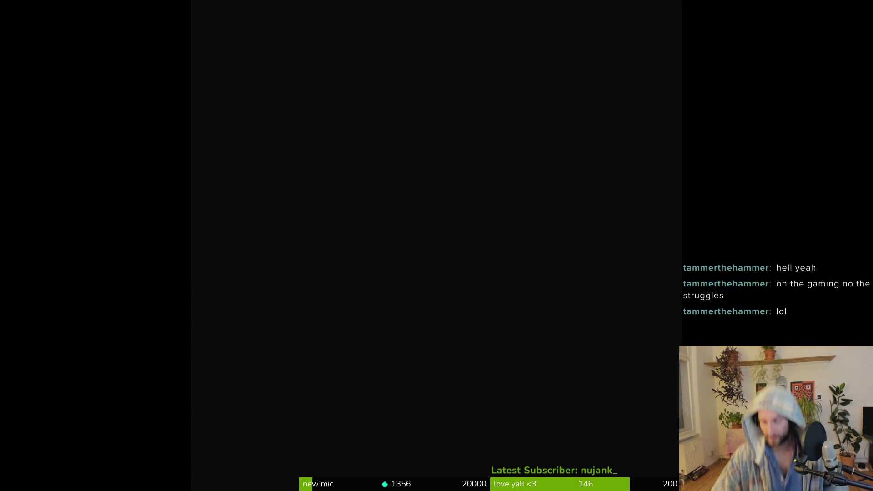
Stop the running playtest, confirm the exit, and press PLAY again
{"action": "key", "text": "alt+Tab"}
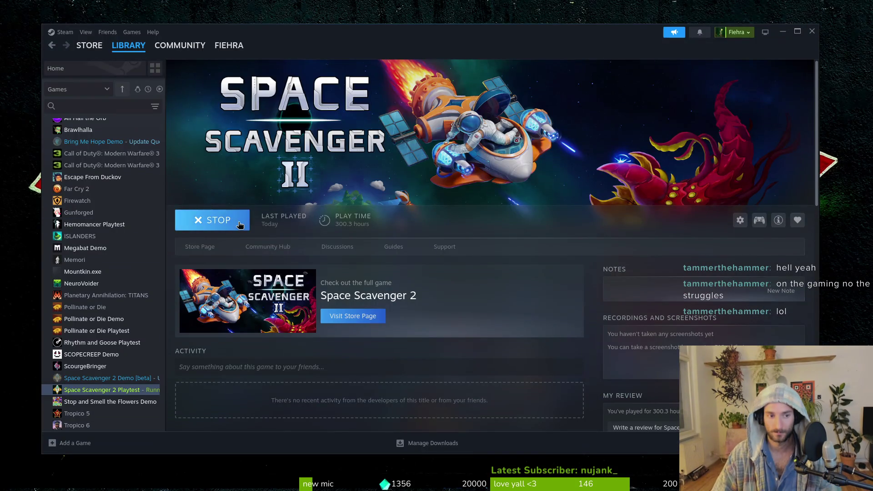
{"action": "left_click", "coordinate": [236, 225]}
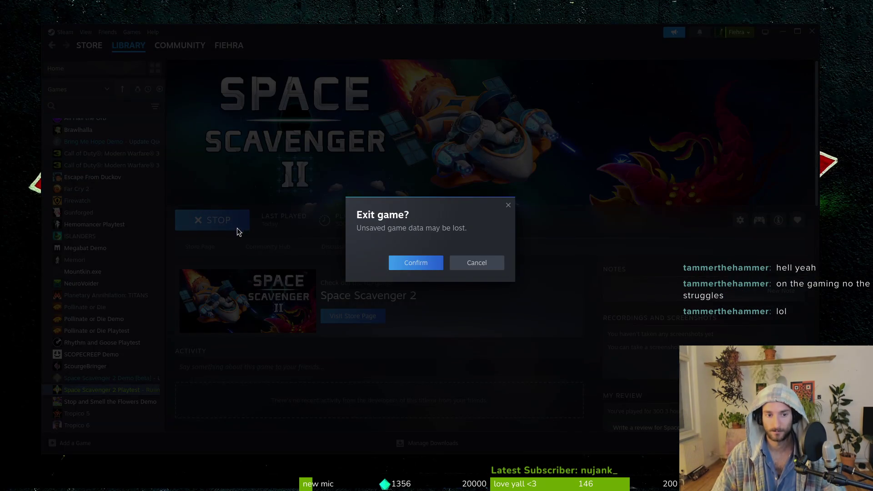
{"action": "left_click", "coordinate": [411, 263]}
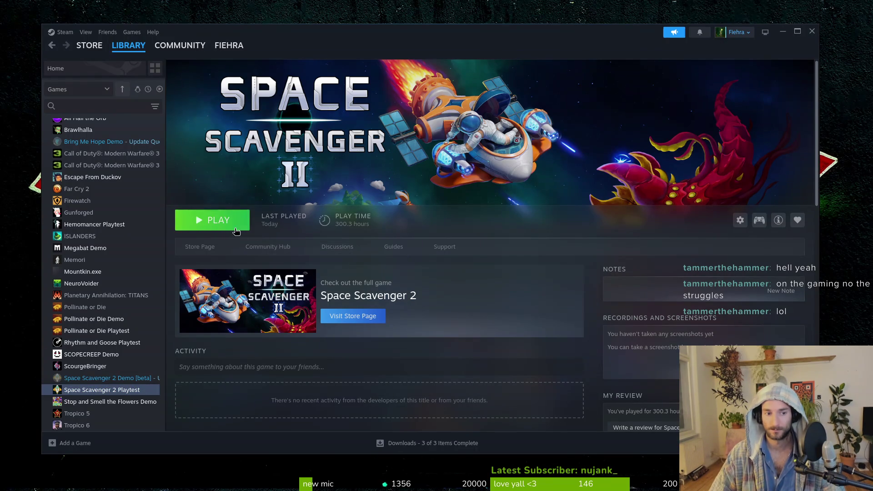
{"action": "left_click", "coordinate": [231, 230]}
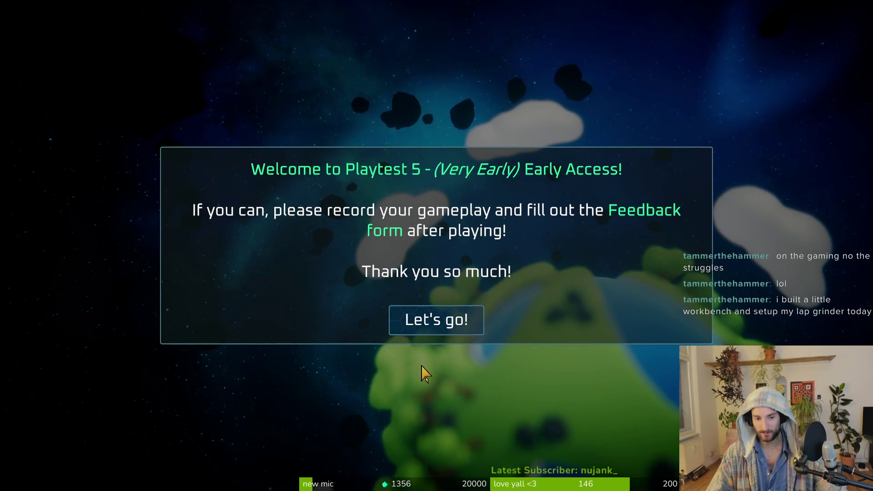
Start a new run and fly to Ghoran to open Science Research
{"action": "left_click", "coordinate": [416, 331]}
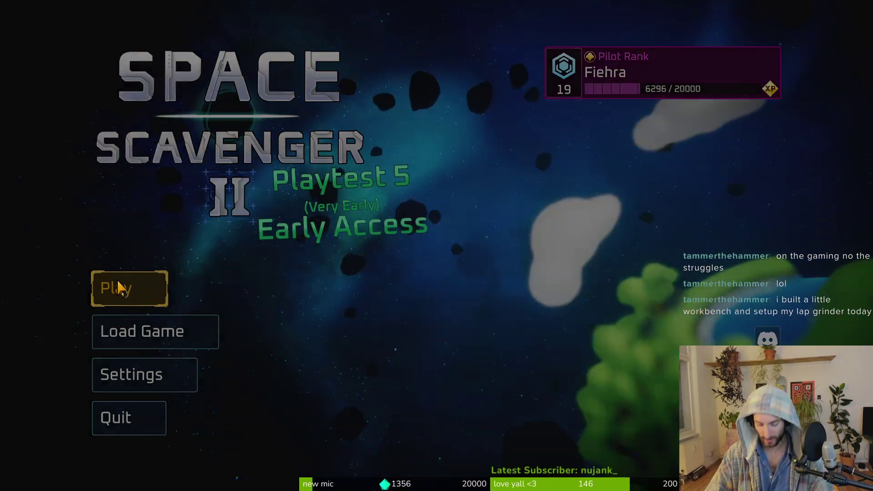
{"action": "left_click", "coordinate": [119, 287]}
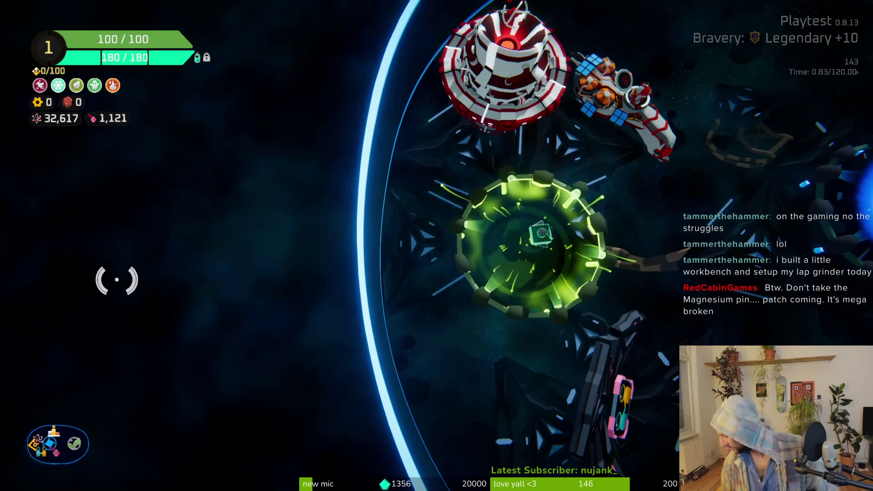
{"action": "key", "text": "w"}
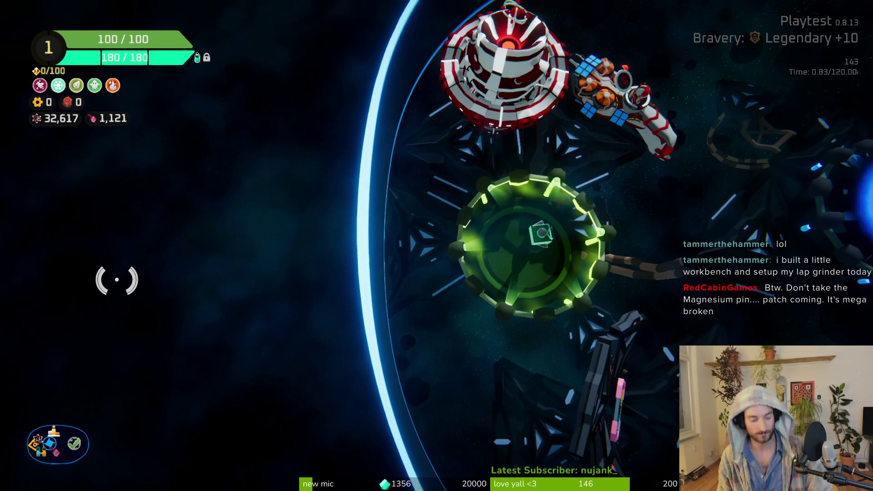
{"action": "key", "text": "f"}
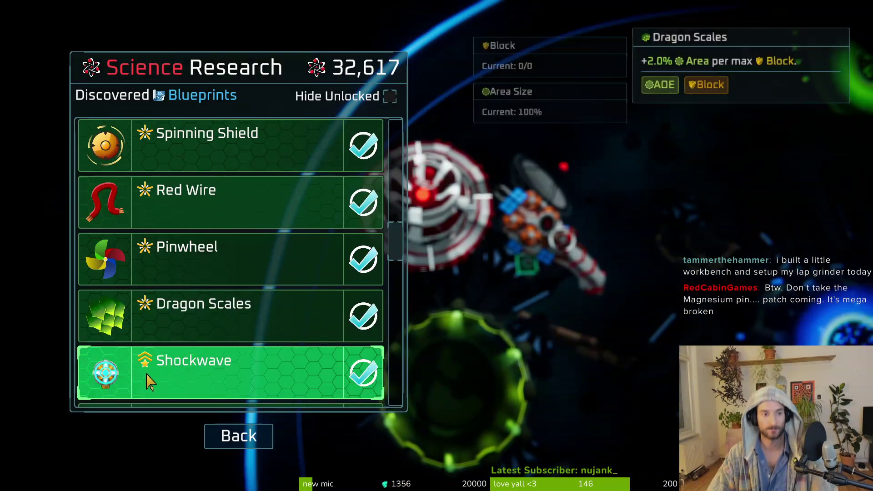
Research the Goo Launcher and Vampiric Blade blueprints
{"action": "scroll", "coordinate": [273, 320], "scroll_direction": "down", "scroll_amount": 4}
{"action": "scroll", "coordinate": [258, 326], "scroll_direction": "down", "scroll_amount": 4}
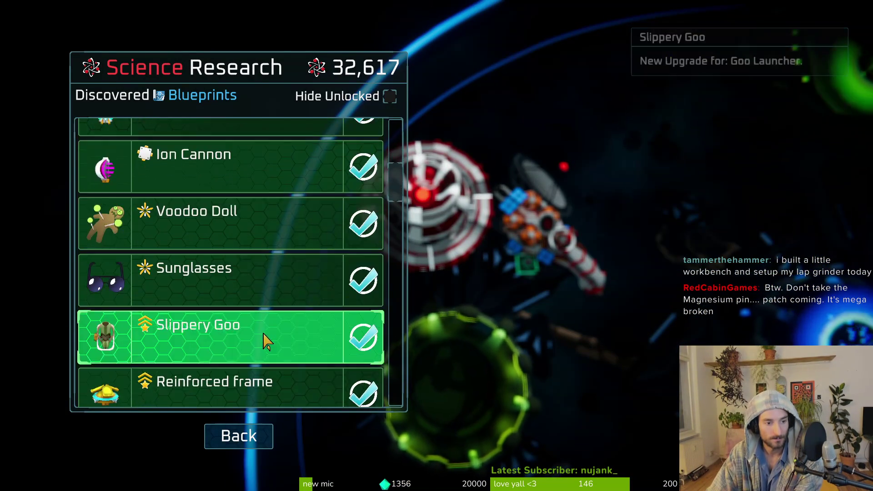
{"action": "scroll", "coordinate": [268, 300], "scroll_direction": "down", "scroll_amount": 1}
{"action": "left_click", "coordinate": [275, 355]}
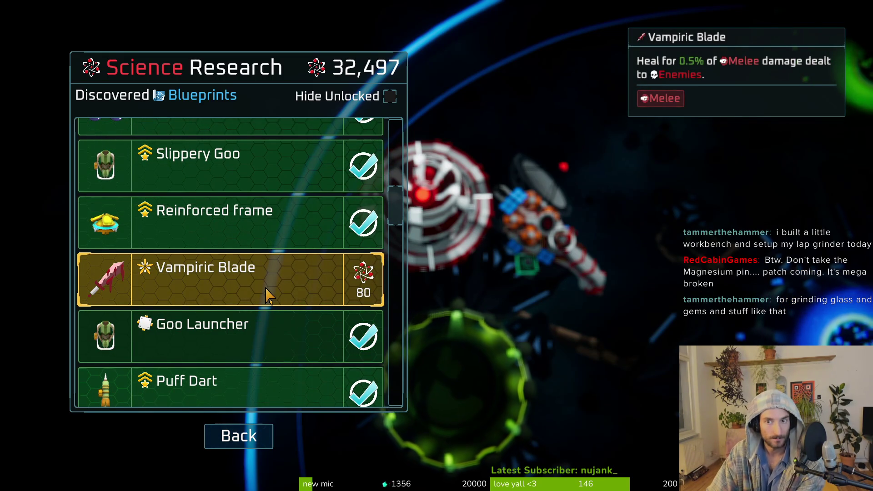
{"action": "left_click", "coordinate": [265, 299]}
{"action": "scroll", "coordinate": [265, 309], "scroll_direction": "down", "scroll_amount": 6}
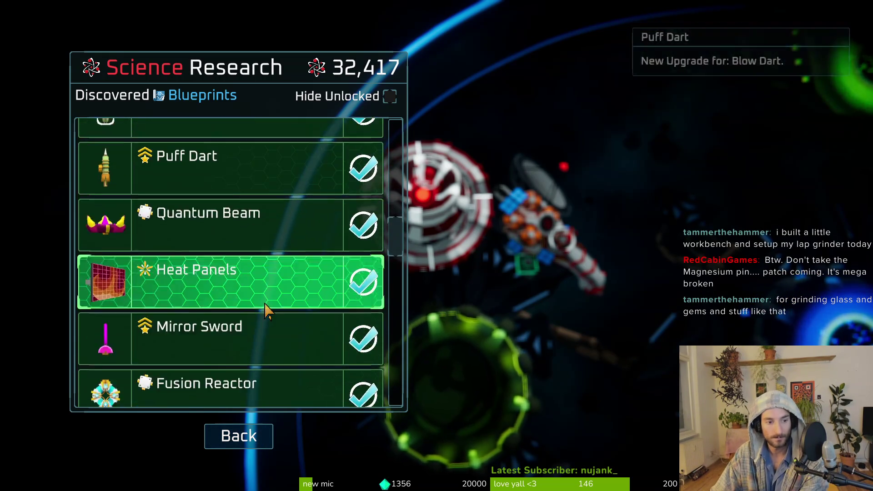
{"action": "scroll", "coordinate": [265, 319], "scroll_direction": "down", "scroll_amount": 1}
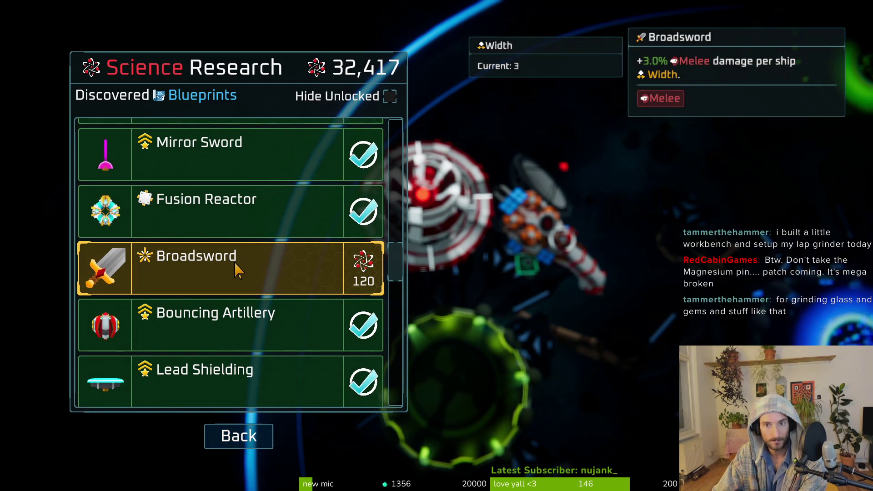
{"action": "scroll", "coordinate": [236, 268], "scroll_direction": "down", "scroll_amount": 2}
{"action": "scroll", "coordinate": [235, 272], "scroll_direction": "down", "scroll_amount": 5}
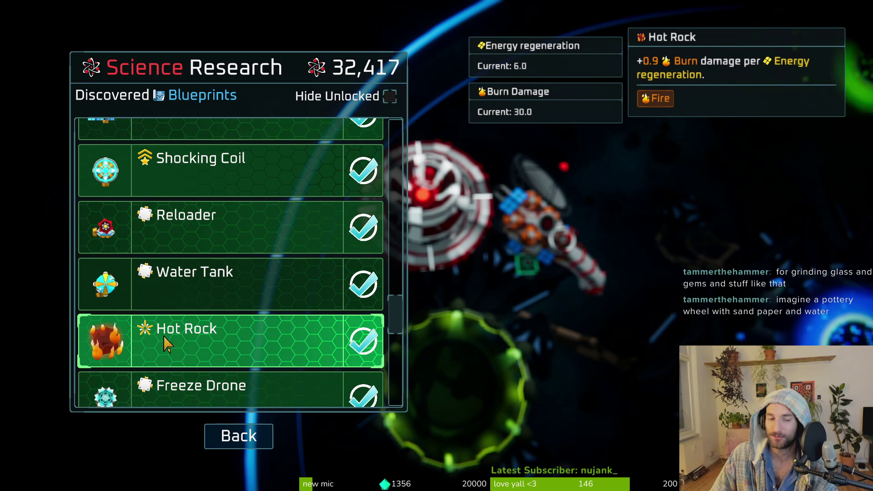
{"action": "scroll", "coordinate": [165, 332], "scroll_direction": "down", "scroll_amount": 5}
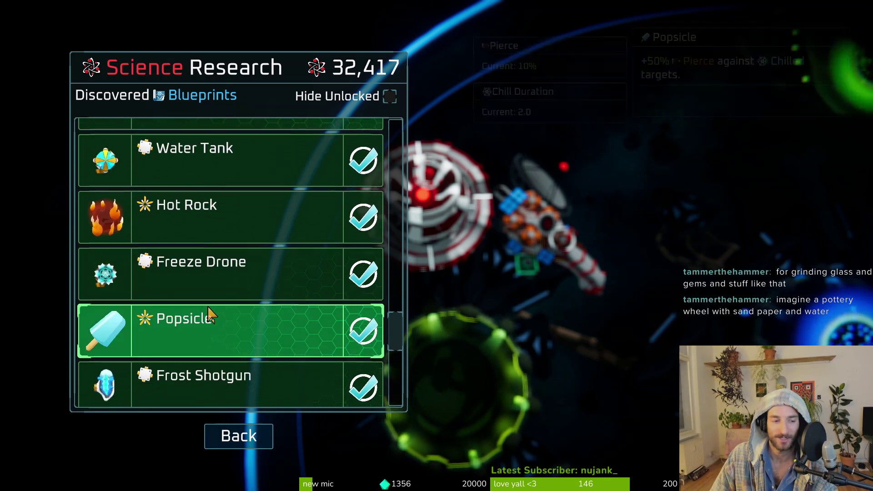
{"action": "scroll", "coordinate": [218, 332], "scroll_direction": "down", "scroll_amount": 4}
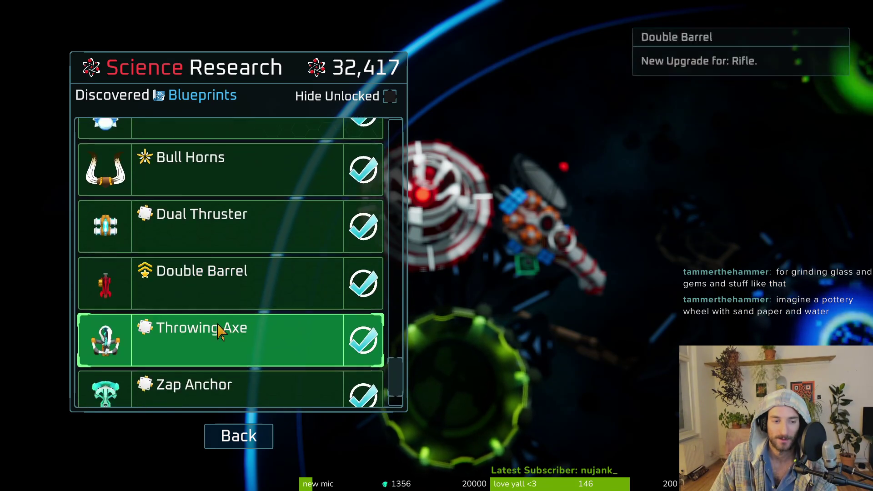
Leave research and fly to the Daily Challenge station to open its board
{"action": "left_click", "coordinate": [239, 448]}
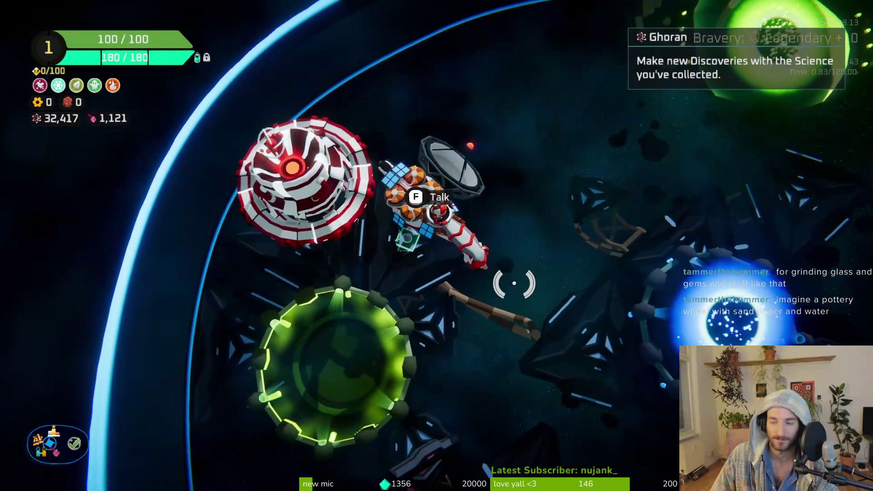
{"action": "key", "text": "s"}
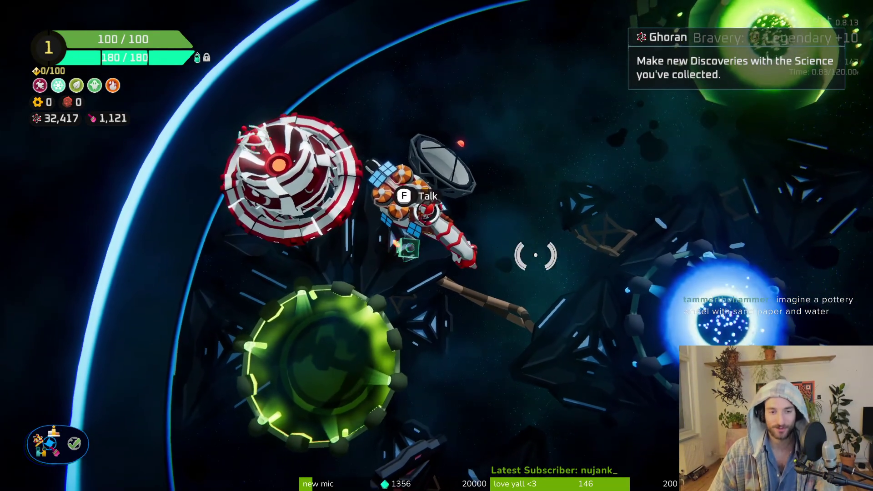
{"action": "key", "text": "w"}
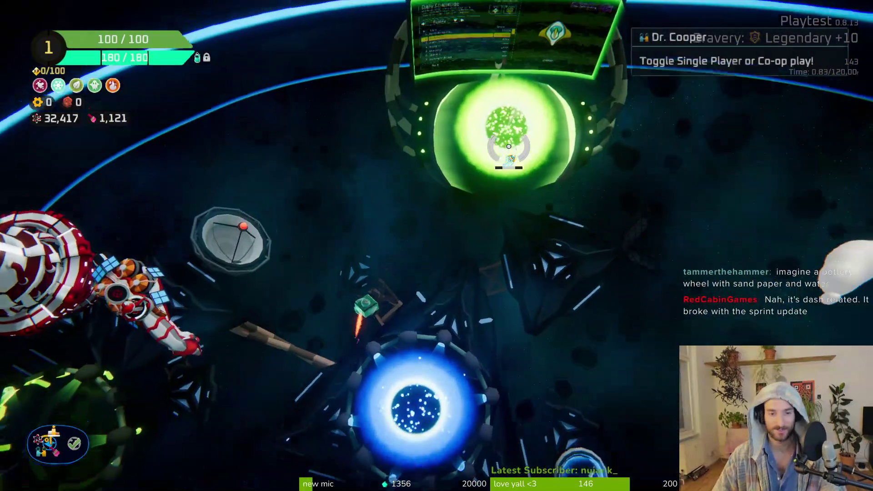
{"action": "key", "text": "f"}
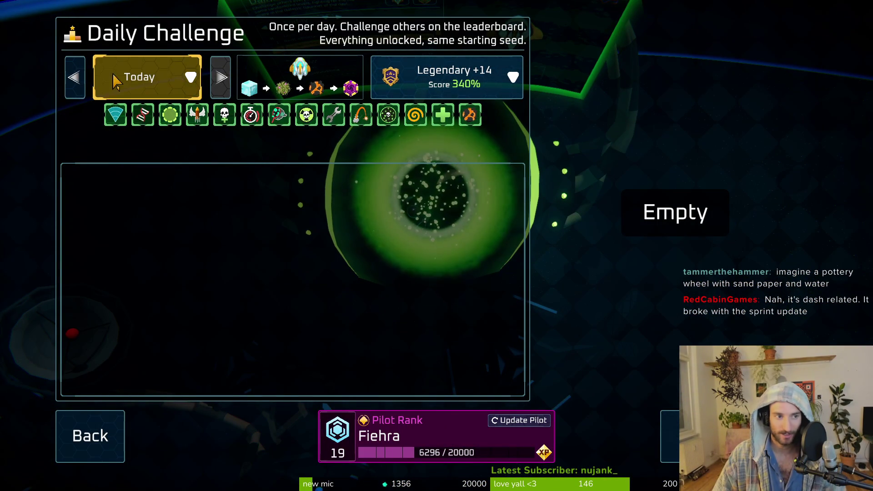
View the Yesterday and Jun 10 2026 daily challenge leaderboards, then close the board
{"action": "left_click", "coordinate": [74, 77]}
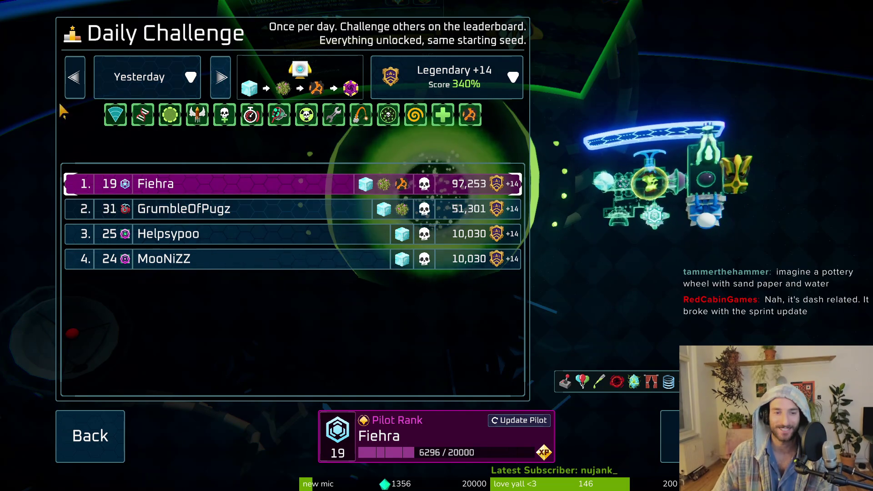
{"action": "left_click", "coordinate": [74, 82]}
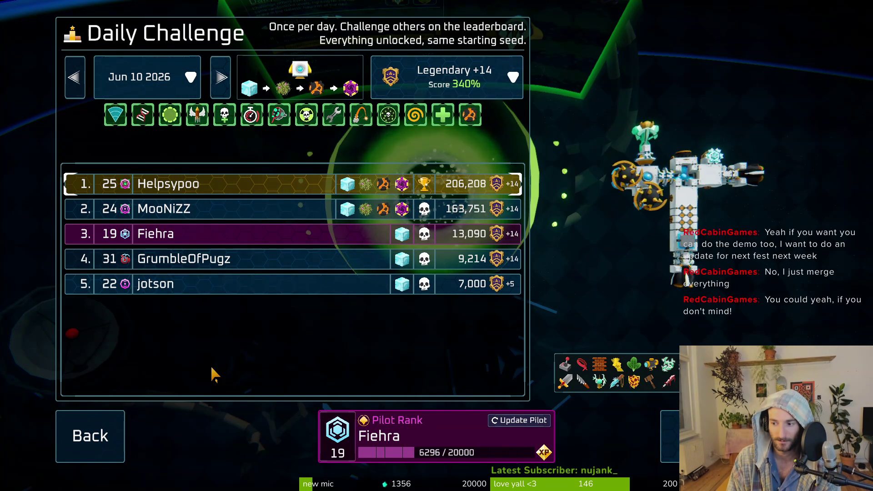
{"action": "key", "text": "Escape"}
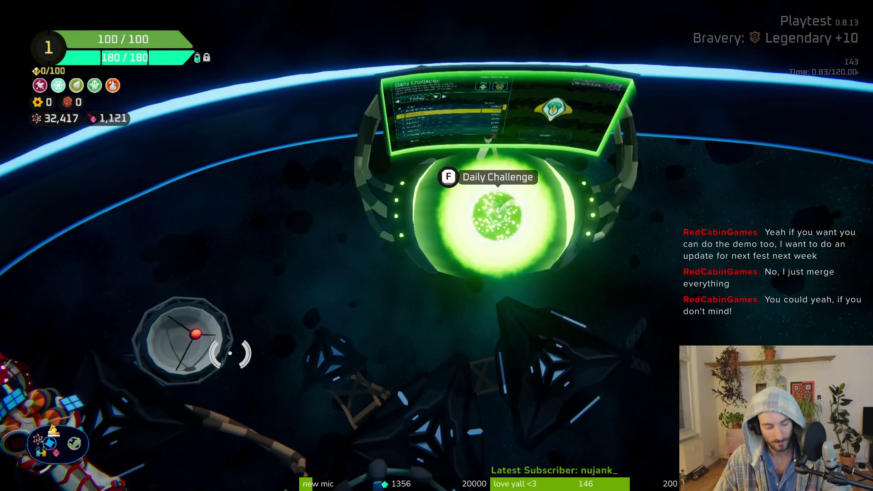
Quit the playtest to the desktop
{"action": "key", "text": "Escape"}
{"action": "left_click", "coordinate": [130, 417]}
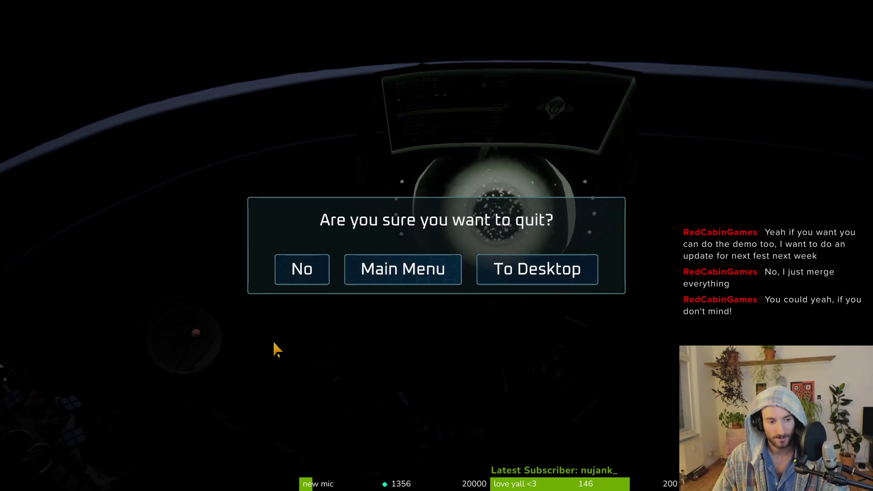
{"action": "left_click", "coordinate": [506, 272]}
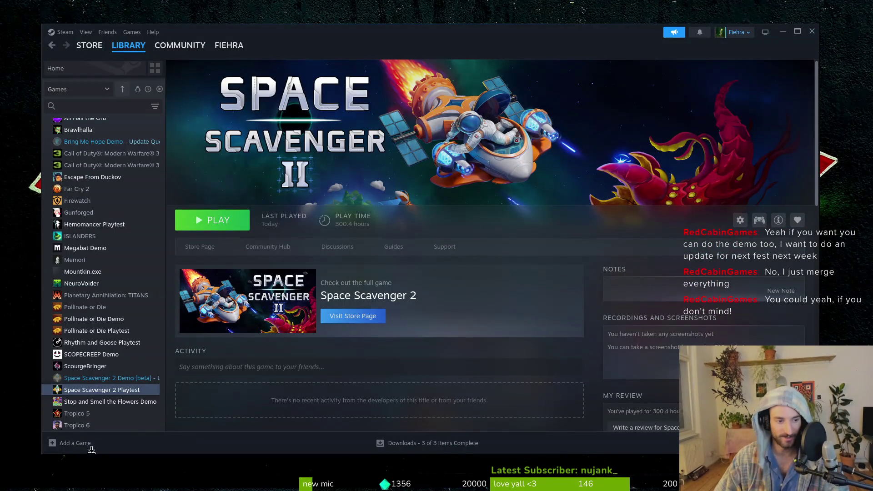
Update Space Scavenger 2 Demo [beta] in the Steam Library and launch it
{"action": "left_click", "coordinate": [146, 380]}
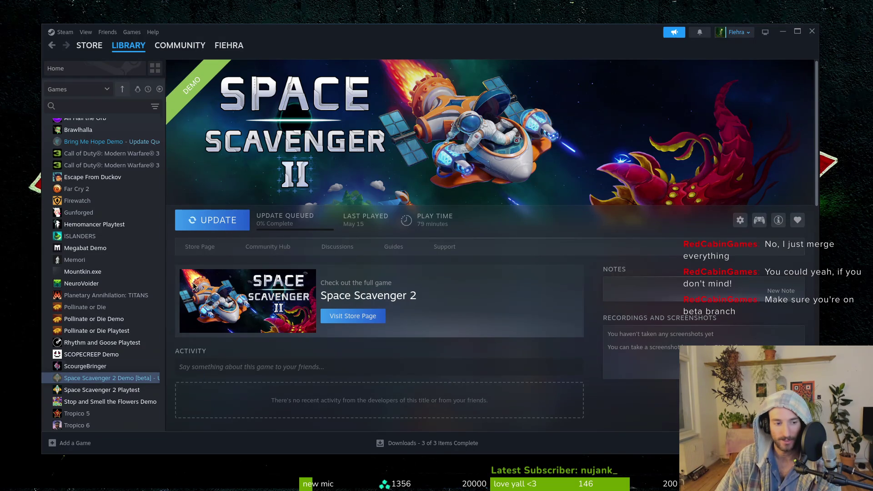
{"action": "left_click", "coordinate": [235, 221]}
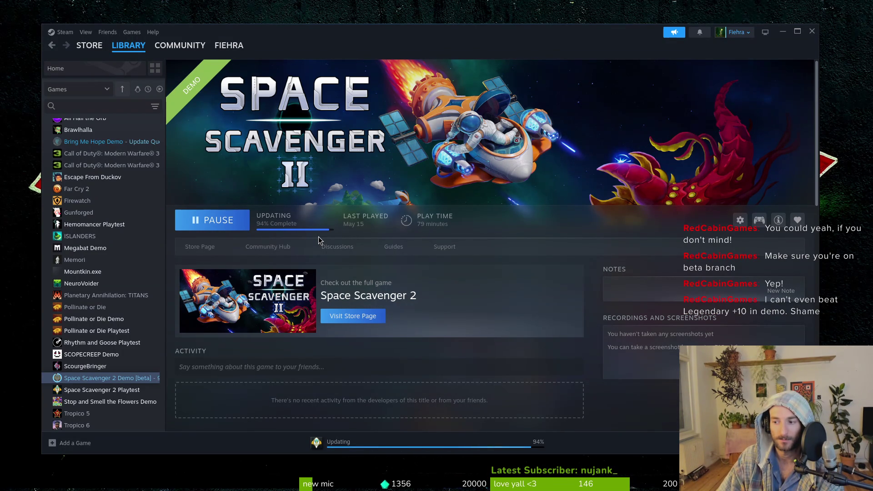
{"action": "left_click", "coordinate": [217, 221]}
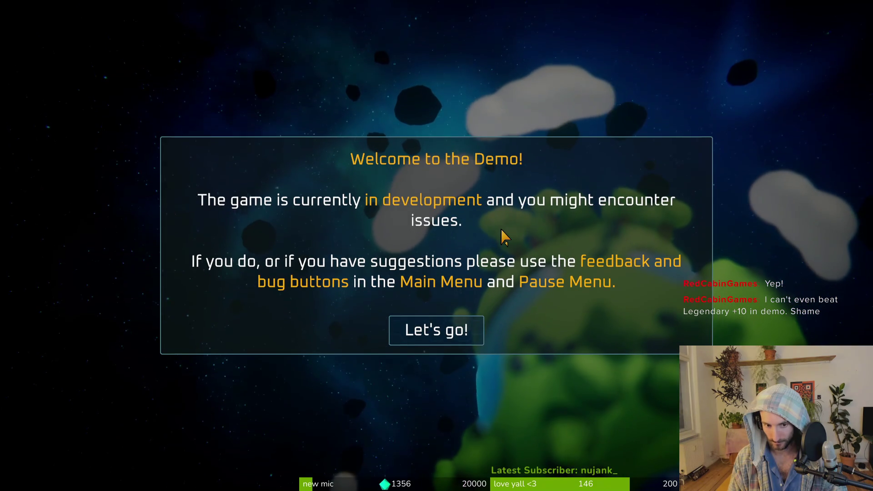
Dismiss the demo's welcome message, start a new run, and pause it after playing
{"action": "left_click", "coordinate": [433, 333]}
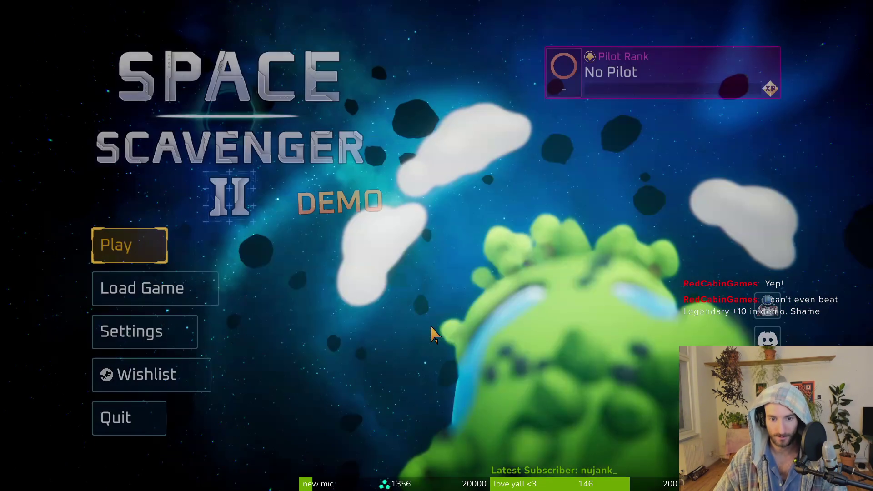
{"action": "left_click", "coordinate": [113, 257]}
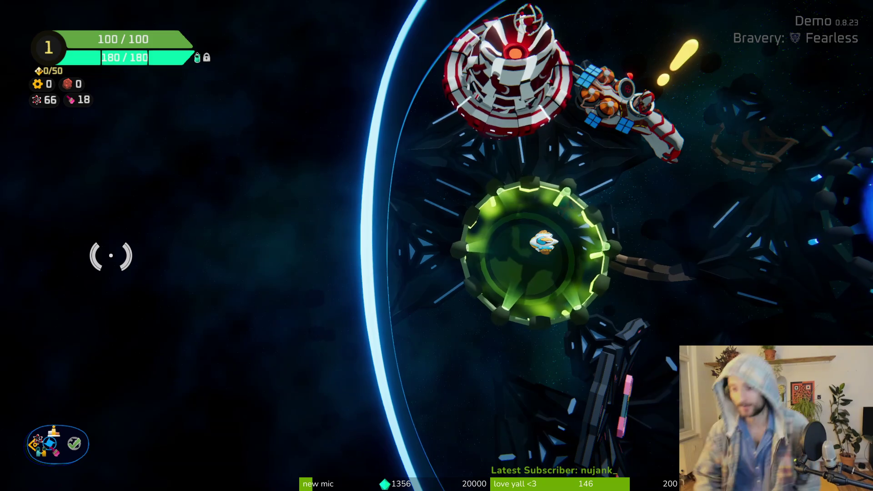
{"action": "key", "text": "Escape"}
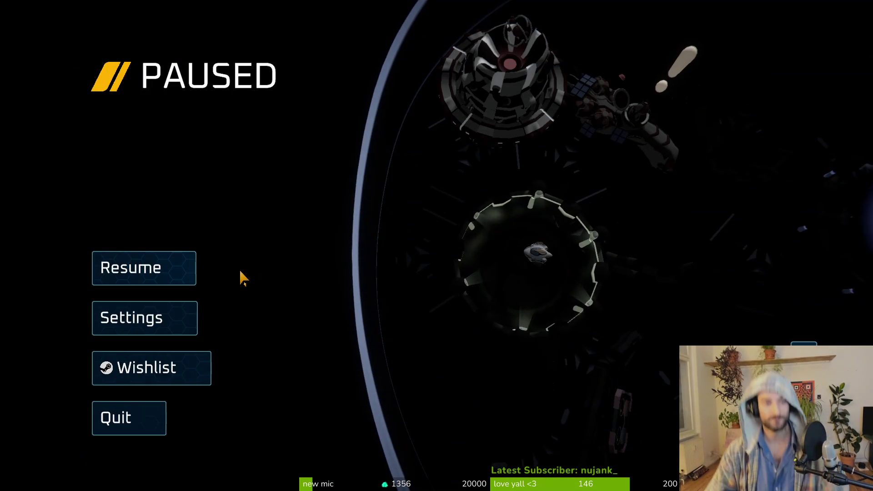
Set the game language to Deutsch in Settings and return to the pause menu
{"action": "left_click", "coordinate": [151, 306]}
{"action": "left_click", "coordinate": [692, 110]}
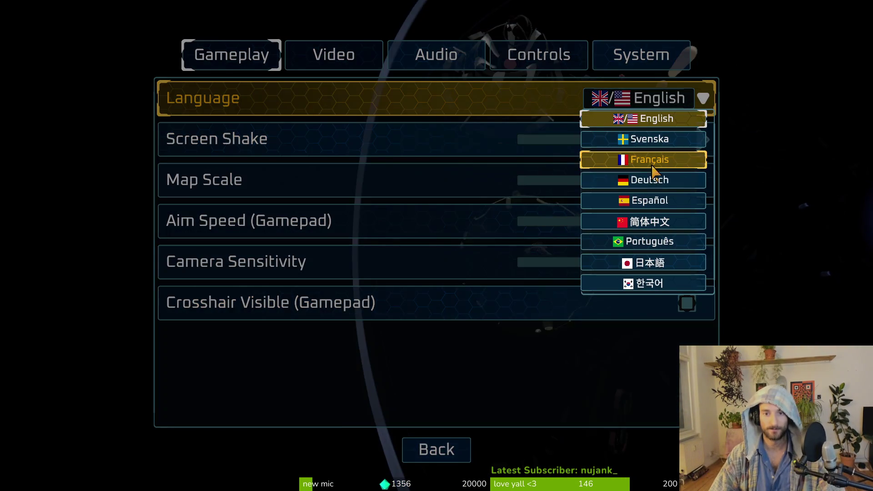
{"action": "left_click", "coordinate": [655, 178]}
{"action": "left_click", "coordinate": [430, 453]}
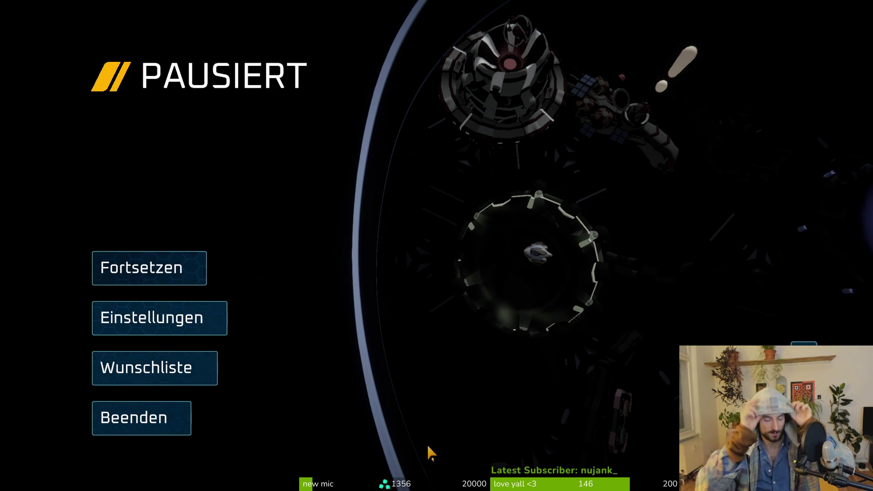
Reopen the German settings, then switch to Google Drive and open the pollinateOrDie folder
{"action": "left_click", "coordinate": [122, 308]}
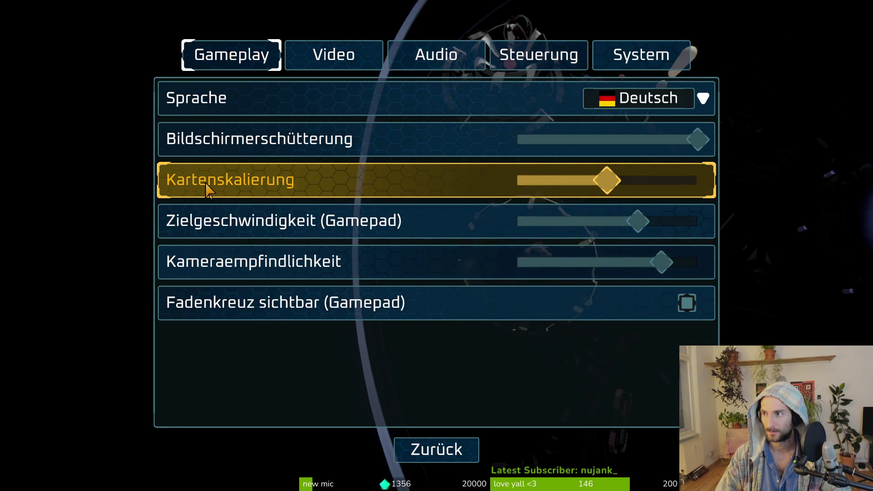
{"action": "key", "text": "alt+Tab"}
{"action": "double_click", "coordinate": [243, 192]}
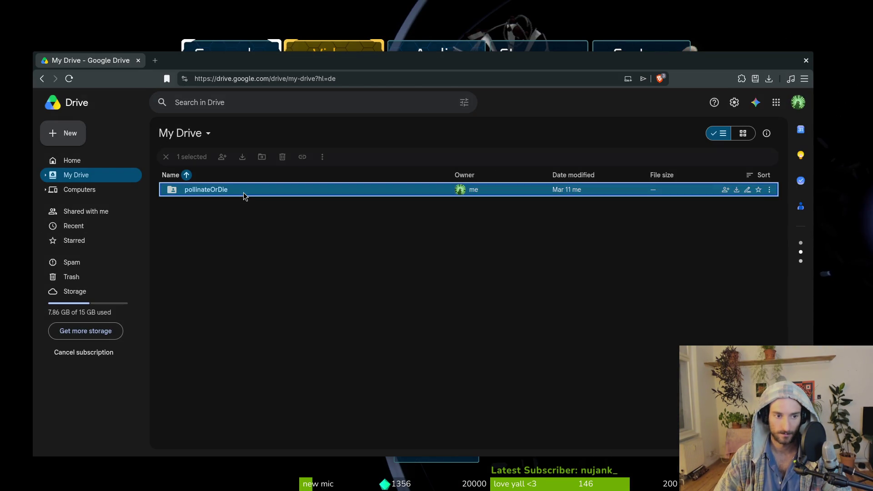
Open gameLocalization > gameLocale, check cell I14 'Bildschirmwackeln', then minimise the browser
{"action": "double_click", "coordinate": [213, 208]}
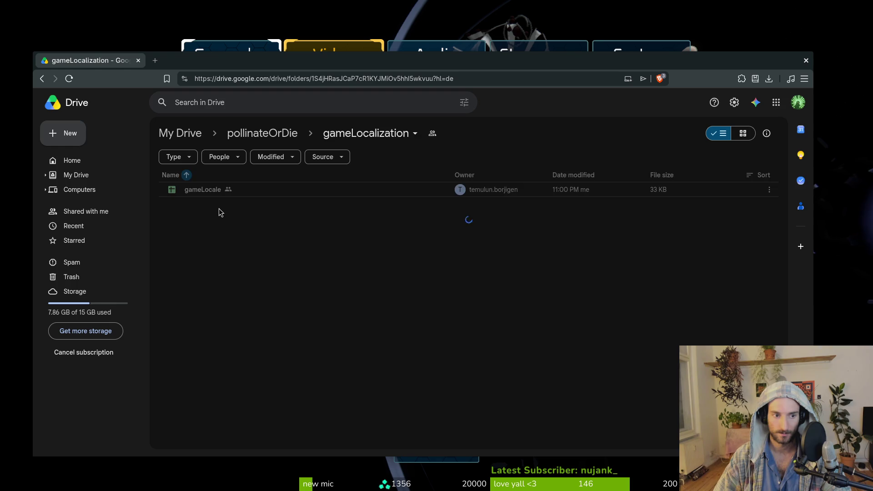
{"action": "double_click", "coordinate": [200, 190]}
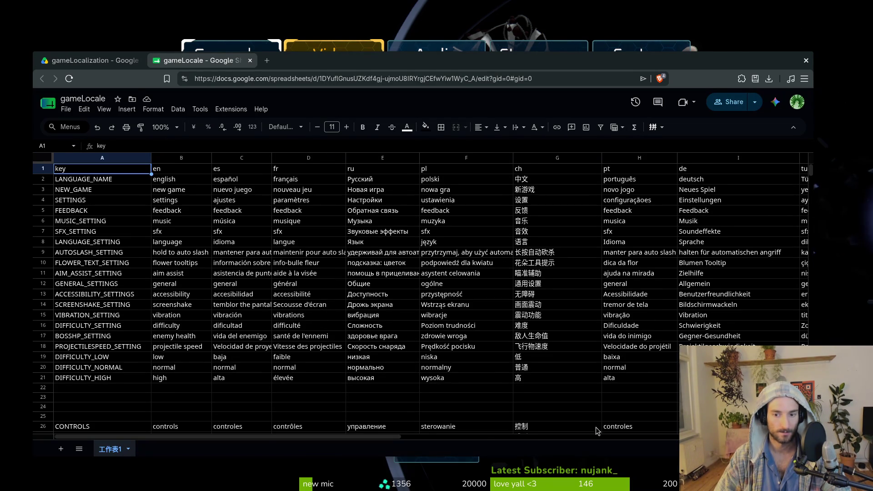
{"action": "left_click", "coordinate": [733, 308]}
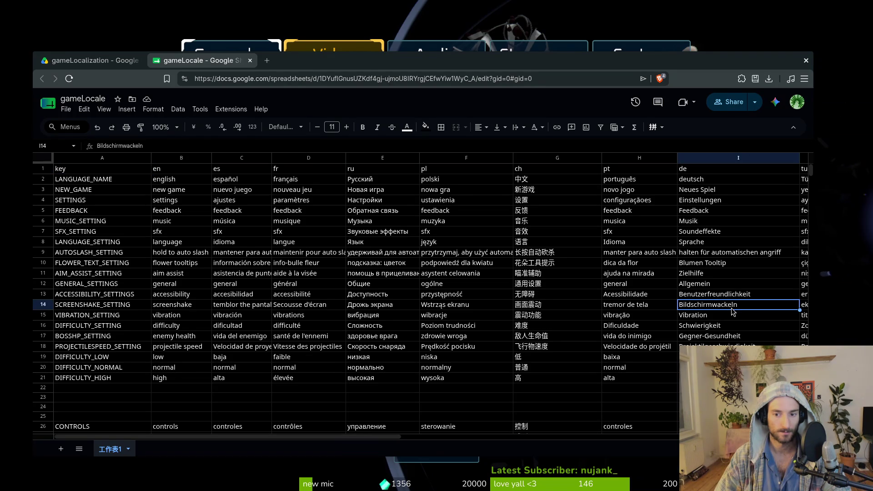
{"action": "left_click", "coordinate": [484, 16]}
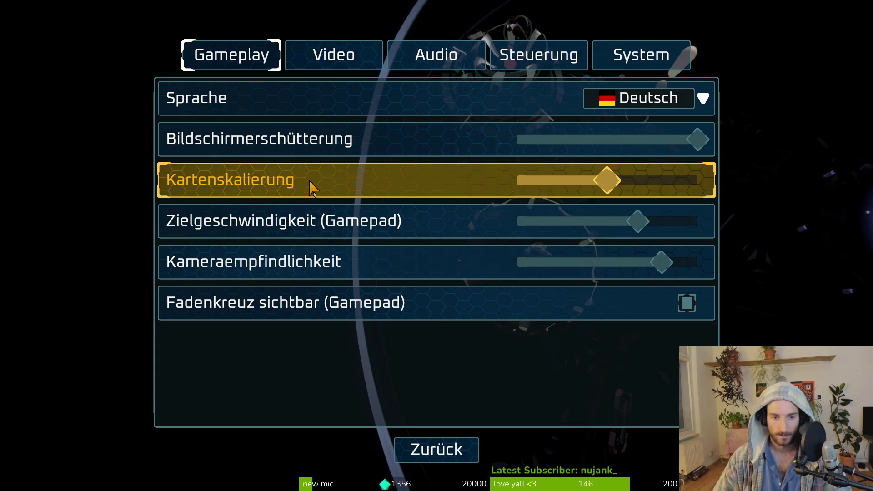
View the German Video settings, then launch ScourgeBringer from the Steam library
{"action": "left_click", "coordinate": [320, 66]}
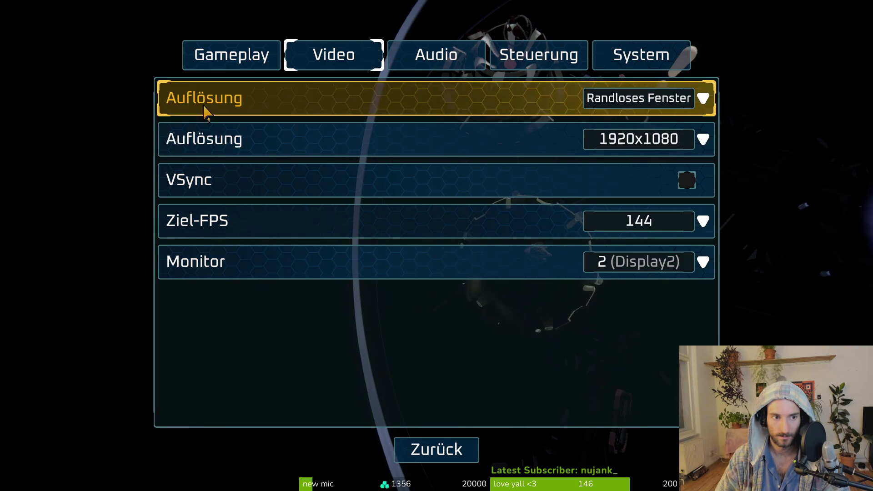
{"action": "key", "text": "super+Tab"}
{"action": "left_click", "coordinate": [226, 119]}
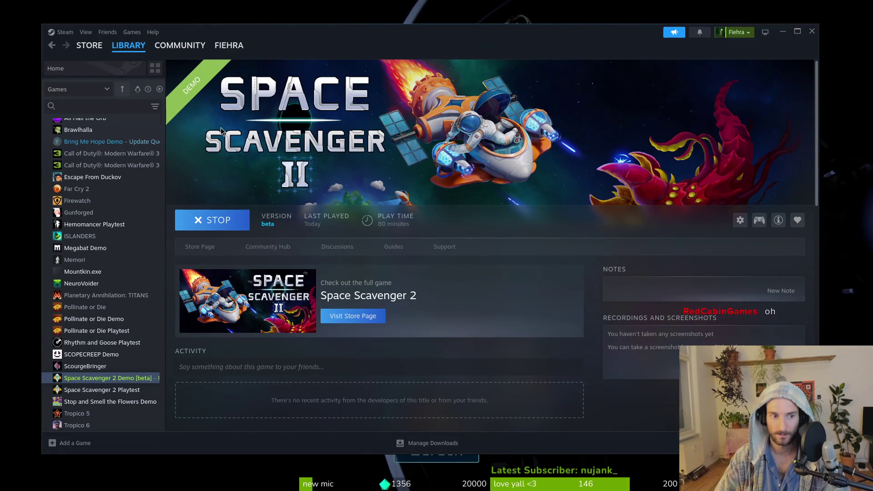
{"action": "left_click", "coordinate": [86, 366]}
{"action": "left_click", "coordinate": [223, 231]}
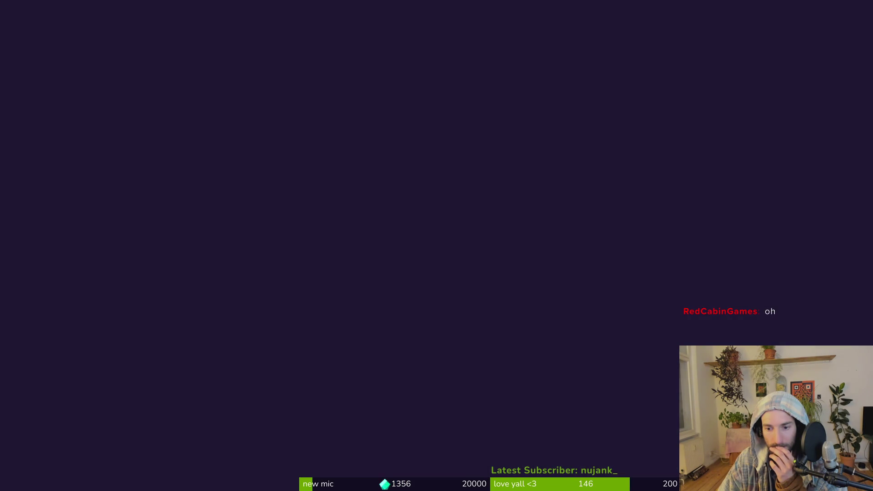
Cycle Knuckle Paradise's Language setting to Deutsch and view the Grafik options
{"action": "left_click", "coordinate": [339, 380]}
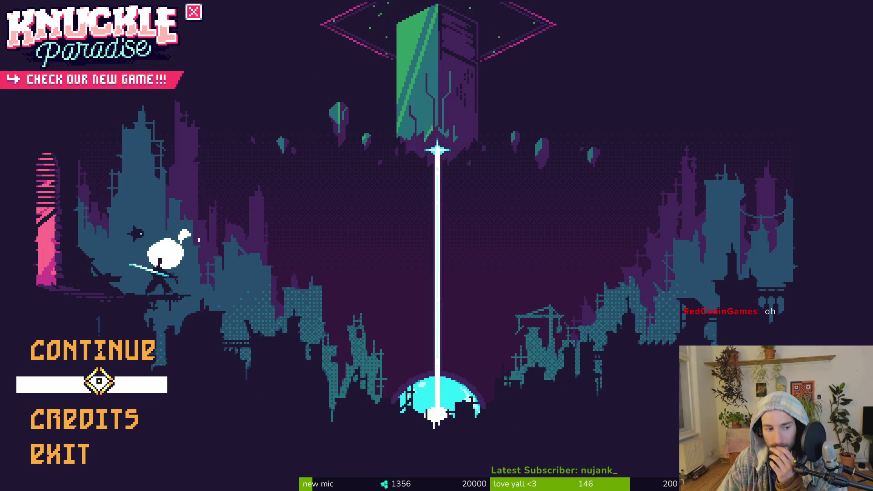
{"action": "left_click", "coordinate": [91, 384]}
{"action": "left_click", "coordinate": [252, 99]}
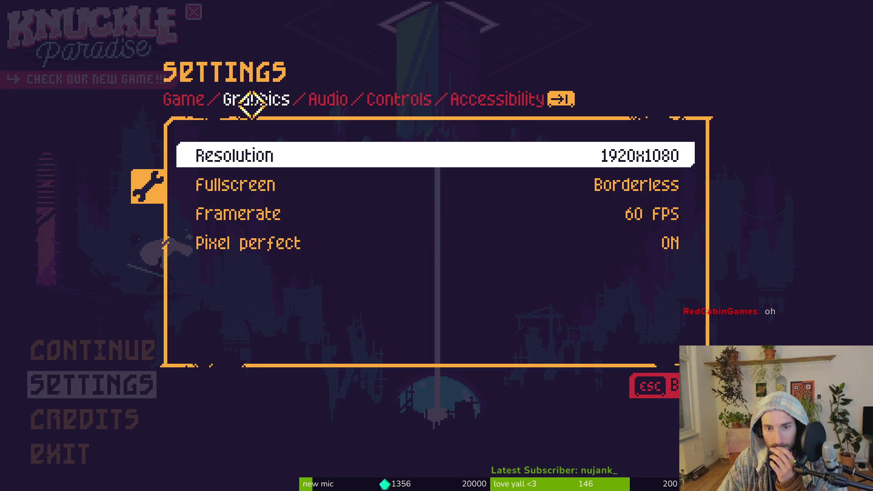
{"action": "left_click", "coordinate": [189, 99]}
{"action": "left_click", "coordinate": [687, 155]}
{"action": "left_click", "coordinate": [686, 156]}
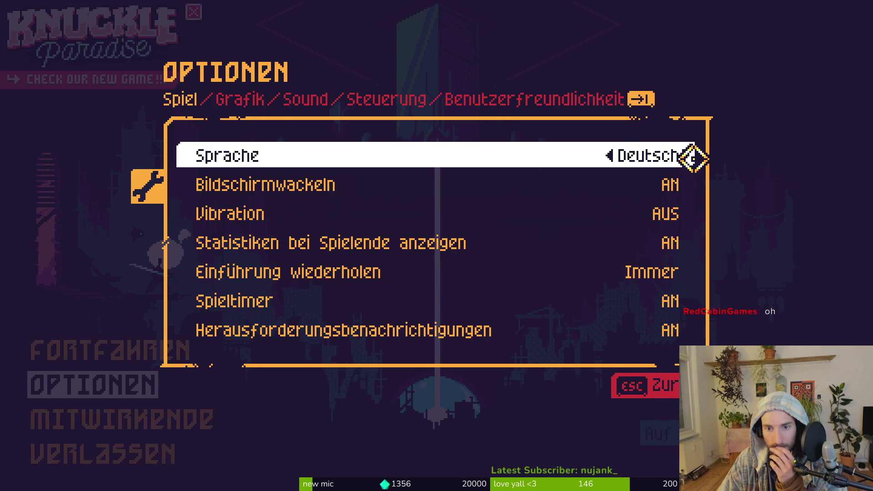
{"action": "left_click", "coordinate": [687, 156]}
{"action": "left_click", "coordinate": [609, 158]}
{"action": "left_click", "coordinate": [232, 100]}
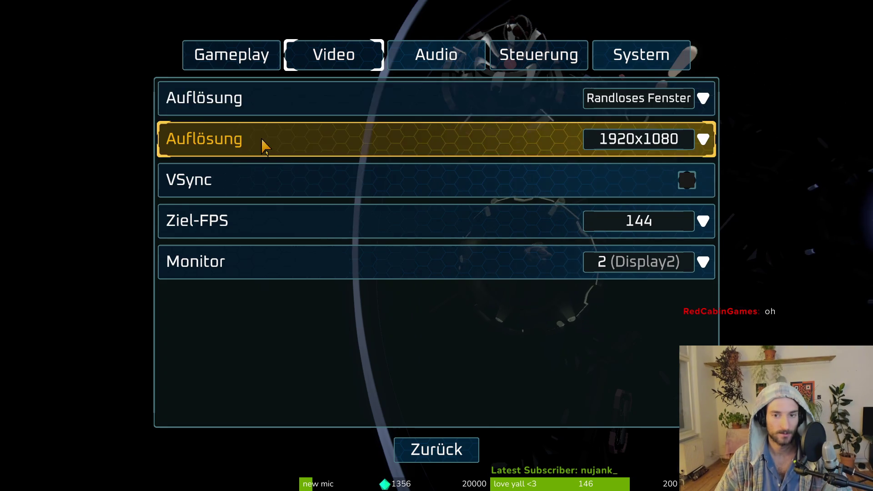
{"action": "left_click", "coordinate": [459, 63]}
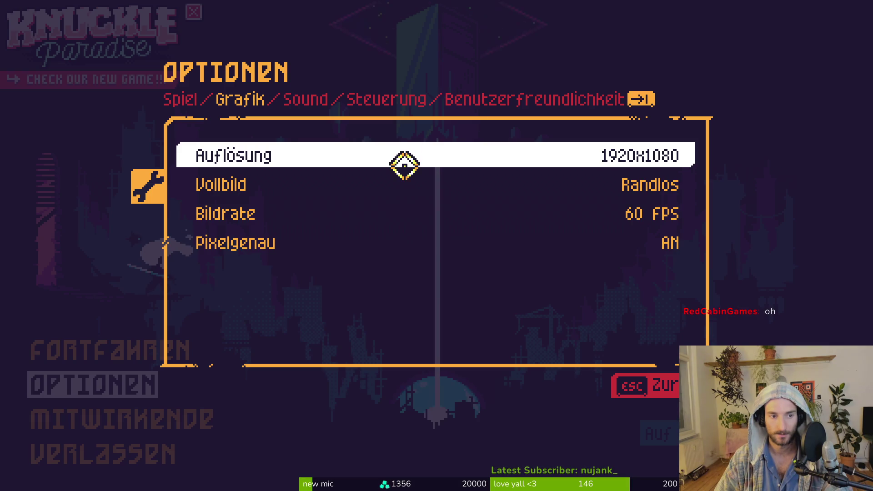
{"action": "left_click", "coordinate": [309, 99]}
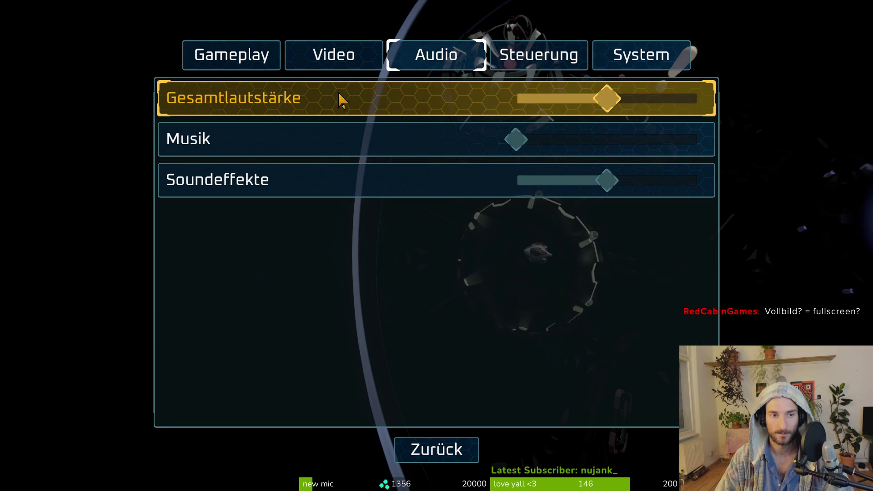
{"action": "left_click", "coordinate": [343, 58]}
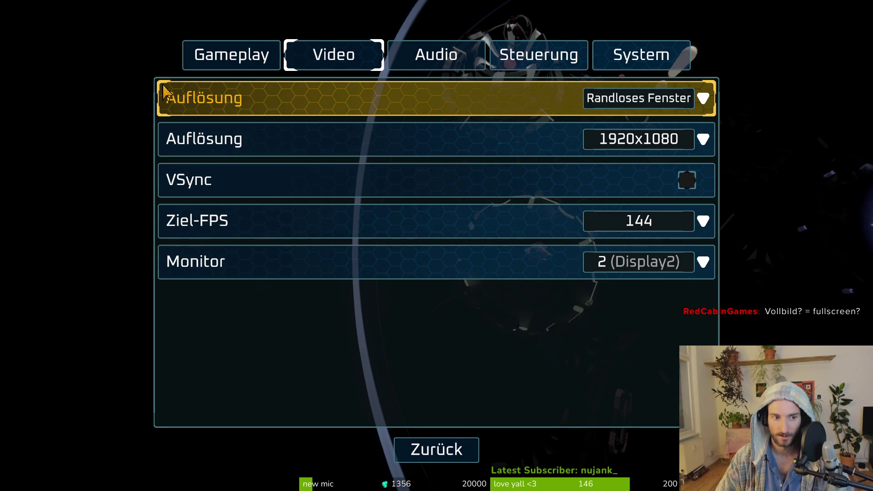
{"action": "left_click", "coordinate": [225, 61]}
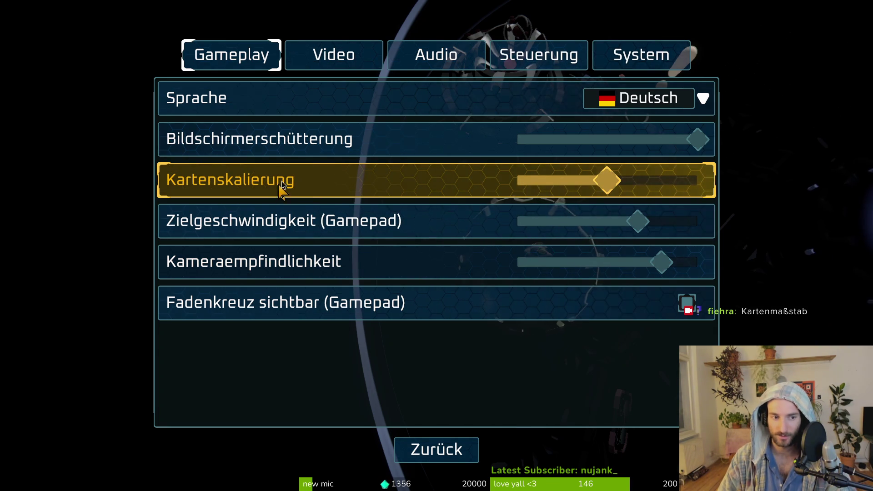
Switch the Sprache dropdown to English and back to Deutsch, then bring up the gameLocale sheet
{"action": "left_click", "coordinate": [696, 98]}
{"action": "left_click", "coordinate": [666, 120]}
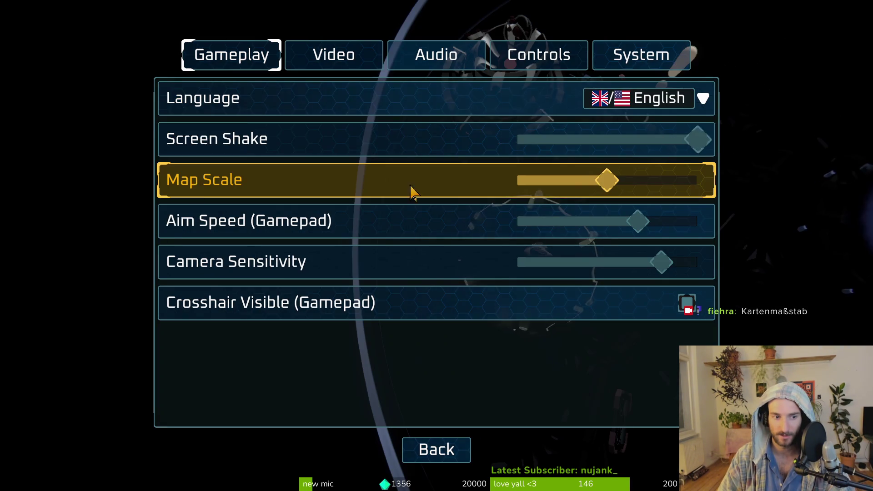
{"action": "left_click", "coordinate": [695, 98]}
{"action": "left_click", "coordinate": [659, 180]}
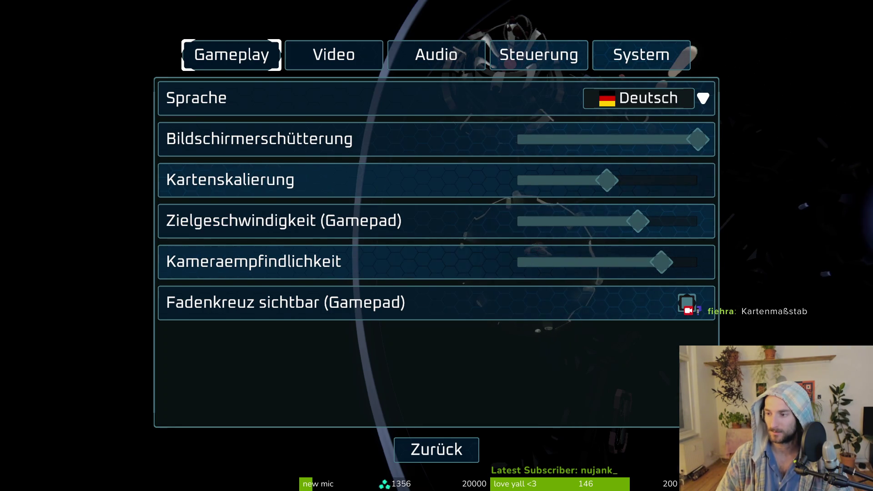
{"action": "key", "text": "alt+Tab"}
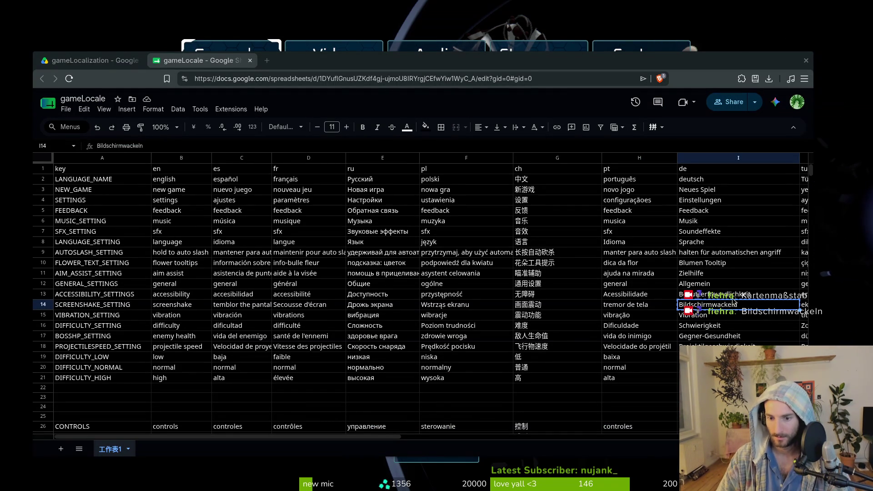
Check I12 'Allgemein' and I11 'Zielhilfe', then close the gameLocale tab and the browser
{"action": "left_click", "coordinate": [713, 285]}
{"action": "left_click", "coordinate": [704, 274]}
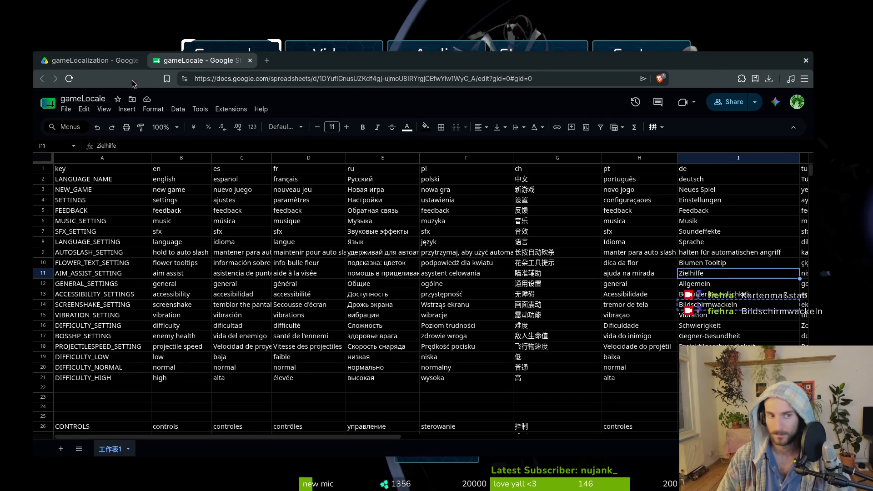
{"action": "left_click", "coordinate": [250, 61]}
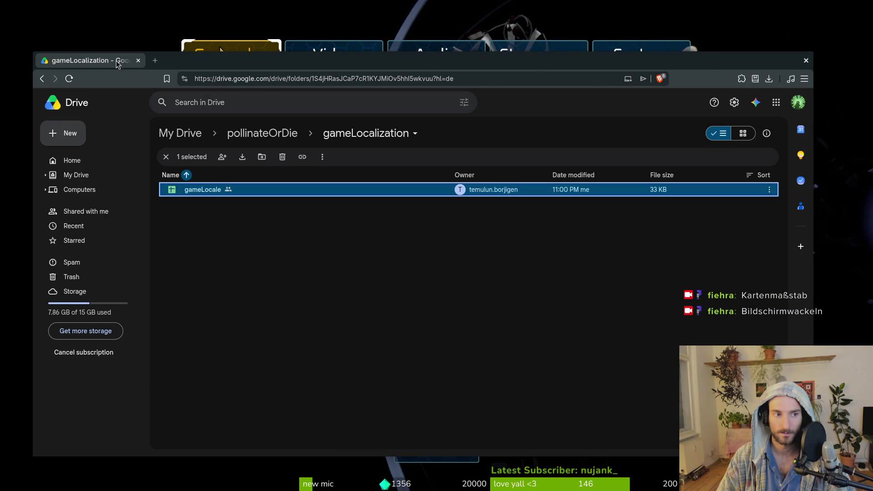
{"action": "left_click", "coordinate": [138, 61]}
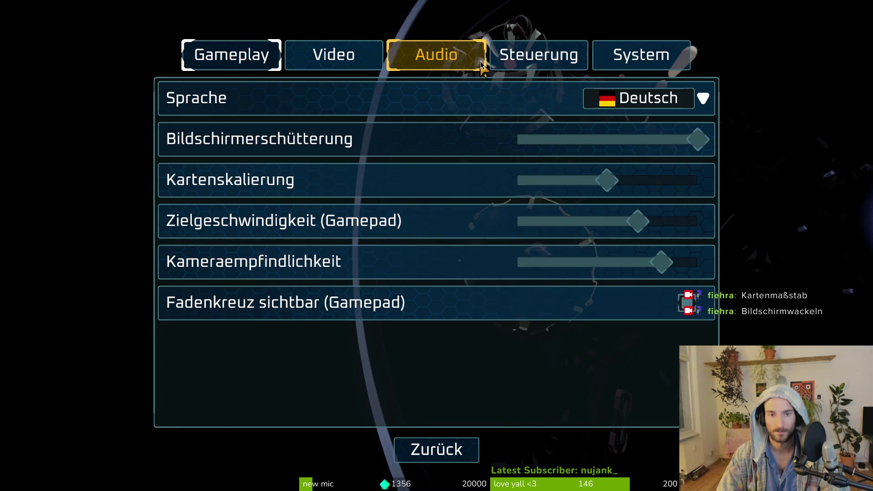
Scroll through the Steuerung key bindings, glancing at System, then return to the PAUSIERT menu
{"action": "left_click", "coordinate": [538, 55]}
{"action": "left_click", "coordinate": [665, 68]}
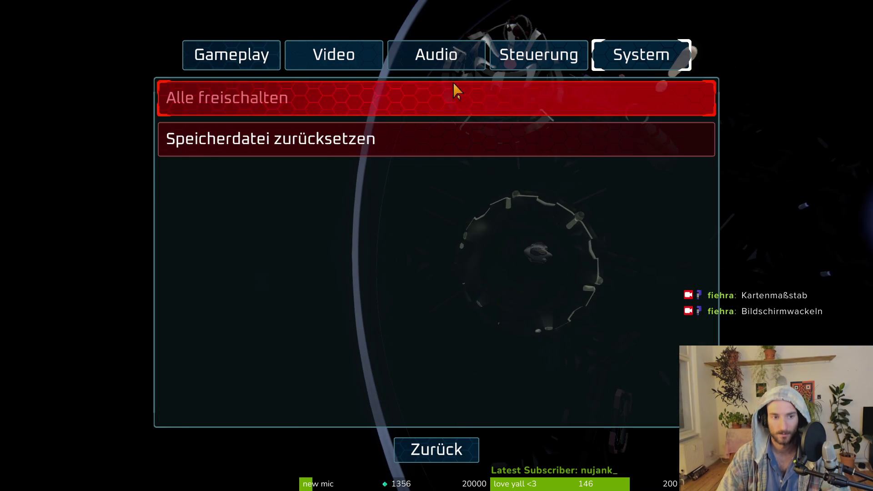
{"action": "left_click", "coordinate": [565, 56]}
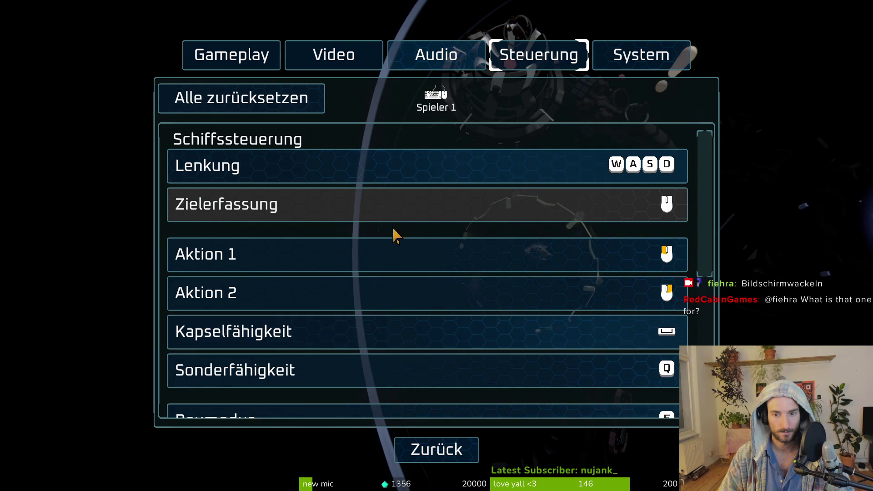
{"action": "scroll", "coordinate": [410, 302], "scroll_direction": "down", "scroll_amount": 3}
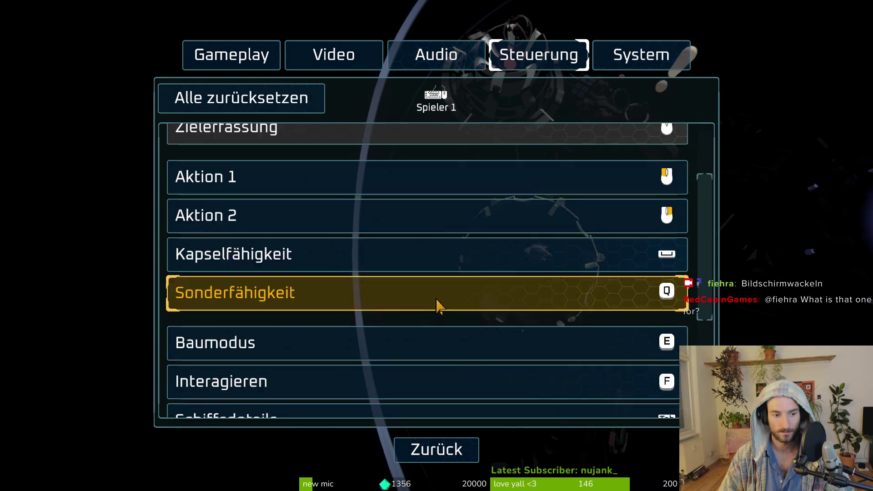
{"action": "scroll", "coordinate": [482, 334], "scroll_direction": "down", "scroll_amount": 2}
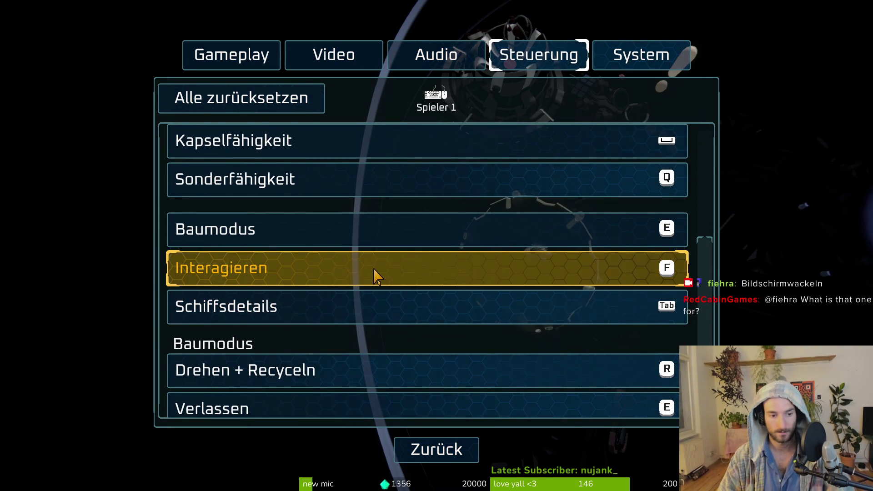
{"action": "scroll", "coordinate": [370, 279], "scroll_direction": "down", "scroll_amount": 1}
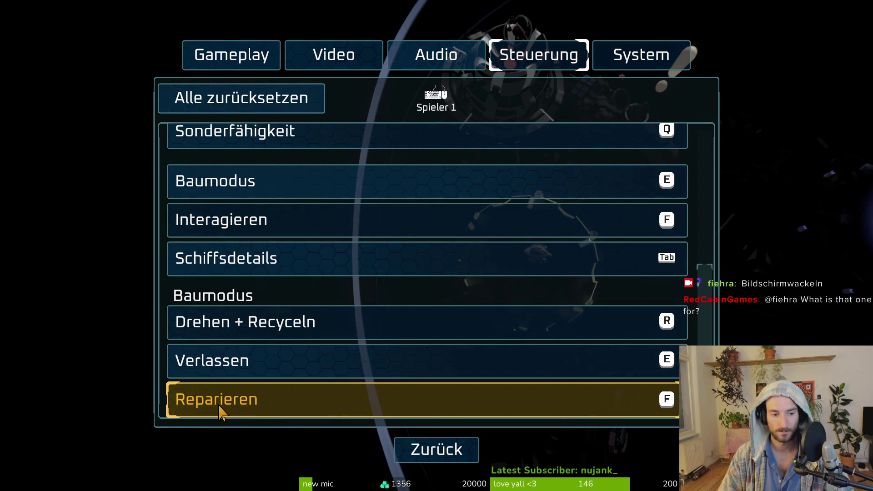
{"action": "key", "text": "Escape"}
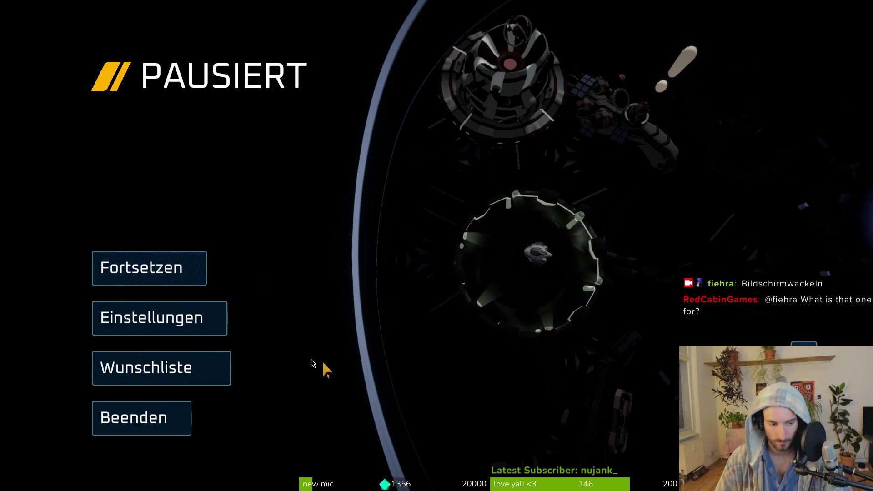
Resume the game and research the Wurfaxt blueprint at Ghoran for 60 science
{"action": "left_click", "coordinate": [167, 283]}
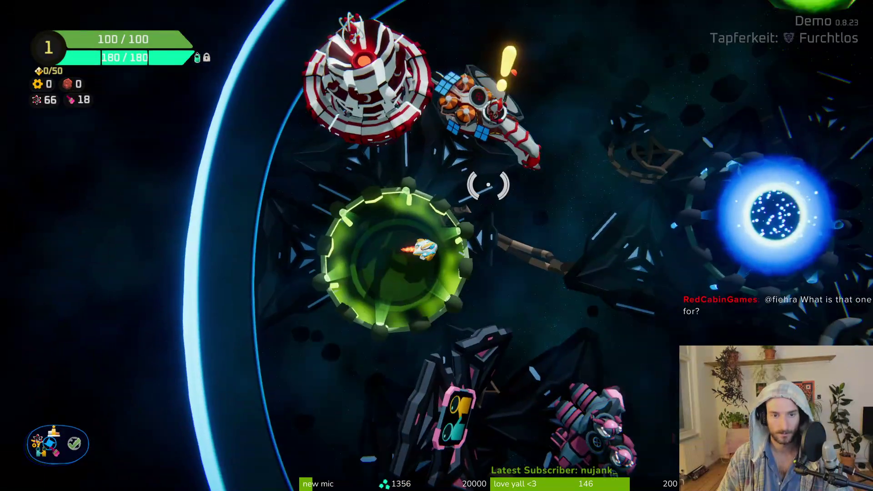
{"action": "key", "text": "f"}
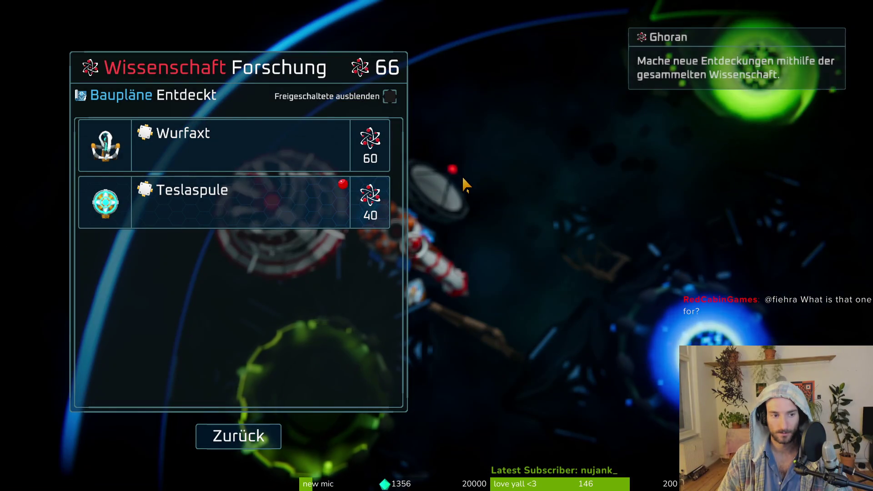
{"action": "mouse_move", "coordinate": [286, 168]}
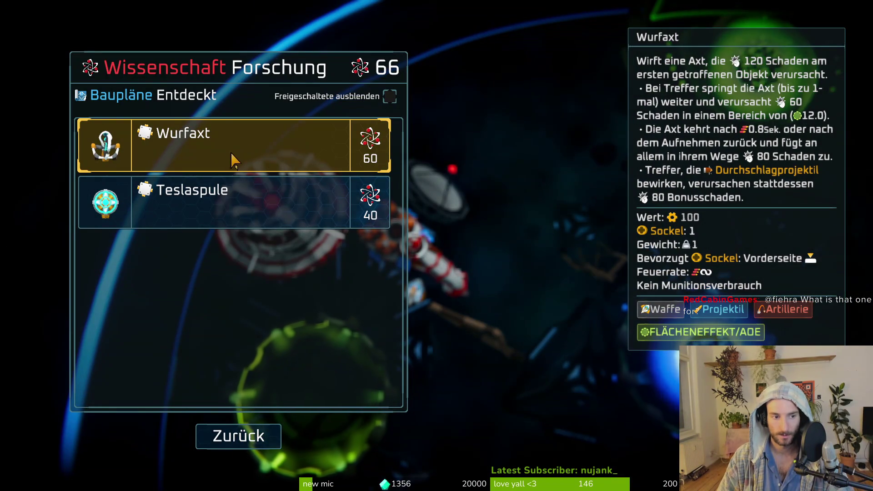
{"action": "left_click", "coordinate": [206, 154]}
{"action": "key", "text": "Escape"}
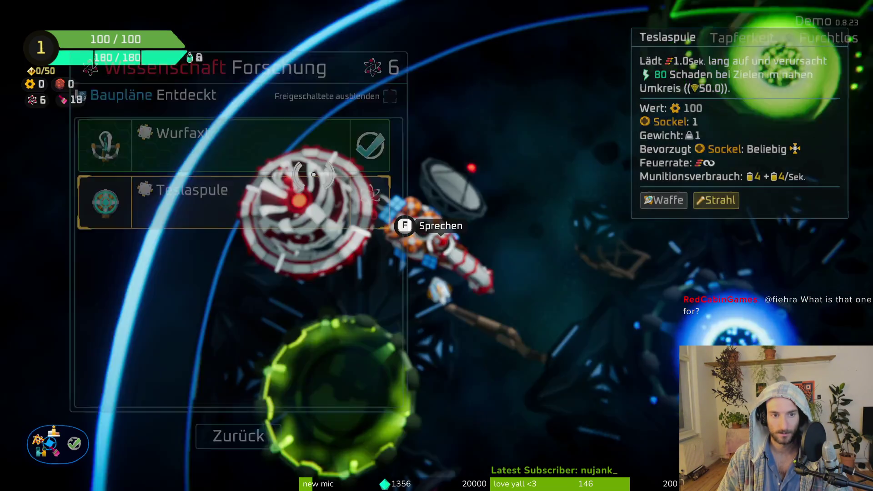
Fly to the blue portal, quitting the stray Knuckle Paradise window and refocusing Space Scavenger 2
{"action": "key", "text": "d"}
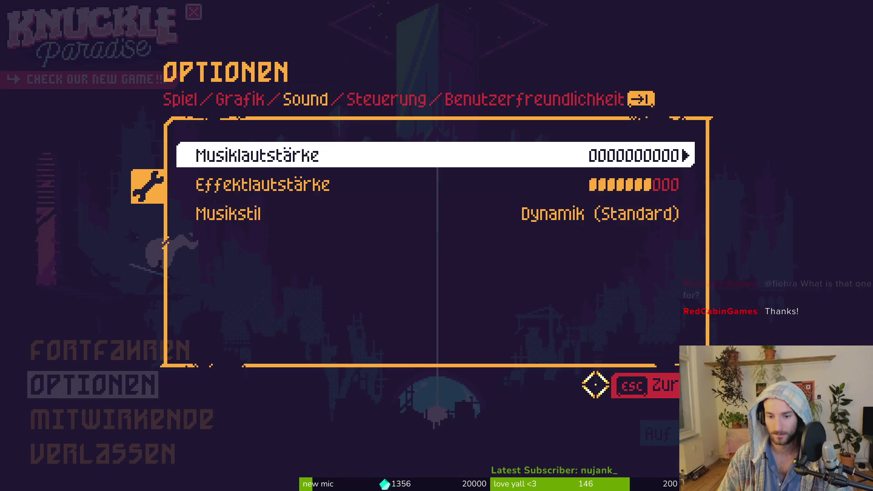
{"action": "key", "text": "Escape"}
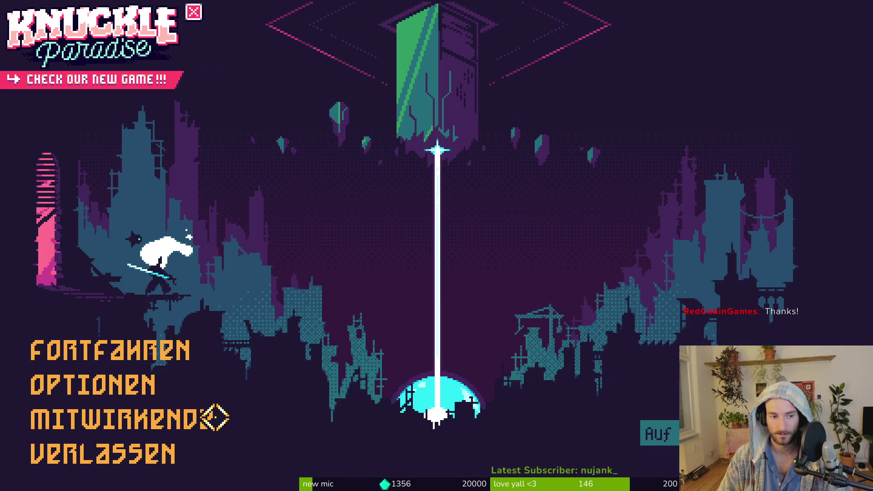
{"action": "key", "text": "Return"}
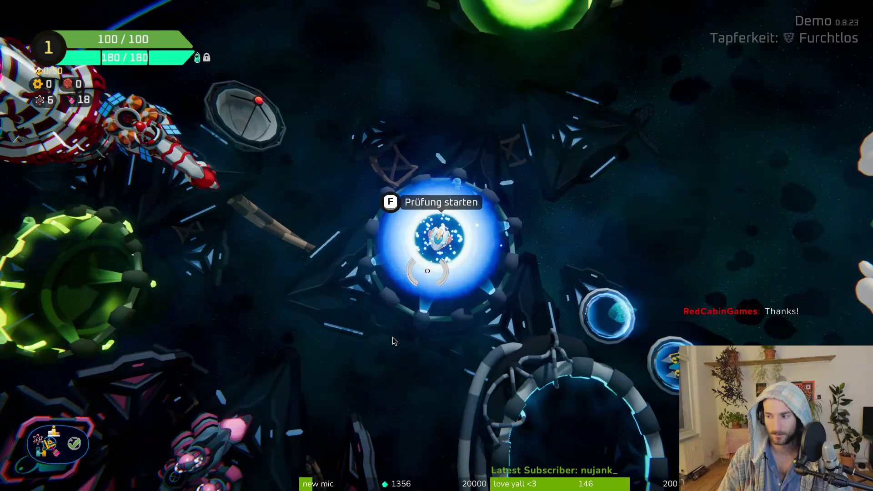
{"action": "key", "text": "alt+Tab"}
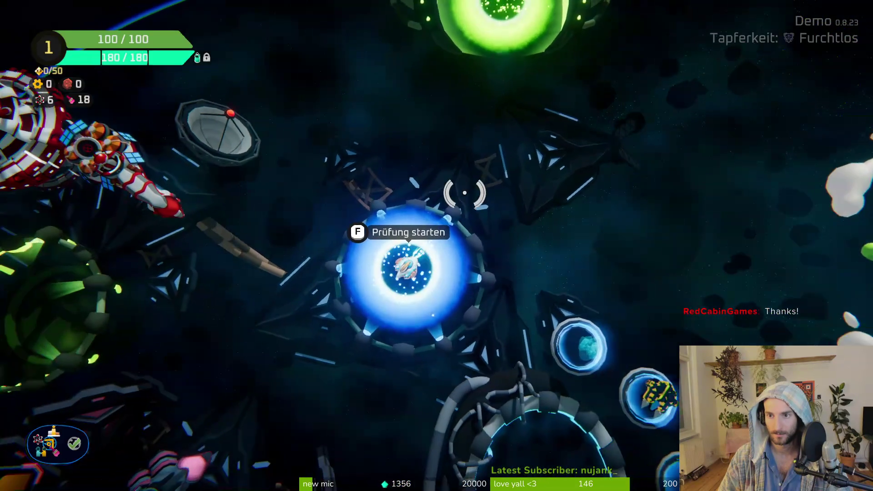
Set the trial to Heldenhaft +3 with all three anomalies (207% science) and launch the Slime run
{"action": "key", "text": "f"}
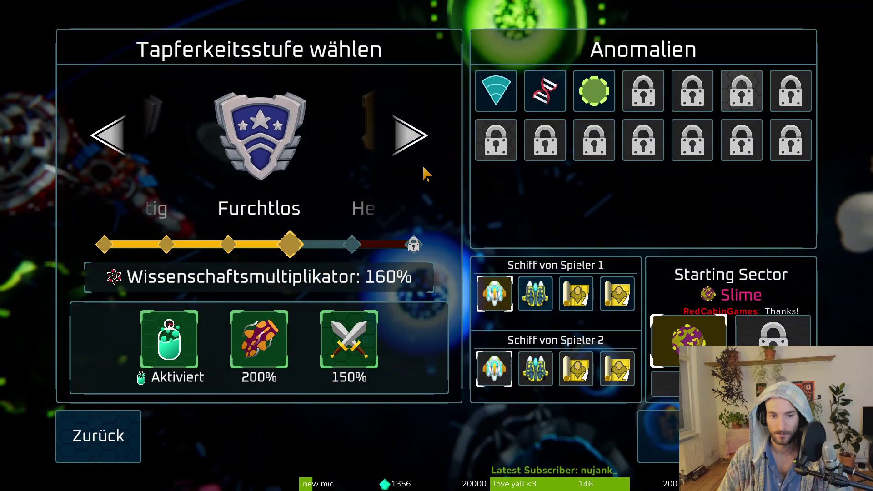
{"action": "left_click", "coordinate": [409, 137]}
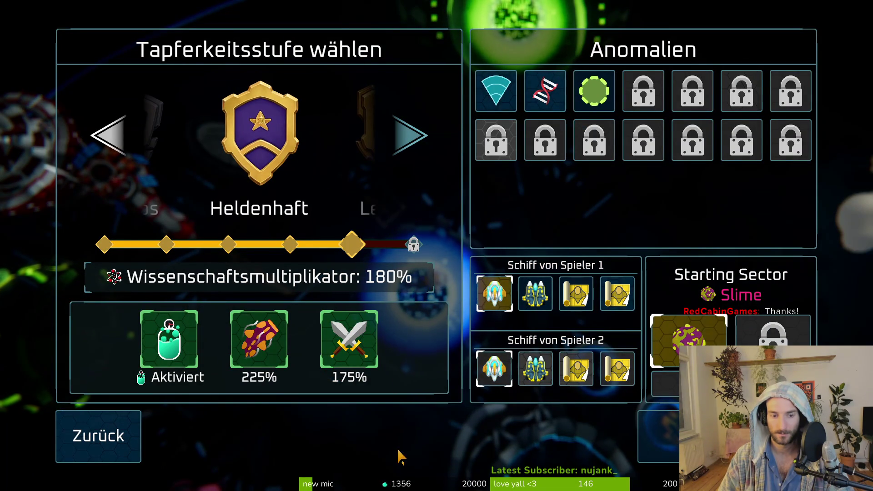
{"action": "left_click", "coordinate": [495, 91]}
{"action": "left_click", "coordinate": [545, 91]}
{"action": "left_click", "coordinate": [592, 91]}
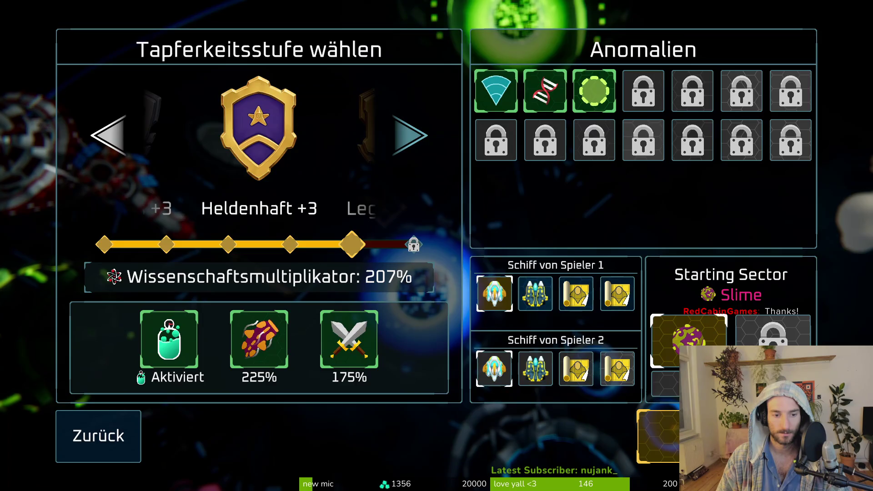
{"action": "left_click", "coordinate": [659, 436]}
{"action": "key", "text": "f"}
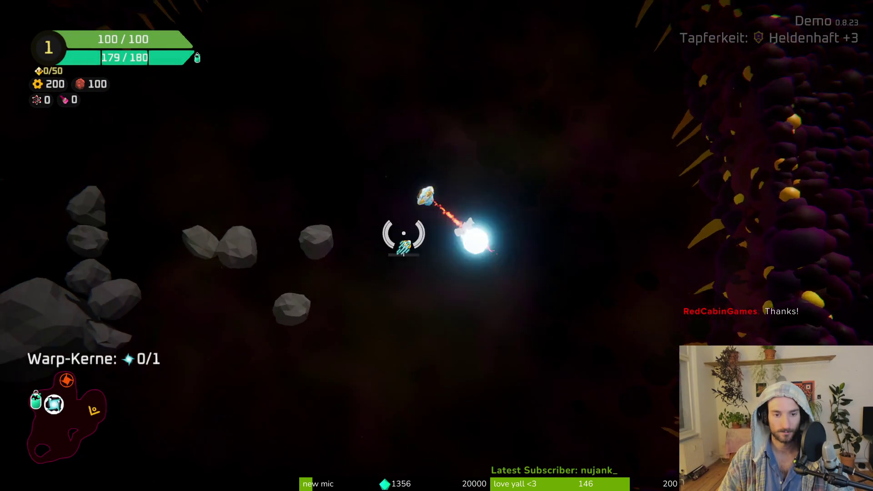
Fight enemies toward the planet, then use the Sauerstoffstation to get its 144 oxygen/repair droid/22 XP choice
{"action": "mouse_move", "coordinate": [360, 191]}
{"action": "left_mouse_down"}
{"action": "mouse_move", "coordinate": [436, 121]}
{"action": "mouse_move", "coordinate": [485, 146]}
{"action": "mouse_move", "coordinate": [460, 164]}
{"action": "left_mouse_up"}
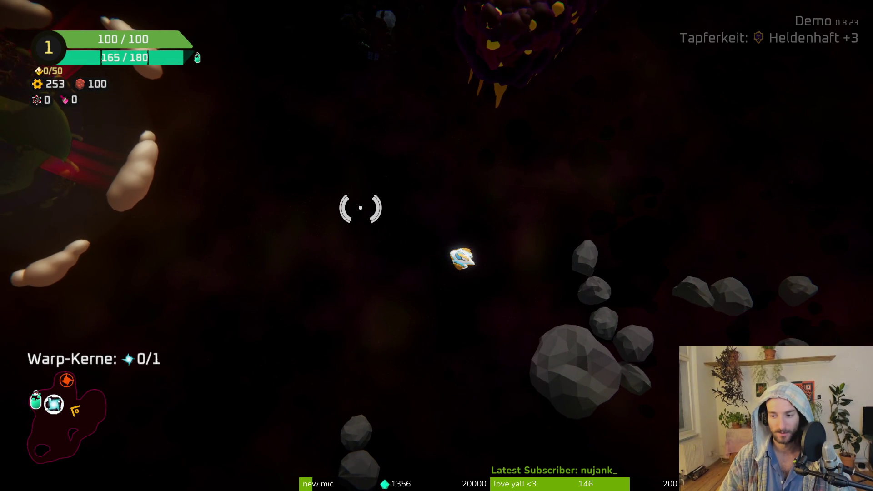
{"action": "key", "text": "w"}
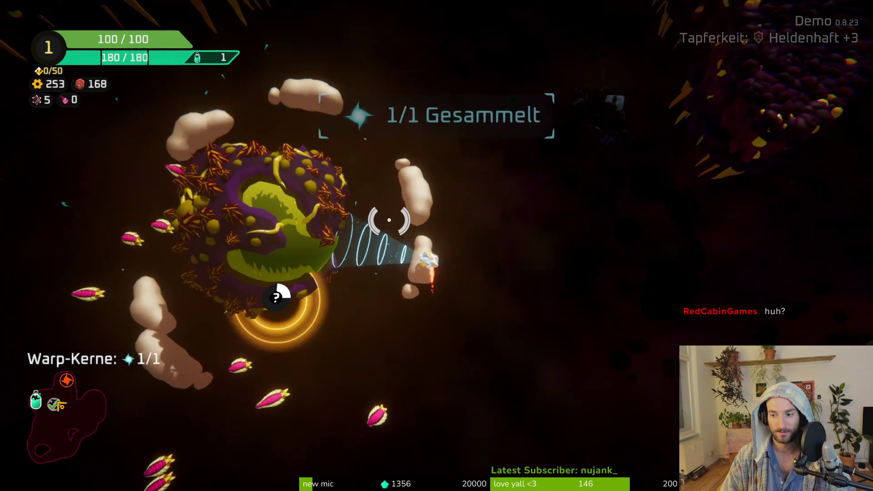
{"action": "left_click", "coordinate": [396, 173]}
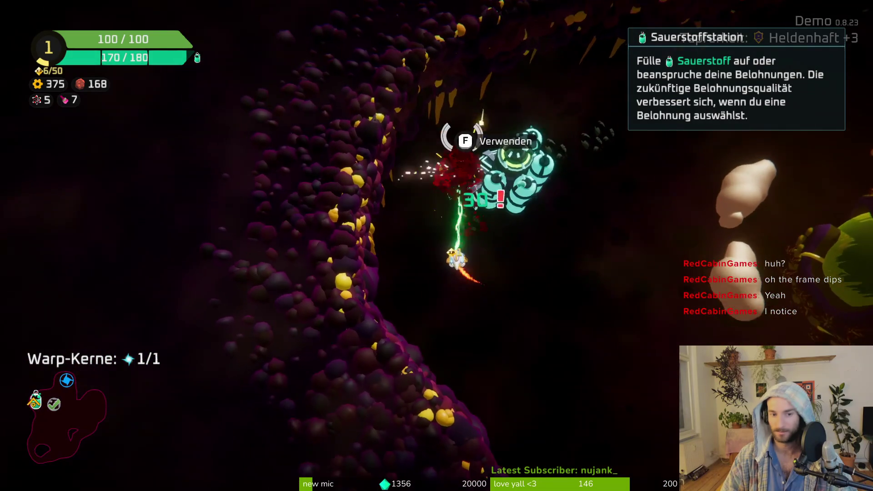
{"action": "key", "text": "f"}
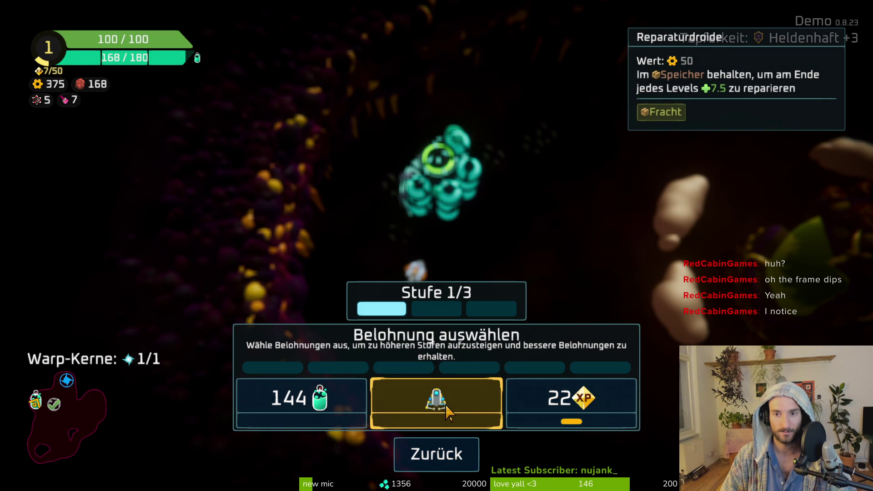
Take the Reparaturdroide reward and attack the pink enemies near the large creature
{"action": "left_click", "coordinate": [447, 411]}
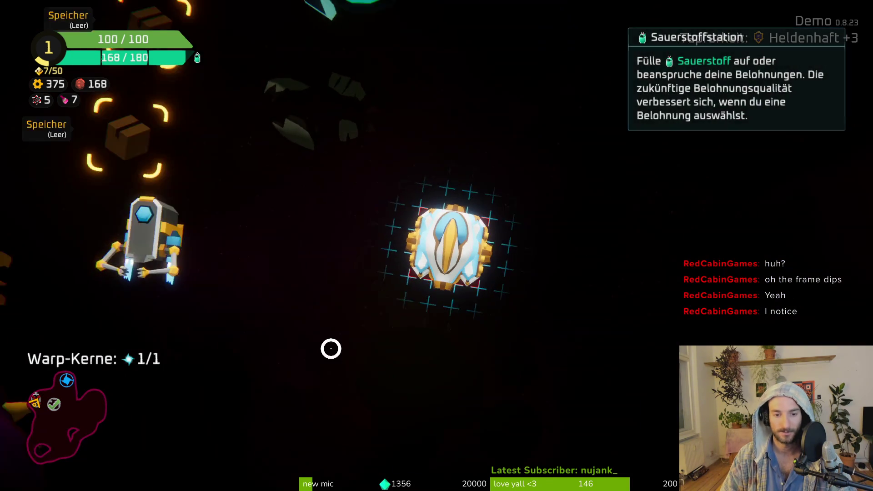
{"action": "left_click", "coordinate": [137, 118]}
{"action": "key", "text": "w"}
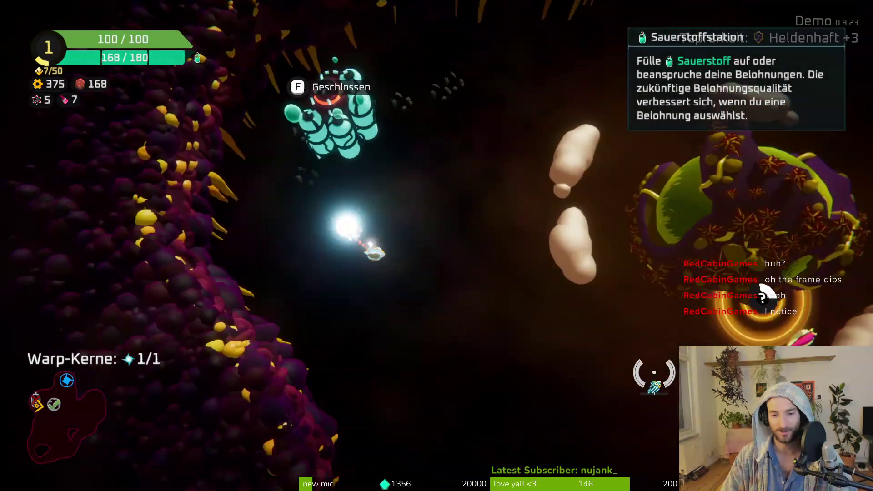
{"action": "mouse_move", "coordinate": [594, 335]}
{"action": "left_mouse_down"}
{"action": "mouse_move", "coordinate": [369, 364]}
{"action": "mouse_move", "coordinate": [468, 282]}
{"action": "mouse_move", "coordinate": [415, 317]}
{"action": "mouse_move", "coordinate": [460, 335]}
{"action": "mouse_move", "coordinate": [546, 291]}
{"action": "mouse_move", "coordinate": [528, 225]}
{"action": "left_mouse_up"}
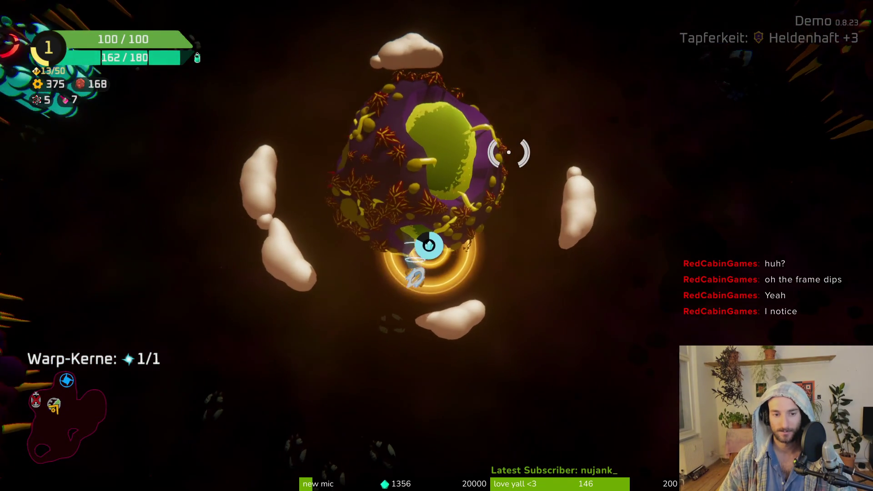
Dash and weave through the cave firing, then bring up the Ersatzteile wreck's Optionen panel
{"action": "key", "text": "space"}
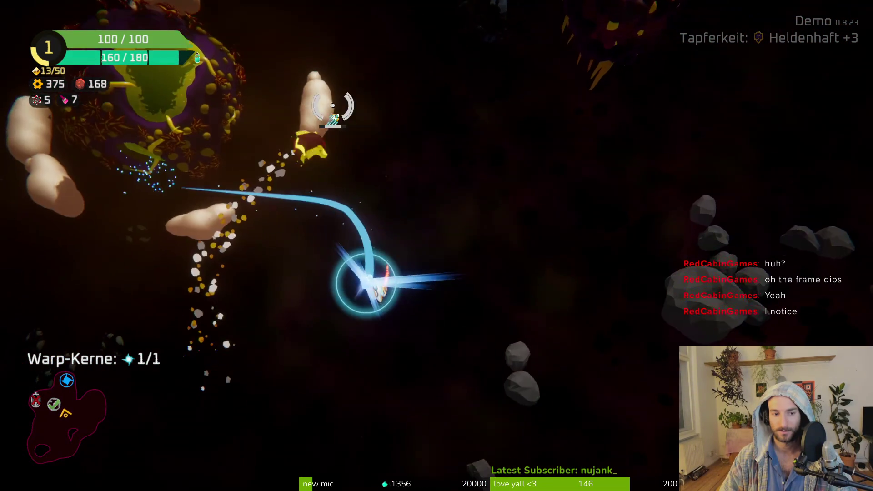
{"action": "key", "text": "w"}
{"action": "mouse_move", "coordinate": [491, 196]}
{"action": "left_mouse_down"}
{"action": "mouse_move", "coordinate": [419, 189]}
{"action": "mouse_move", "coordinate": [450, 107]}
{"action": "left_mouse_up"}
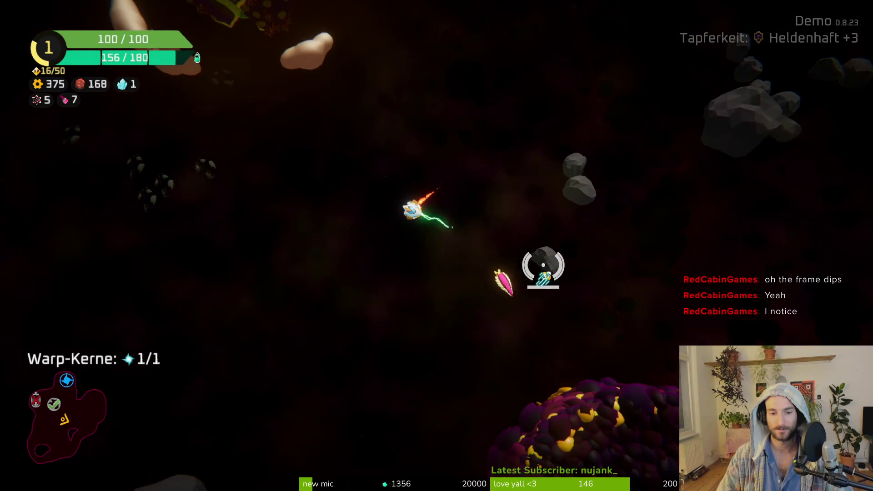
{"action": "key", "text": "s"}
{"action": "mouse_move", "coordinate": [495, 312]}
{"action": "left_mouse_down"}
{"action": "mouse_move", "coordinate": [580, 234]}
{"action": "mouse_move", "coordinate": [567, 160]}
{"action": "mouse_move", "coordinate": [572, 296]}
{"action": "mouse_move", "coordinate": [463, 97]}
{"action": "mouse_move", "coordinate": [606, 201]}
{"action": "mouse_move", "coordinate": [613, 341]}
{"action": "mouse_move", "coordinate": [489, 207]}
{"action": "mouse_move", "coordinate": [490, 150]}
{"action": "mouse_move", "coordinate": [462, 149]}
{"action": "mouse_move", "coordinate": [316, 206]}
{"action": "mouse_move", "coordinate": [338, 350]}
{"action": "mouse_move", "coordinate": [493, 343]}
{"action": "mouse_move", "coordinate": [530, 185]}
{"action": "mouse_move", "coordinate": [367, 344]}
{"action": "mouse_move", "coordinate": [467, 195]}
{"action": "mouse_move", "coordinate": [410, 175]}
{"action": "mouse_move", "coordinate": [438, 142]}
{"action": "mouse_move", "coordinate": [408, 137]}
{"action": "mouse_move", "coordinate": [343, 170]}
{"action": "mouse_move", "coordinate": [331, 205]}
{"action": "mouse_move", "coordinate": [407, 287]}
{"action": "mouse_move", "coordinate": [364, 305]}
{"action": "mouse_move", "coordinate": [465, 117]}
{"action": "mouse_move", "coordinate": [493, 117]}
{"action": "mouse_move", "coordinate": [347, 183]}
{"action": "mouse_move", "coordinate": [314, 218]}
{"action": "mouse_move", "coordinate": [376, 242]}
{"action": "left_mouse_up"}
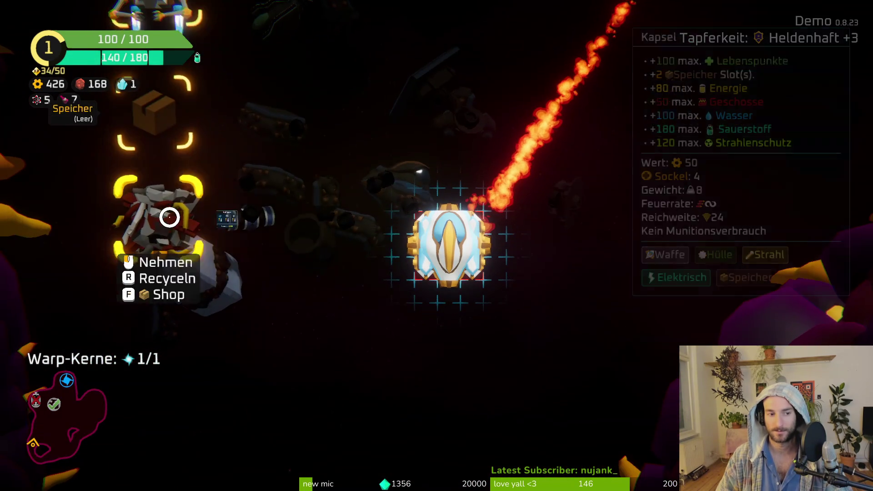
{"action": "mouse_move", "coordinate": [168, 213]}
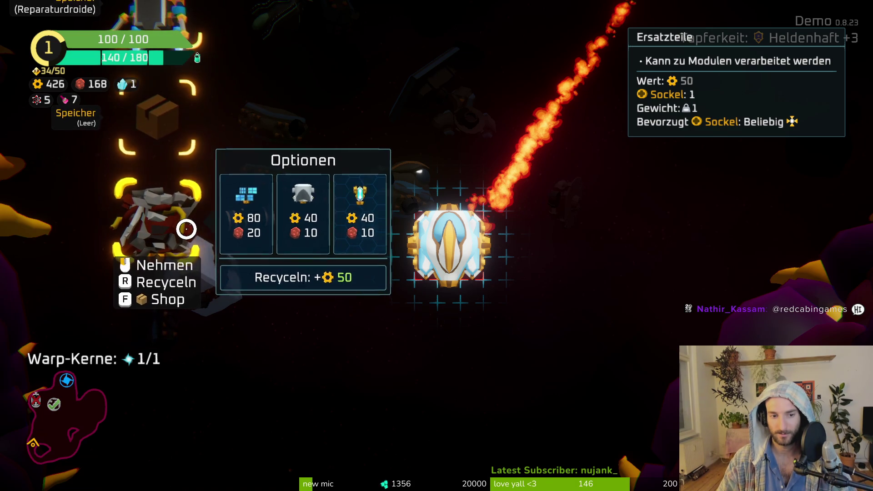
Fly toward the blue orb and attach the Mini-Laser module to the ship
{"action": "key", "text": "w"}
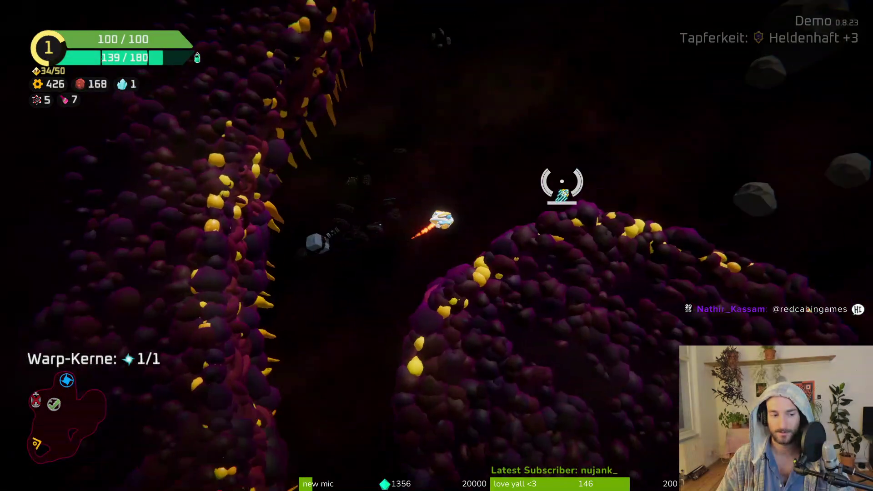
{"action": "key", "text": "w"}
{"action": "key", "text": "w"}
{"action": "key", "text": "w"}
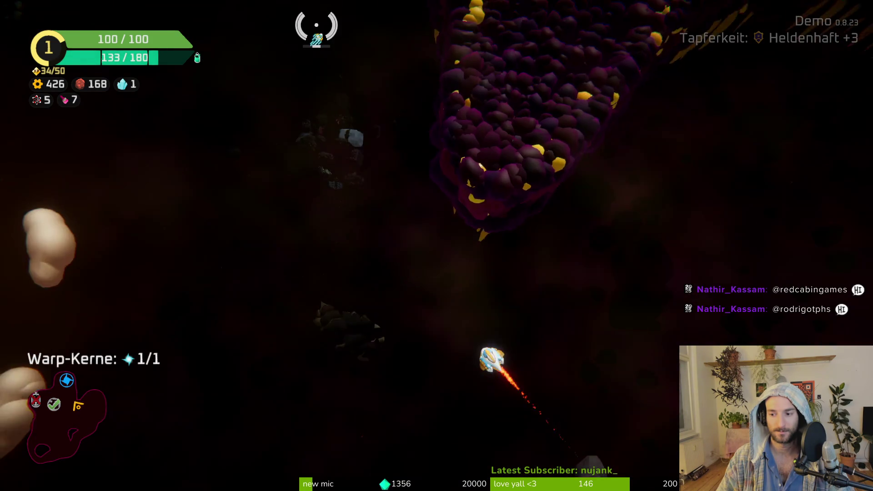
{"action": "key", "text": "w"}
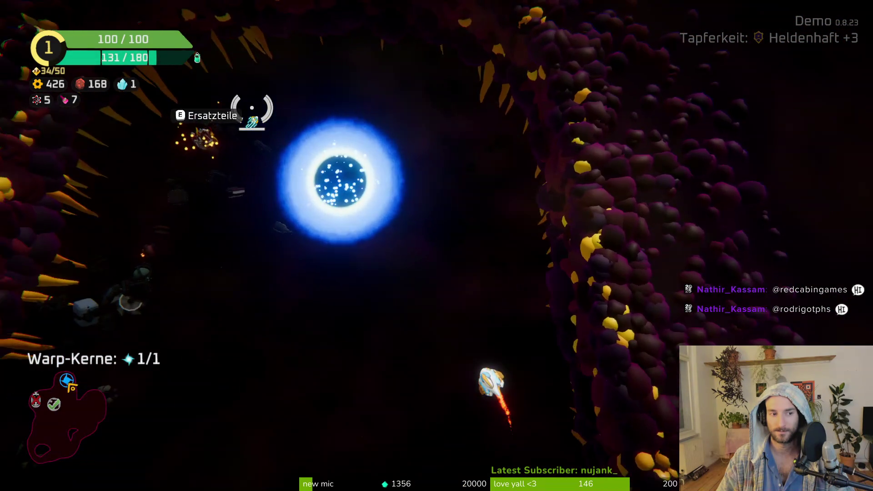
{"action": "left_click", "coordinate": [251, 109]}
{"action": "key", "text": "e"}
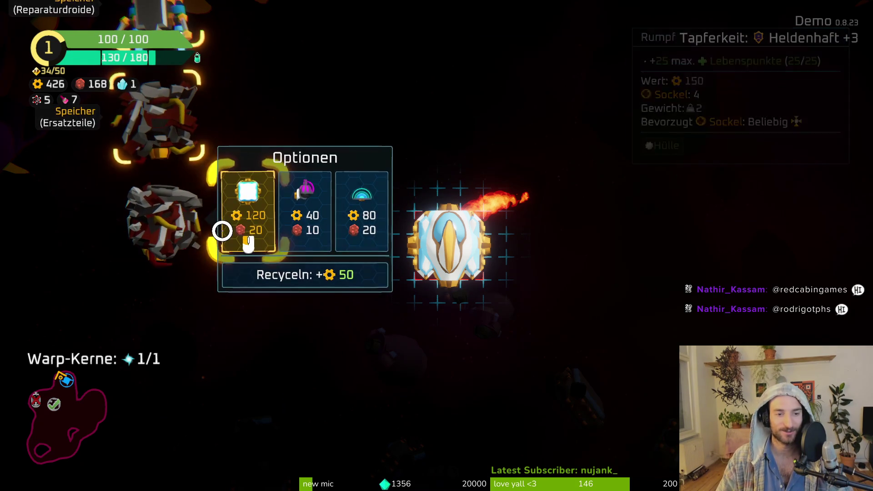
{"action": "left_click", "coordinate": [209, 178]}
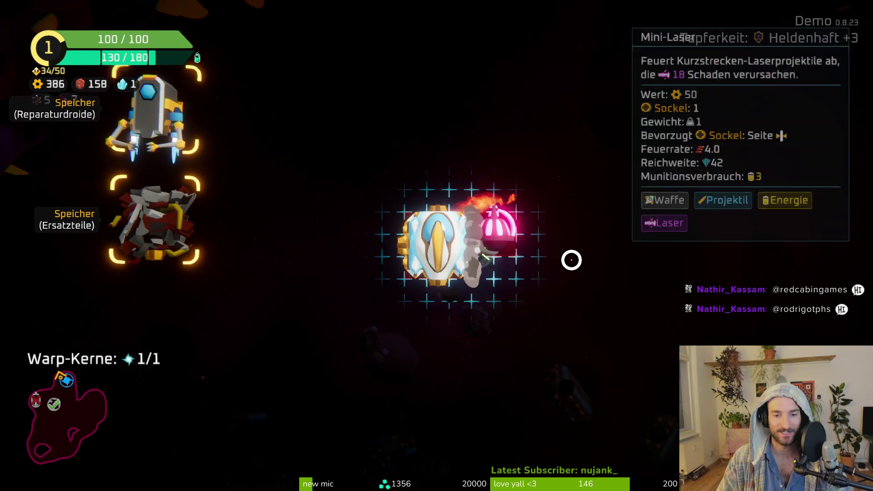
{"action": "left_click", "coordinate": [575, 255]}
{"action": "key", "text": "Escape"}
Warp to the next sector, claim the drop point's Schrott reward, and warp onward into the cave
{"action": "key", "text": "d"}
{"action": "key", "text": "f"}
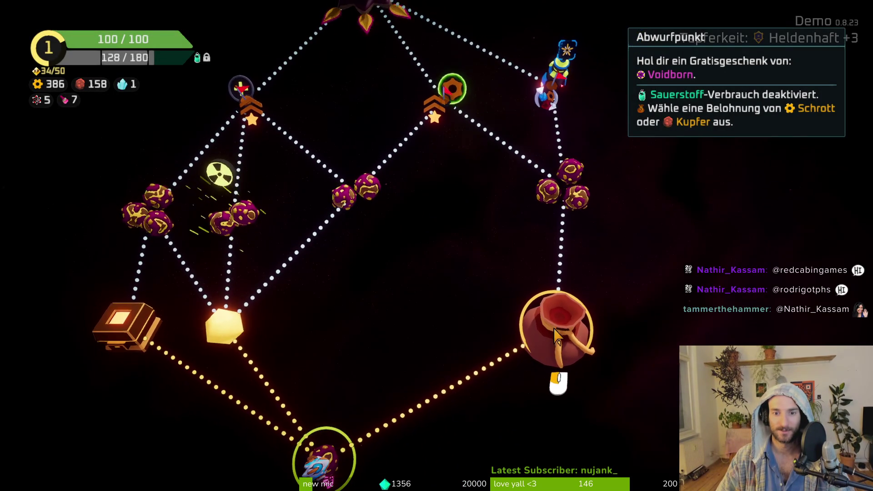
{"action": "left_click", "coordinate": [554, 335]}
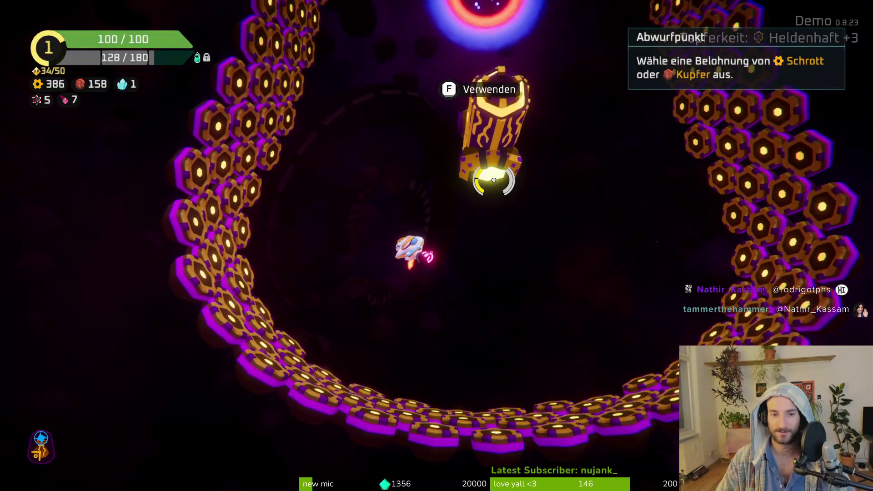
{"action": "key", "text": "f"}
{"action": "left_click", "coordinate": [339, 398]}
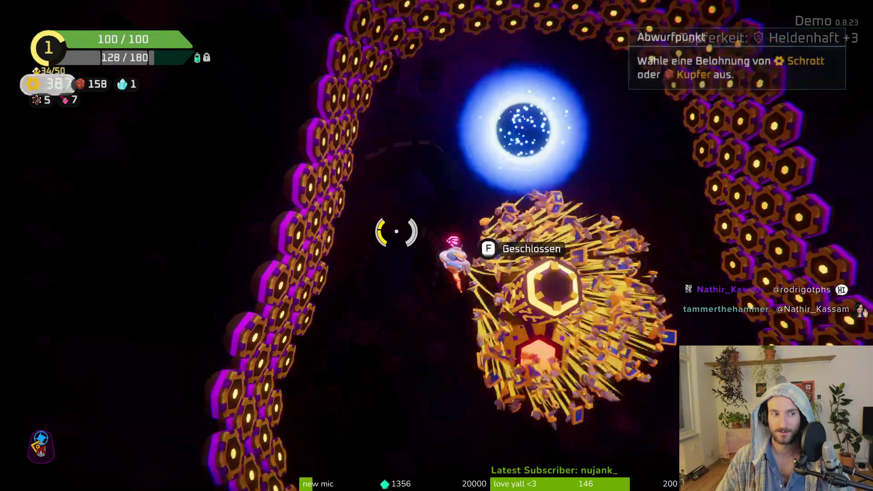
{"action": "key", "text": "f"}
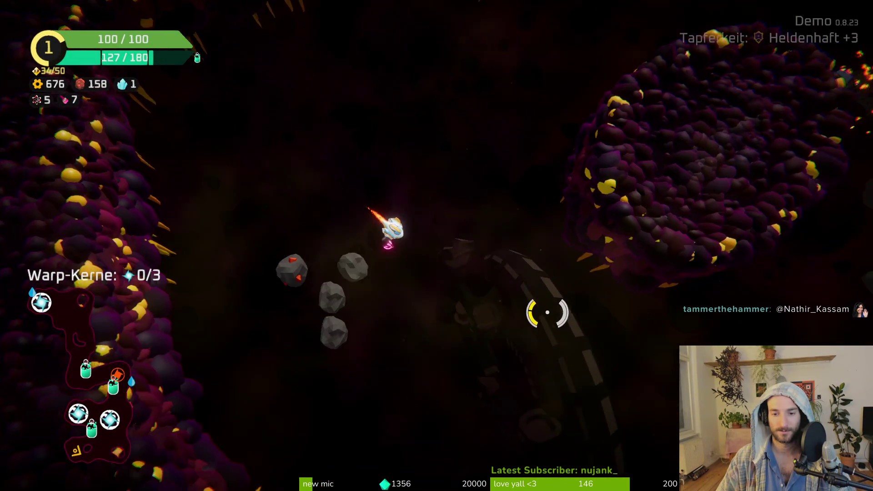
{"action": "mouse_move", "coordinate": [594, 317]}
{"action": "left_mouse_down"}
{"action": "mouse_move", "coordinate": [591, 287]}
{"action": "mouse_move", "coordinate": [533, 228]}
{"action": "mouse_move", "coordinate": [503, 246]}
{"action": "mouse_move", "coordinate": [481, 116]}
{"action": "mouse_move", "coordinate": [464, 111]}
{"action": "mouse_move", "coordinate": [562, 210]}
{"action": "left_mouse_up"}
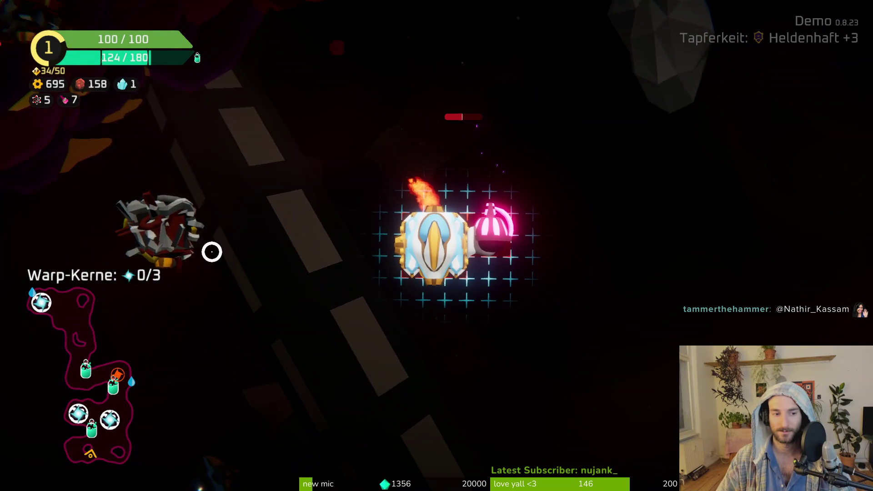
Fly and fire through the cave until Rang 2 offers Prisma, Zielfernrohr or Adlerklaue
{"action": "mouse_move", "coordinate": [173, 231]}
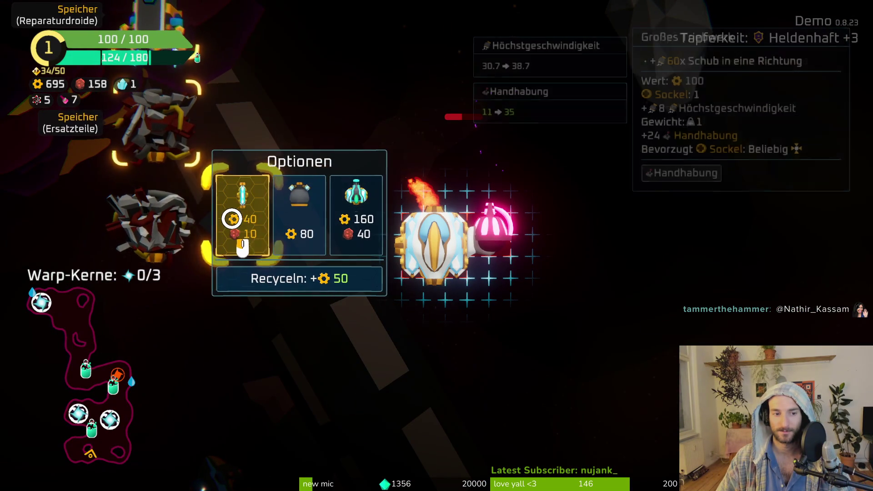
{"action": "key", "text": "w"}
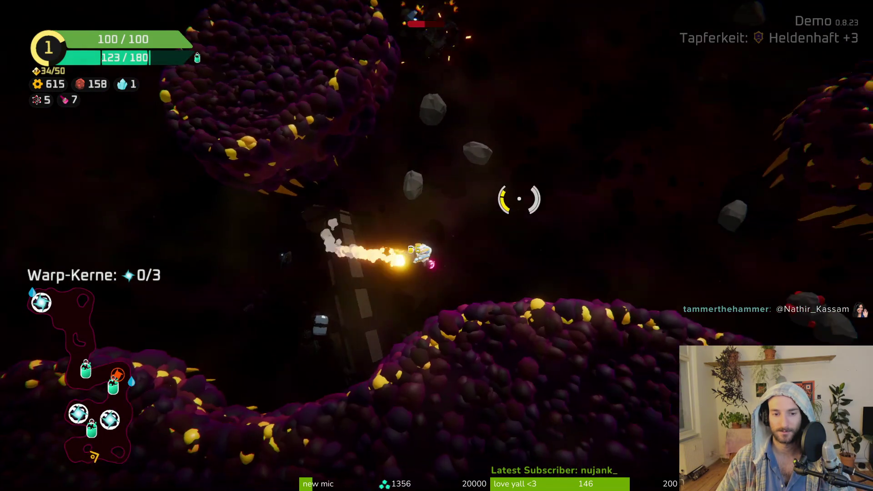
{"action": "left_click", "coordinate": [328, 160]}
{"action": "mouse_move", "coordinate": [328, 160]}
{"action": "left_mouse_down"}
{"action": "mouse_move", "coordinate": [445, 194]}
{"action": "mouse_move", "coordinate": [565, 195]}
{"action": "mouse_move", "coordinate": [601, 179]}
{"action": "mouse_move", "coordinate": [594, 307]}
{"action": "mouse_move", "coordinate": [506, 313]}
{"action": "mouse_move", "coordinate": [405, 347]}
{"action": "mouse_move", "coordinate": [489, 382]}
{"action": "mouse_move", "coordinate": [416, 350]}
{"action": "left_mouse_up"}
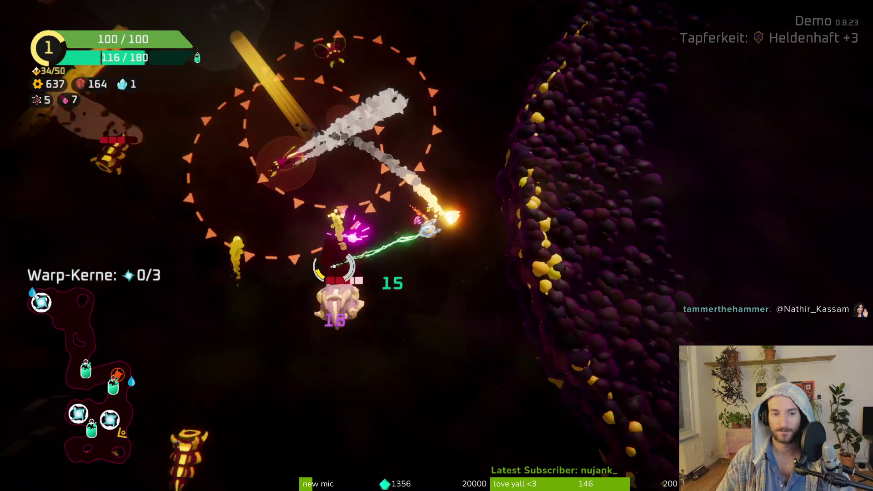
{"action": "mouse_move", "coordinate": [334, 266]}
{"action": "left_mouse_down"}
{"action": "mouse_move", "coordinate": [360, 312]}
{"action": "mouse_move", "coordinate": [370, 272]}
{"action": "mouse_move", "coordinate": [346, 41]}
{"action": "mouse_move", "coordinate": [376, 186]}
{"action": "mouse_move", "coordinate": [316, 123]}
{"action": "mouse_move", "coordinate": [323, 161]}
{"action": "left_mouse_up"}
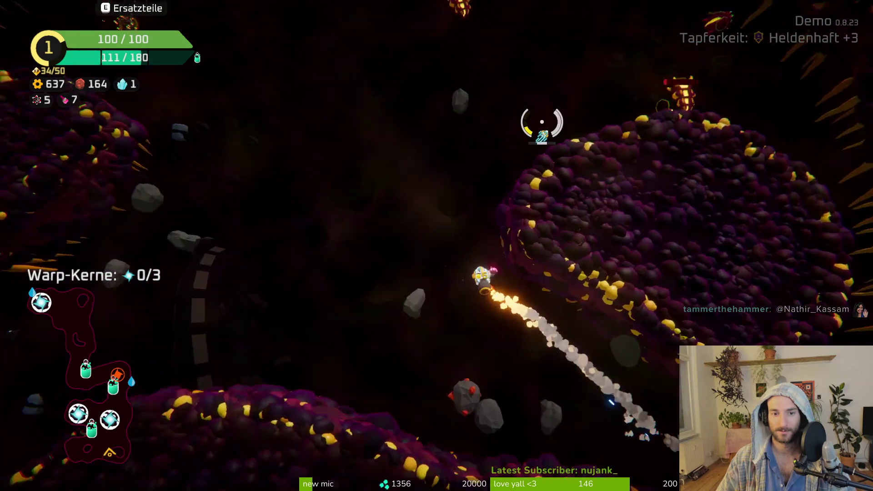
{"action": "mouse_move", "coordinate": [567, 140]}
{"action": "left_mouse_down"}
{"action": "mouse_move", "coordinate": [641, 222]}
{"action": "mouse_move", "coordinate": [556, 293]}
{"action": "mouse_move", "coordinate": [487, 328]}
{"action": "mouse_move", "coordinate": [452, 234]}
{"action": "mouse_move", "coordinate": [399, 179]}
{"action": "mouse_move", "coordinate": [420, 112]}
{"action": "mouse_move", "coordinate": [360, 264]}
{"action": "mouse_move", "coordinate": [477, 322]}
{"action": "mouse_move", "coordinate": [378, 204]}
{"action": "left_mouse_up"}
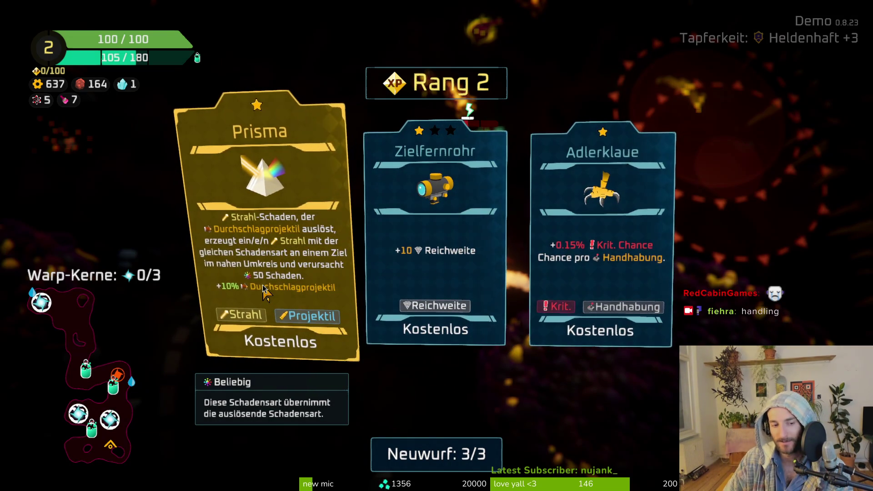
Take the Prisma upgrade and move the pink laser to the ship's left side
{"action": "left_click", "coordinate": [264, 247]}
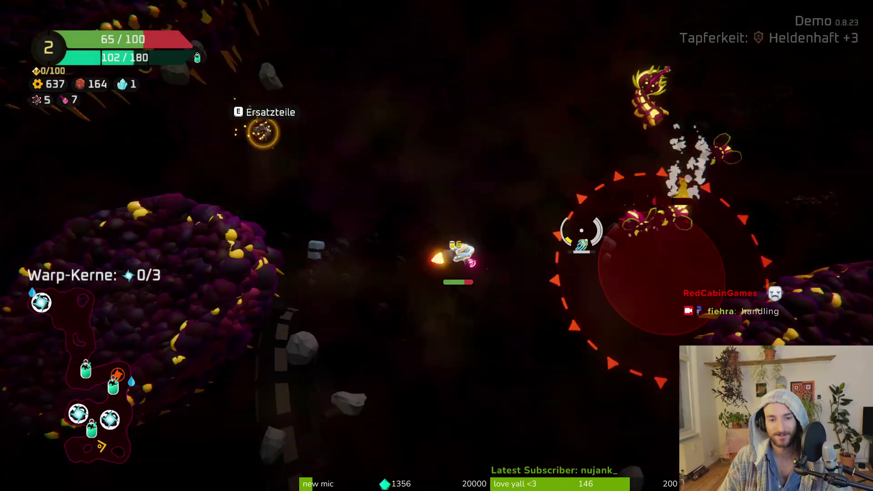
{"action": "key", "text": "Tab"}
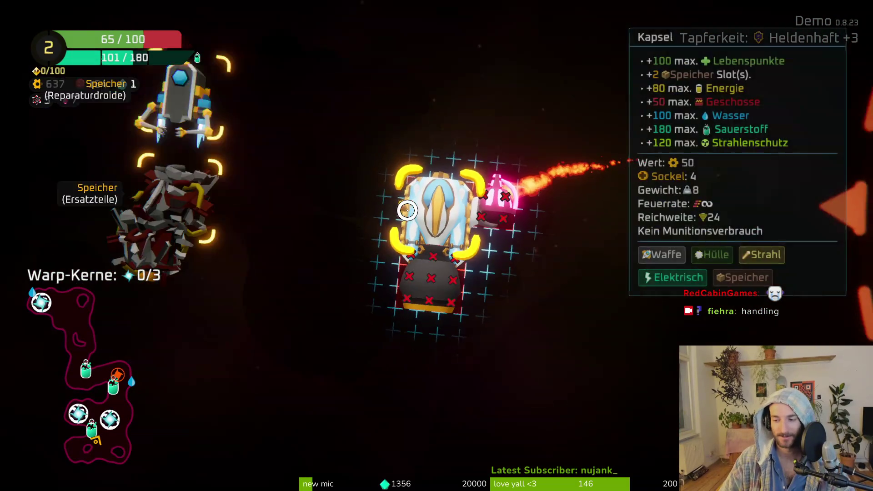
{"action": "mouse_move", "coordinate": [132, 226]}
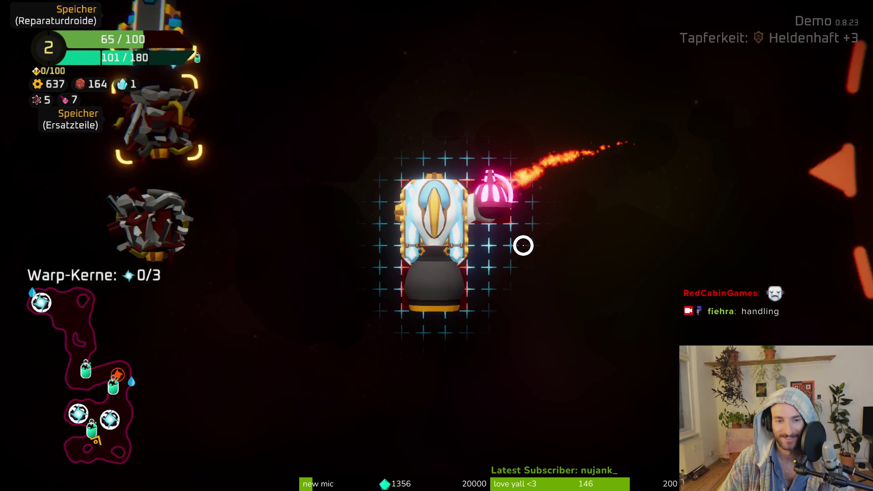
{"action": "left_click", "coordinate": [496, 196]}
{"action": "left_click", "coordinate": [414, 230]}
Craft a Raketenwerfer from the stored scrap and mount it on the ship's right
{"action": "mouse_move", "coordinate": [178, 228]}
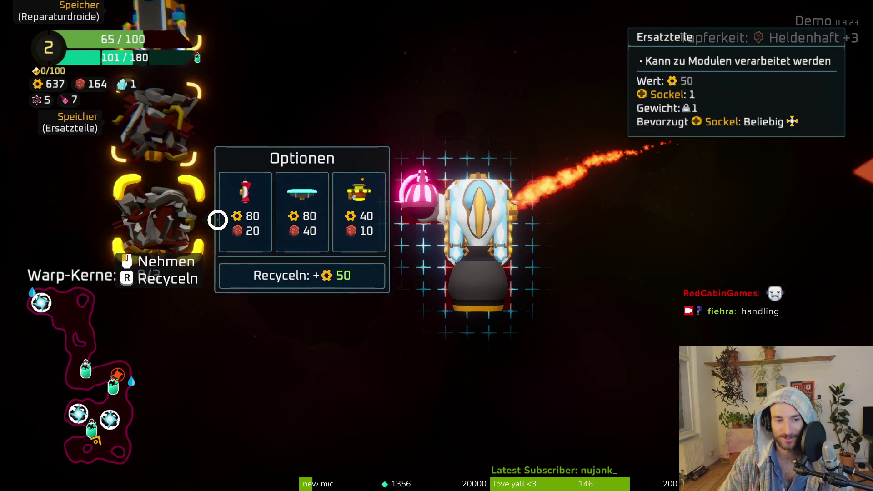
{"action": "left_click", "coordinate": [249, 191]}
{"action": "left_click", "coordinate": [518, 200]}
{"action": "key", "text": "Tab"}
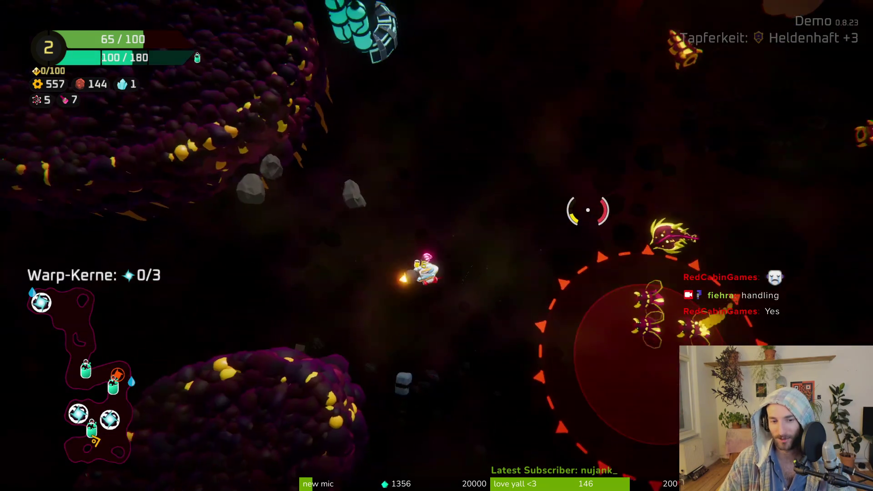
Fly past the asteroid and oxygen station and through the red attack zone
{"action": "key", "text": "w"}
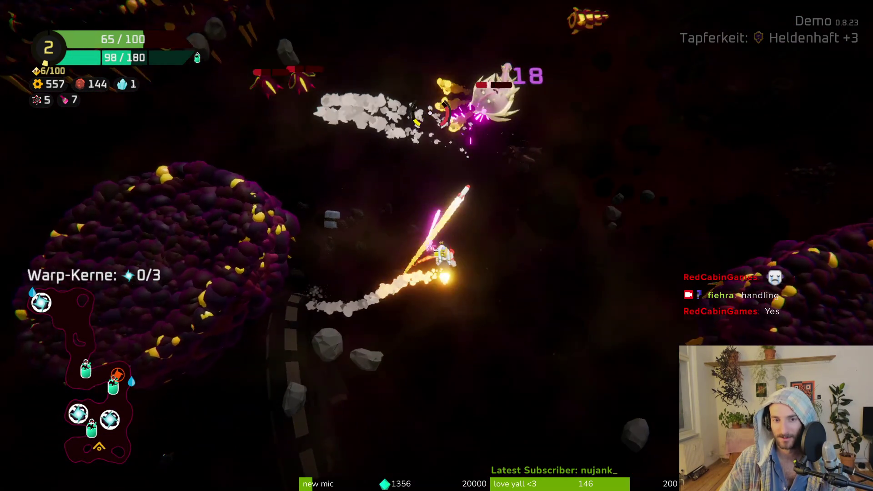
{"action": "key", "text": "w"}
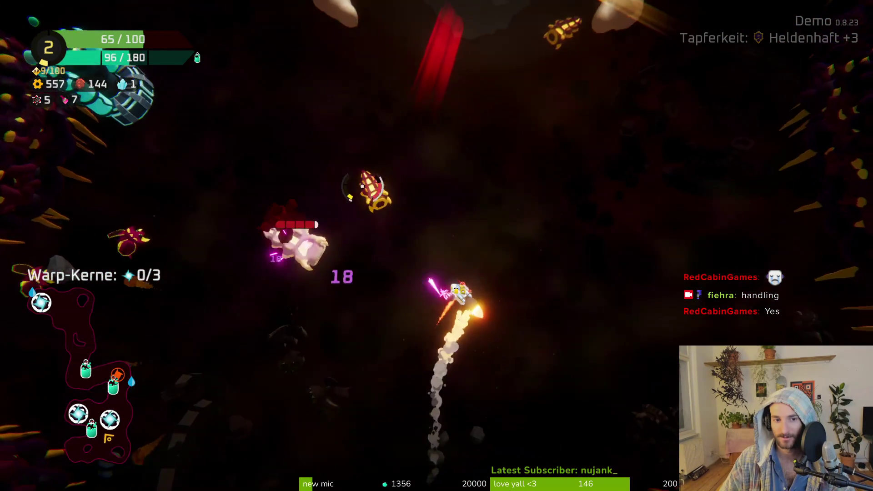
{"action": "key", "text": "s"}
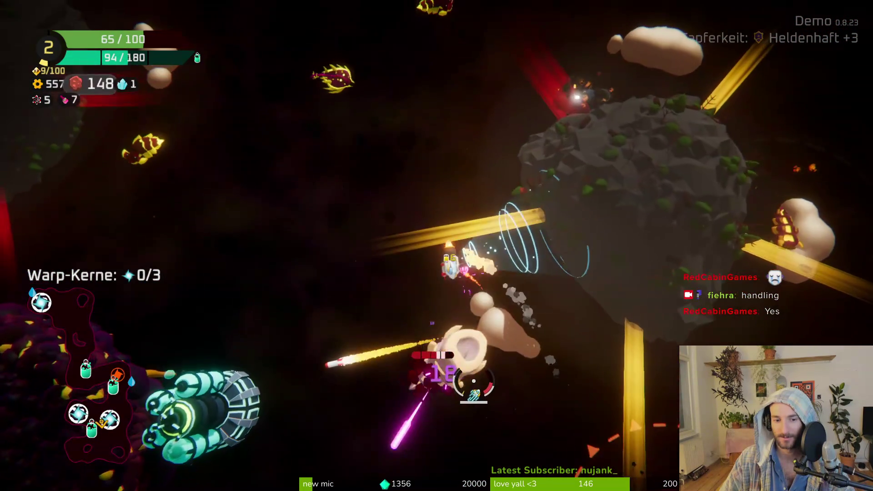
{"action": "key", "text": "s"}
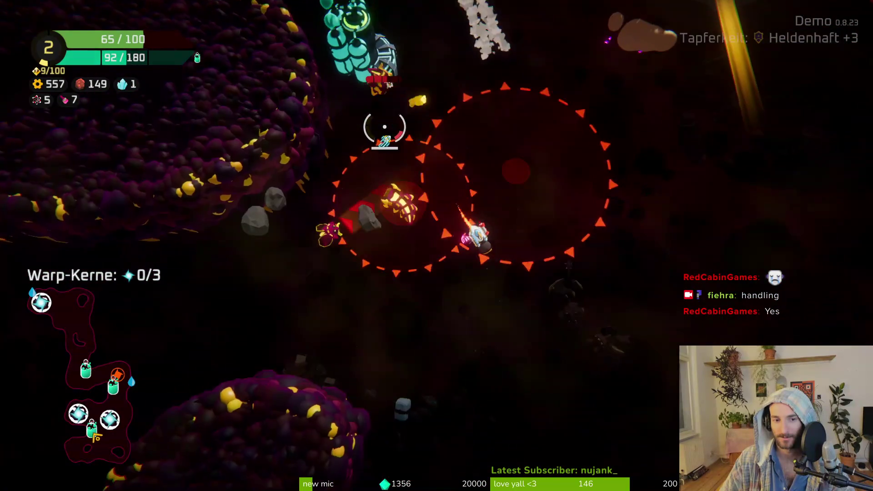
{"action": "key", "text": "a"}
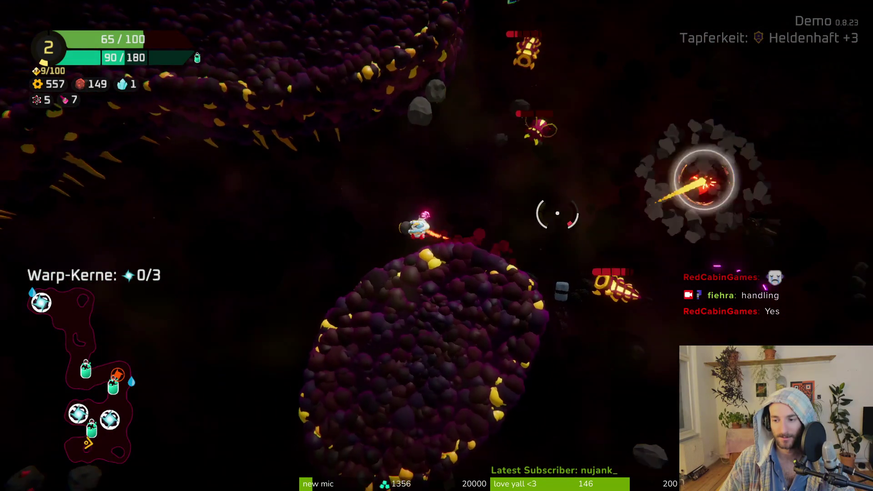
{"action": "key", "text": "d"}
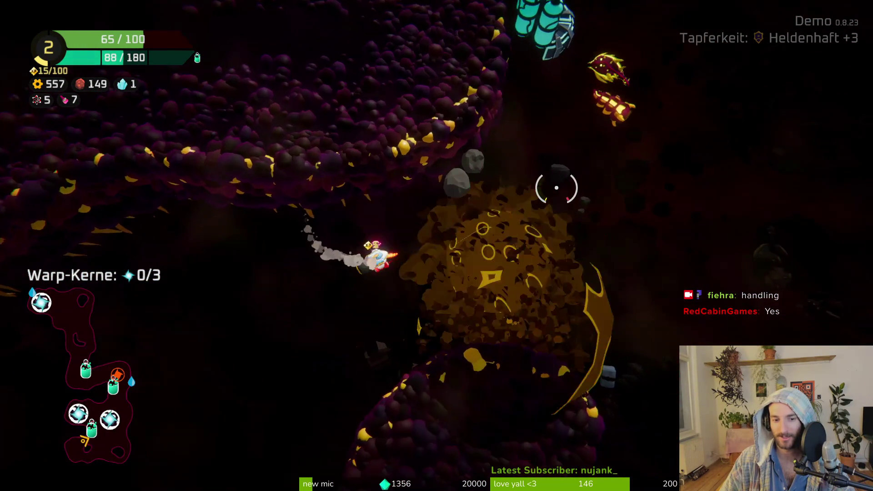
{"action": "key", "text": "d"}
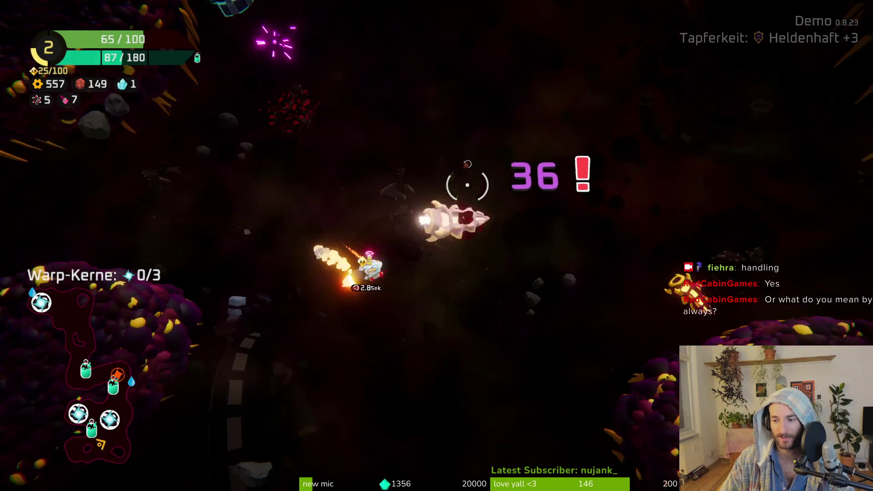
Fly up through the enemy zone to the Reparaturdroide and open the cargo view at 12 health
{"action": "key", "text": "w"}
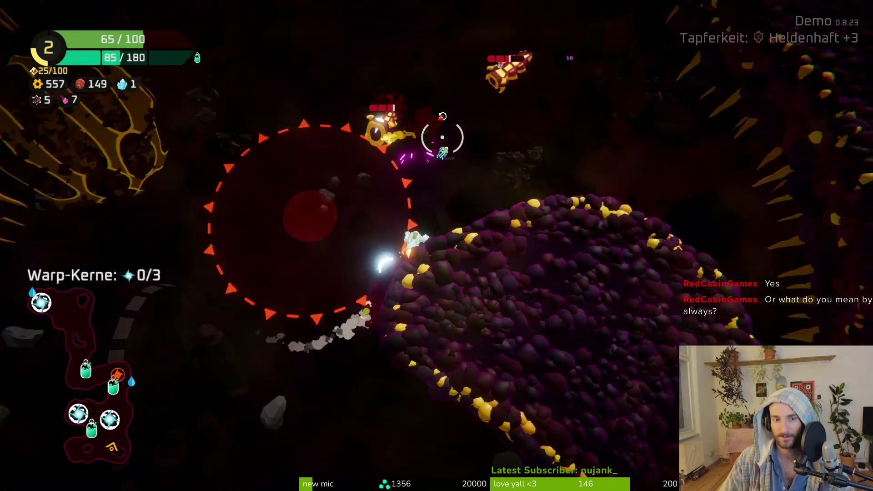
{"action": "key", "text": "s"}
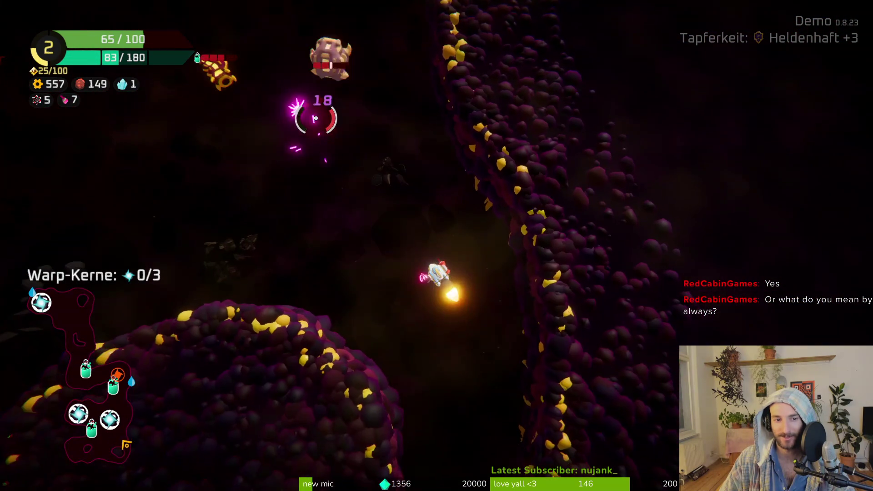
{"action": "key", "text": "w"}
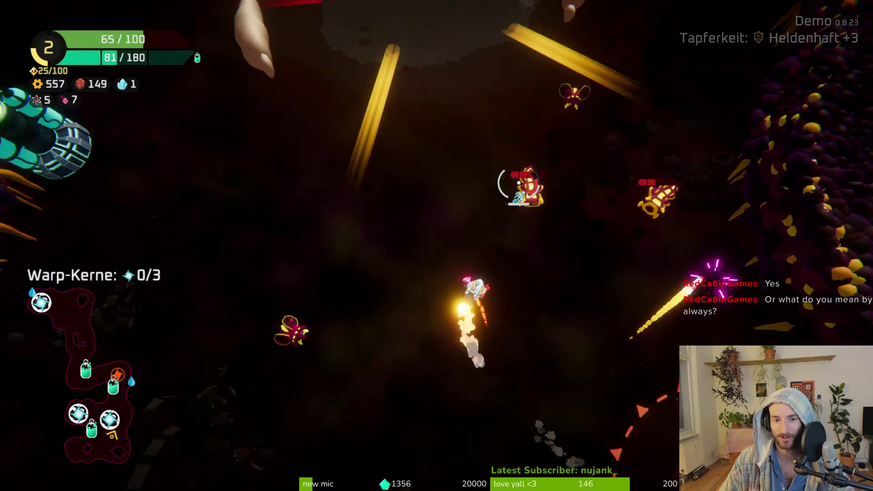
{"action": "key", "text": "d"}
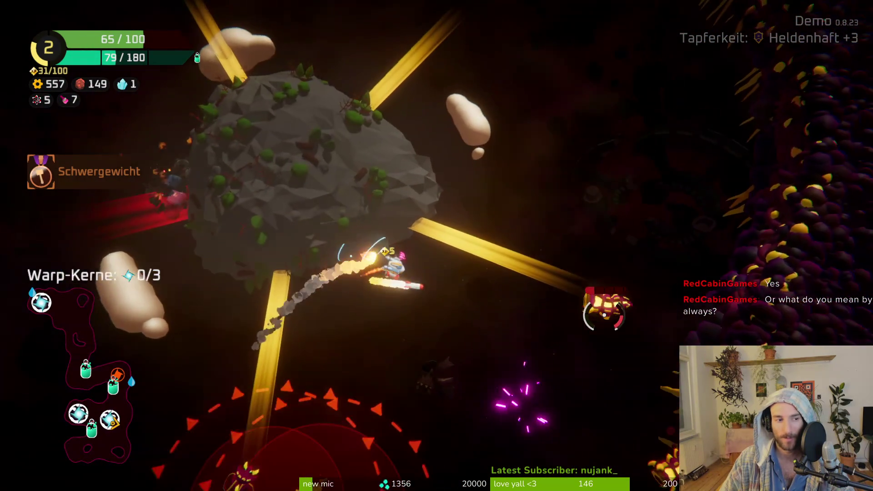
{"action": "key", "text": "w"}
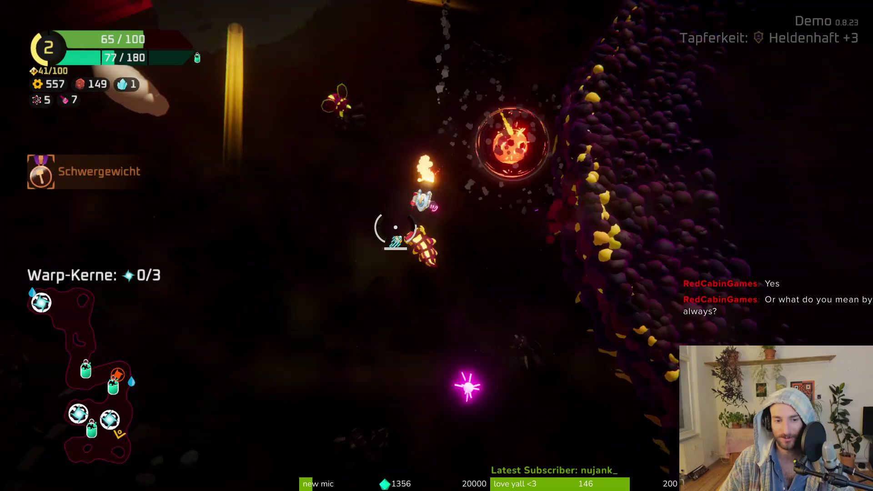
{"action": "key", "text": "a"}
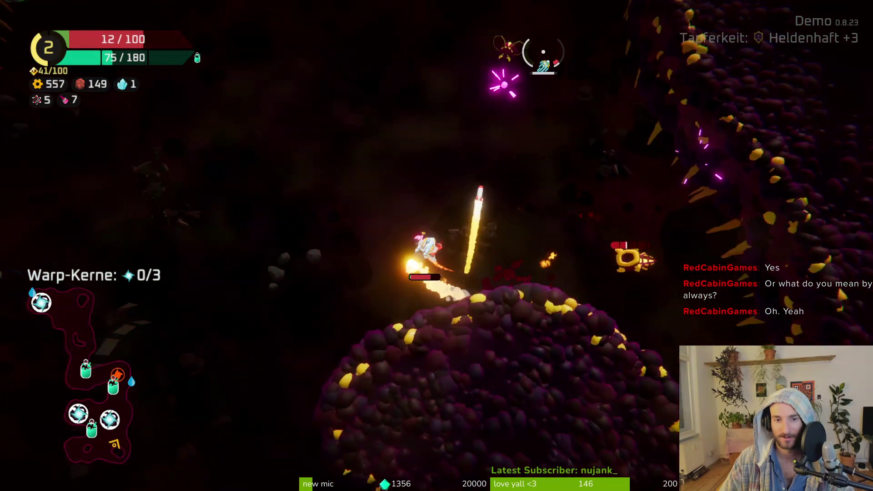
{"action": "key", "text": "e"}
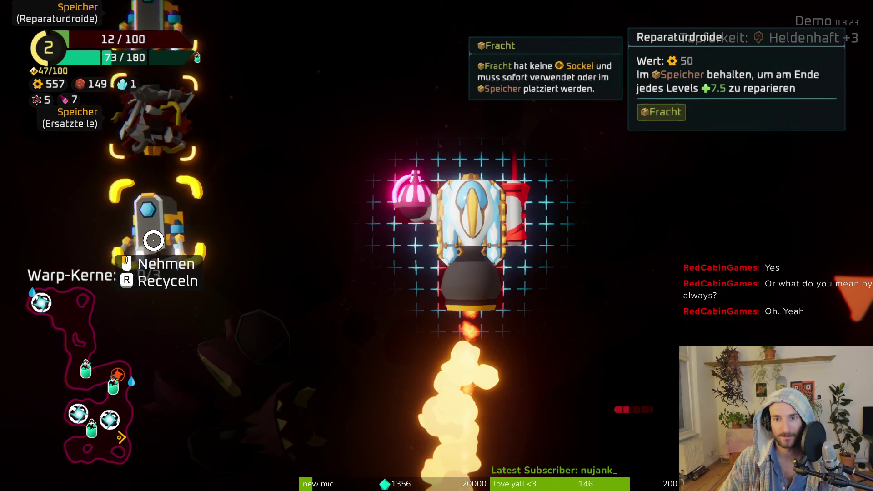
Attach the stored Ersatzteile scrap to the top of the ship
{"action": "scroll", "coordinate": [181, 218], "scroll_direction": "up", "scroll_amount": 3}
{"action": "left_click", "coordinate": [166, 332]}
{"action": "left_click", "coordinate": [473, 180]}
{"action": "key", "text": "e"}
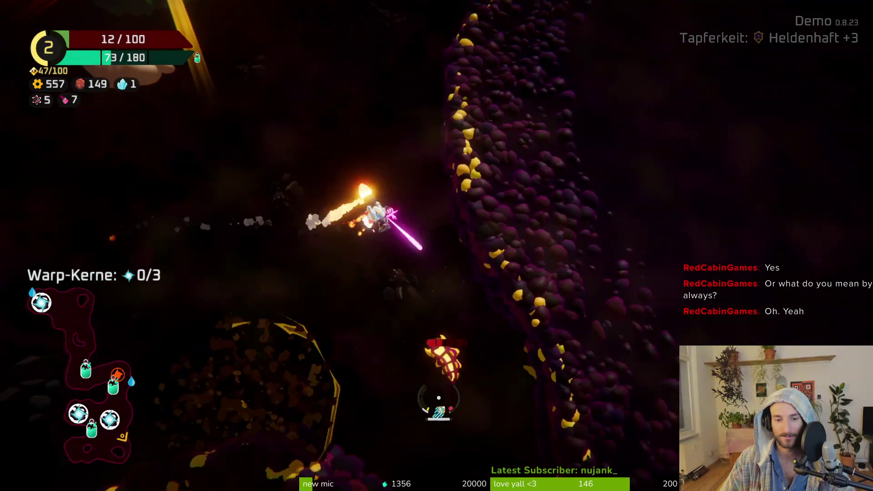
Fly off the asteroid firing, then pause and bring up the Schleim sector route map
{"action": "mouse_move", "coordinate": [605, 249]}
{"action": "left_mouse_down"}
{"action": "mouse_move", "coordinate": [548, 293]}
{"action": "mouse_move", "coordinate": [555, 292]}
{"action": "mouse_move", "coordinate": [483, 244]}
{"action": "mouse_move", "coordinate": [473, 214]}
{"action": "mouse_move", "coordinate": [482, 196]}
{"action": "mouse_move", "coordinate": [529, 306]}
{"action": "mouse_move", "coordinate": [500, 291]}
{"action": "mouse_move", "coordinate": [541, 364]}
{"action": "mouse_move", "coordinate": [523, 373]}
{"action": "mouse_move", "coordinate": [472, 279]}
{"action": "mouse_move", "coordinate": [449, 185]}
{"action": "mouse_move", "coordinate": [393, 215]}
{"action": "mouse_move", "coordinate": [314, 146]}
{"action": "mouse_move", "coordinate": [442, 82]}
{"action": "mouse_move", "coordinate": [473, 98]}
{"action": "mouse_move", "coordinate": [347, 152]}
{"action": "mouse_move", "coordinate": [296, 146]}
{"action": "mouse_move", "coordinate": [388, 195]}
{"action": "mouse_move", "coordinate": [370, 195]}
{"action": "mouse_move", "coordinate": [402, 141]}
{"action": "mouse_move", "coordinate": [399, 162]}
{"action": "mouse_move", "coordinate": [639, 233]}
{"action": "mouse_move", "coordinate": [494, 205]}
{"action": "mouse_move", "coordinate": [517, 209]}
{"action": "mouse_move", "coordinate": [577, 156]}
{"action": "mouse_move", "coordinate": [585, 167]}
{"action": "mouse_move", "coordinate": [386, 187]}
{"action": "mouse_move", "coordinate": [380, 198]}
{"action": "mouse_move", "coordinate": [405, 202]}
{"action": "left_mouse_up"}
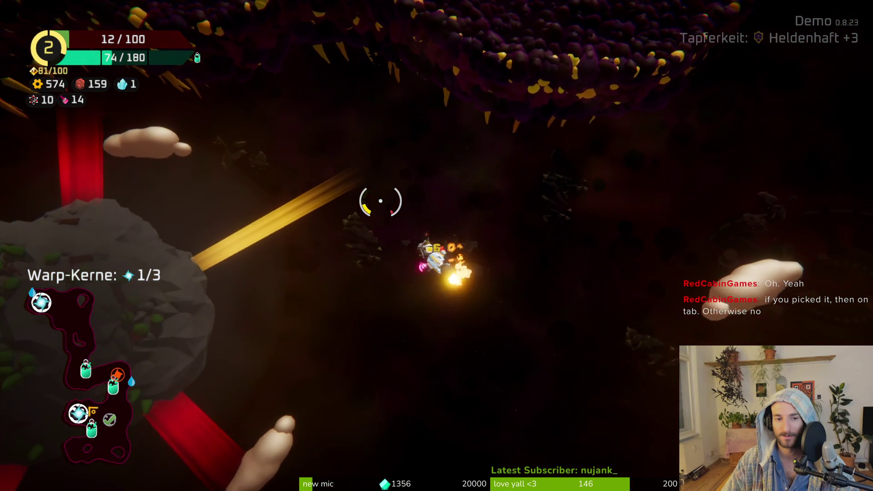
{"action": "key", "text": "Escape"}
{"action": "key", "text": "Tab"}
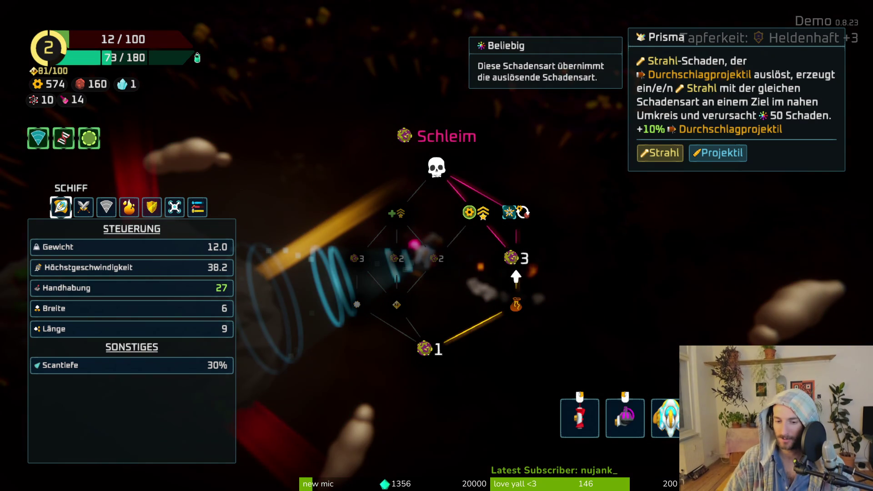
Inspect the ship stats and Prisma upgrade, then bring up the PAUSIERT menu at 03:00
{"action": "mouse_move", "coordinate": [678, 420]}
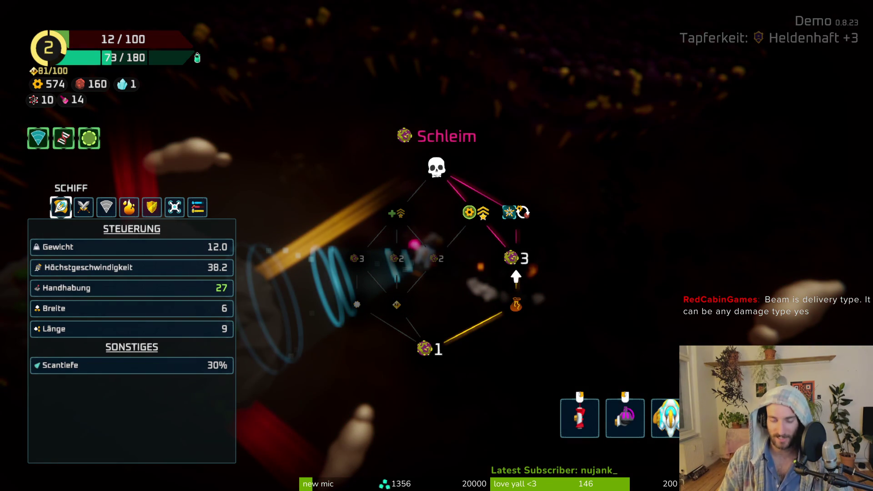
{"action": "mouse_move", "coordinate": [509, 212]}
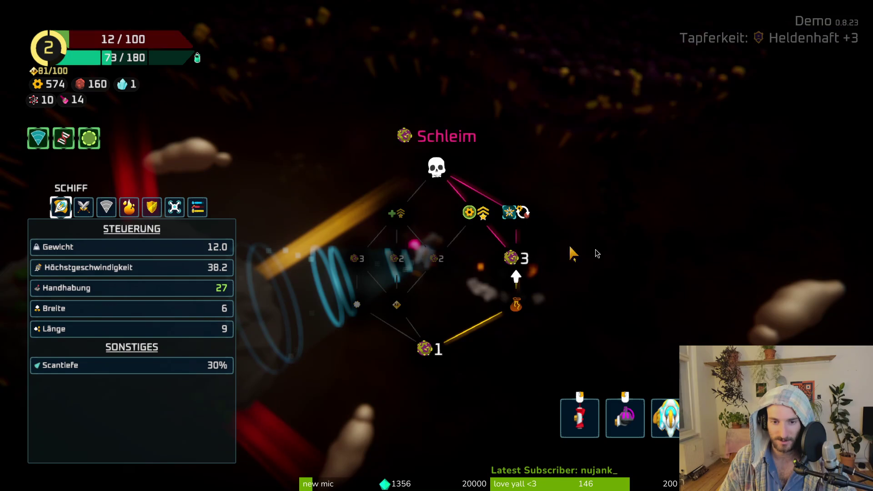
{"action": "key", "text": "Tab"}
{"action": "key", "text": "Escape"}
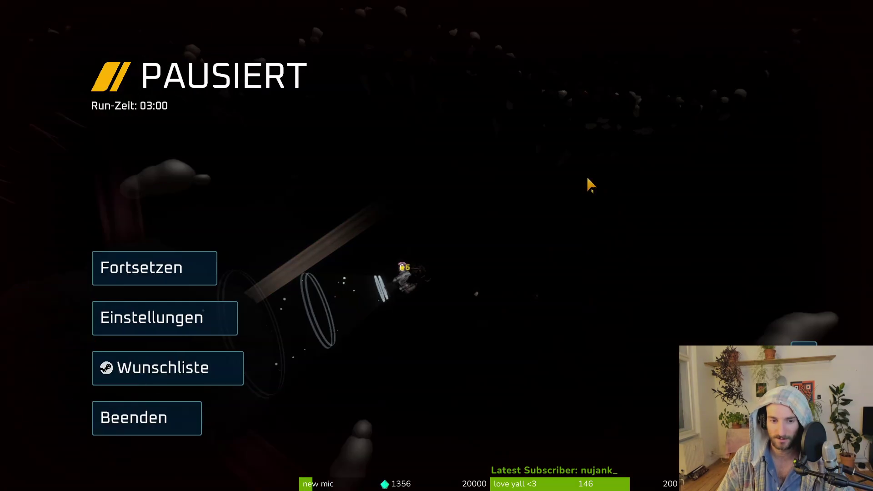